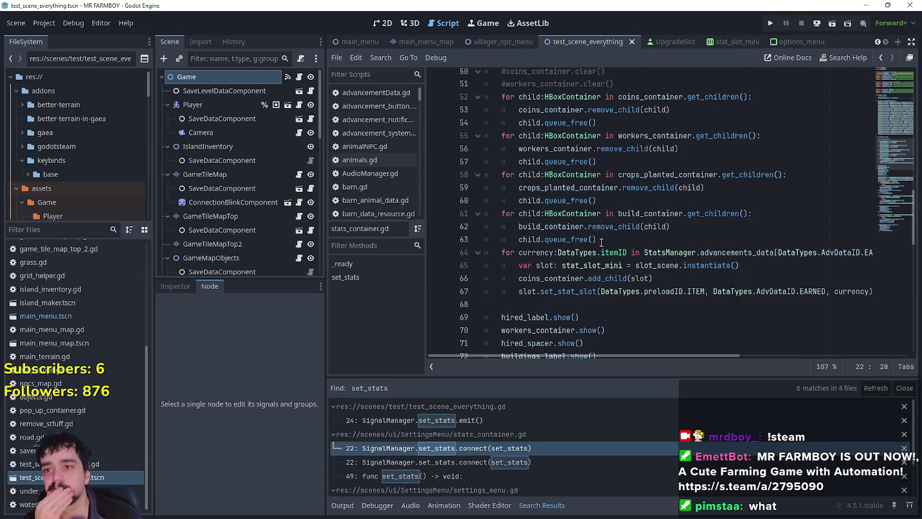
Step: Follow the set_stats search results from settings_menu.gd line 74 to test_scene_everything.gd line 24
scroll(599, 244, "down", 8)
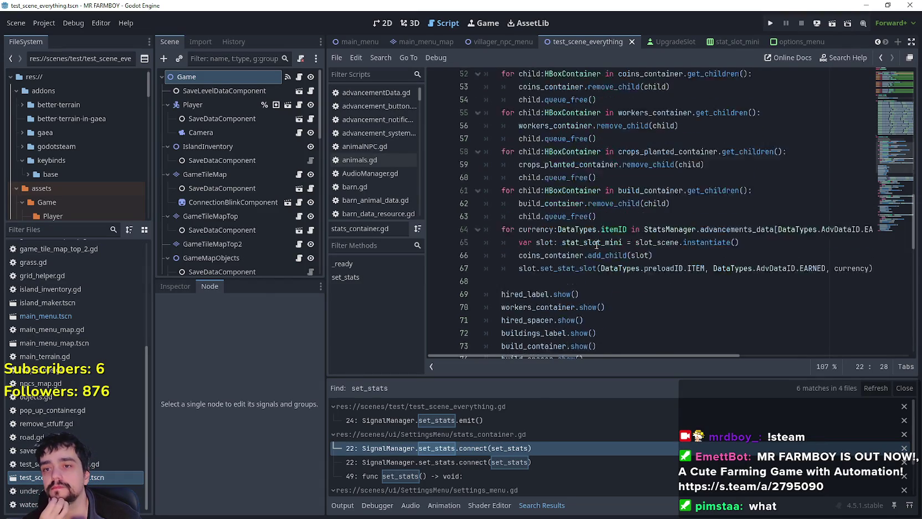
scroll(595, 247, "down", 2)
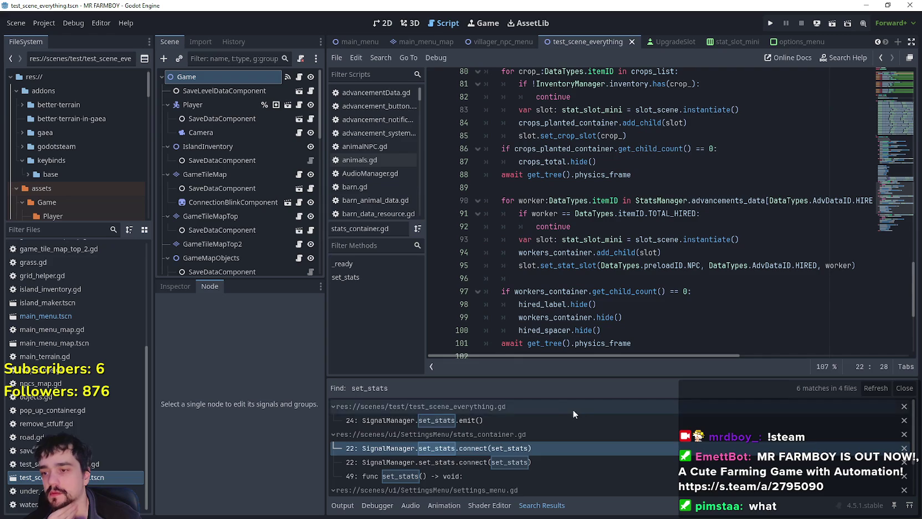
scroll(582, 421, "down", 2)
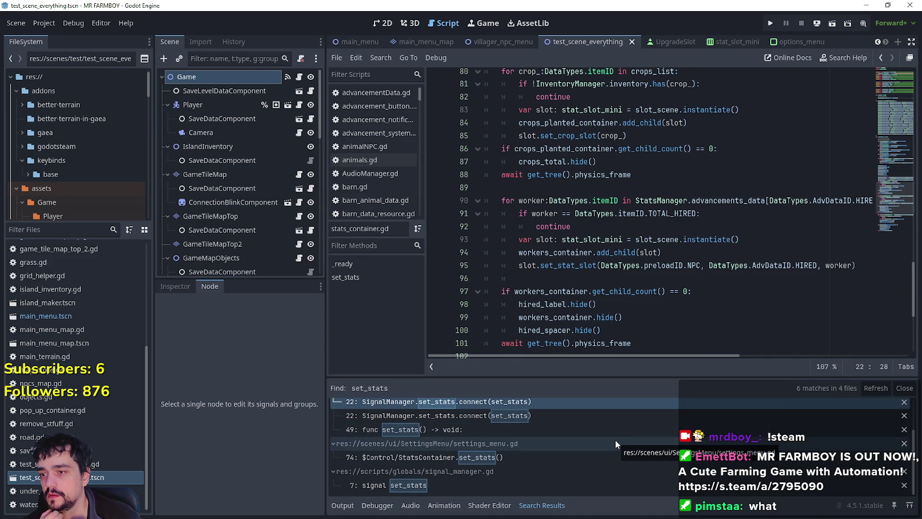
left_click(580, 455)
scroll(592, 301, "up", 1)
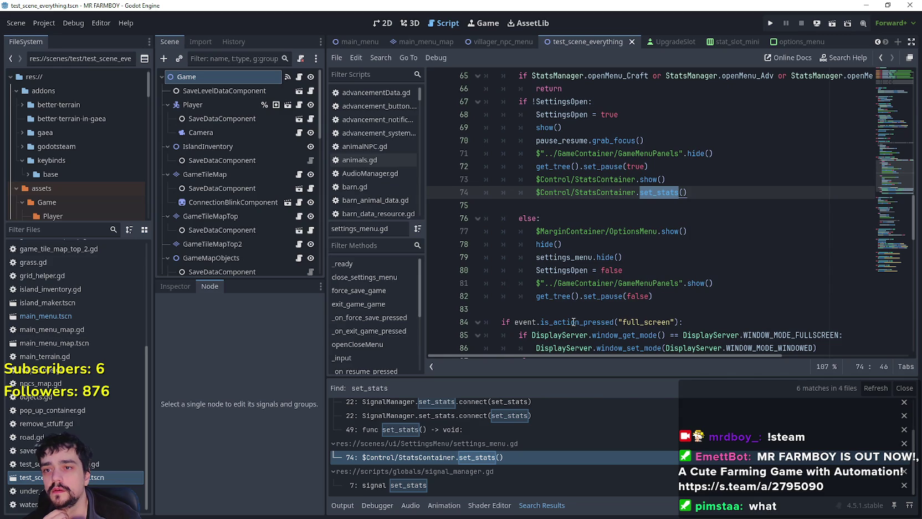
scroll(582, 443, "up", 2)
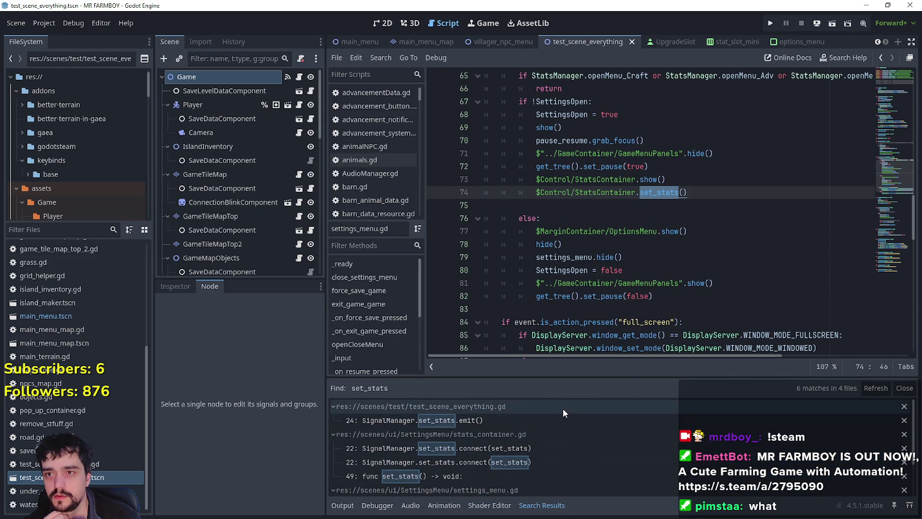
left_click(569, 420)
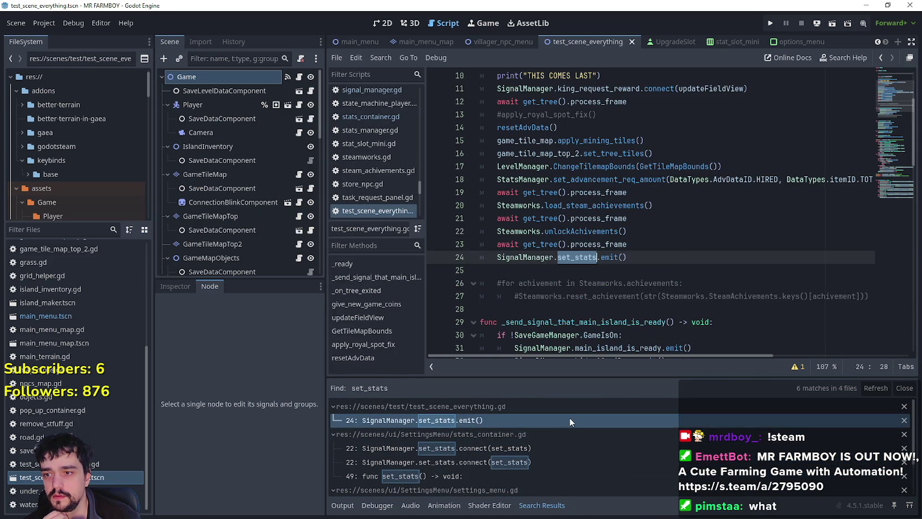
Step: Save test_scene_everything with the set_stats emit kept at line 24
left_click(678, 245)
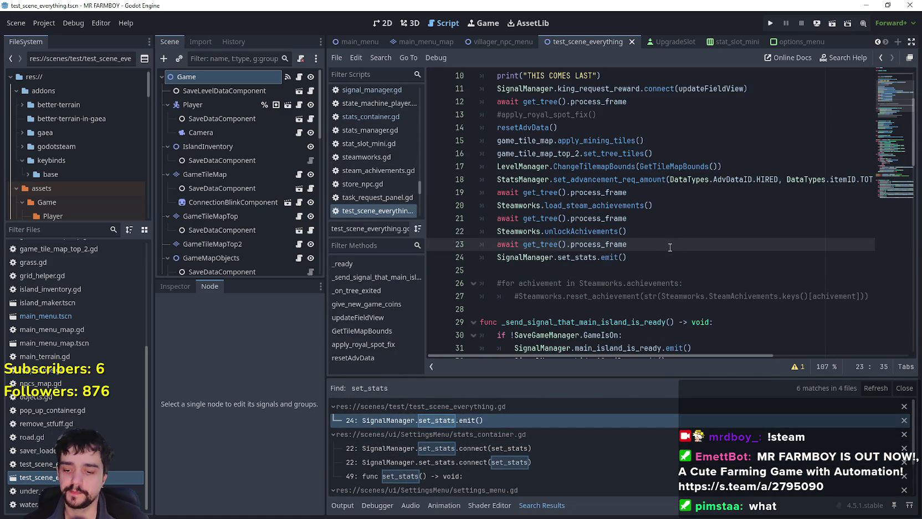
key("ctrl+s")
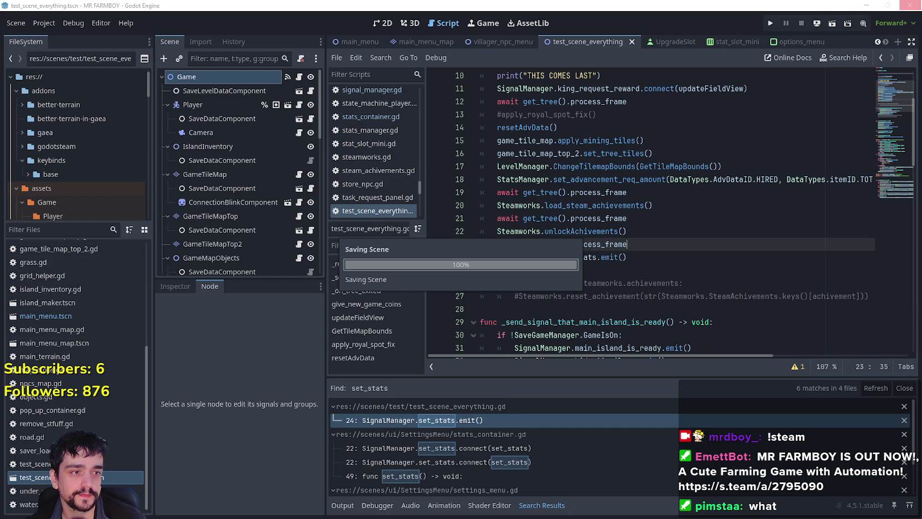
Step: Filter the FileSystem for 'stea' and open steamworks.gd at its initialize_steam function
type("stea")
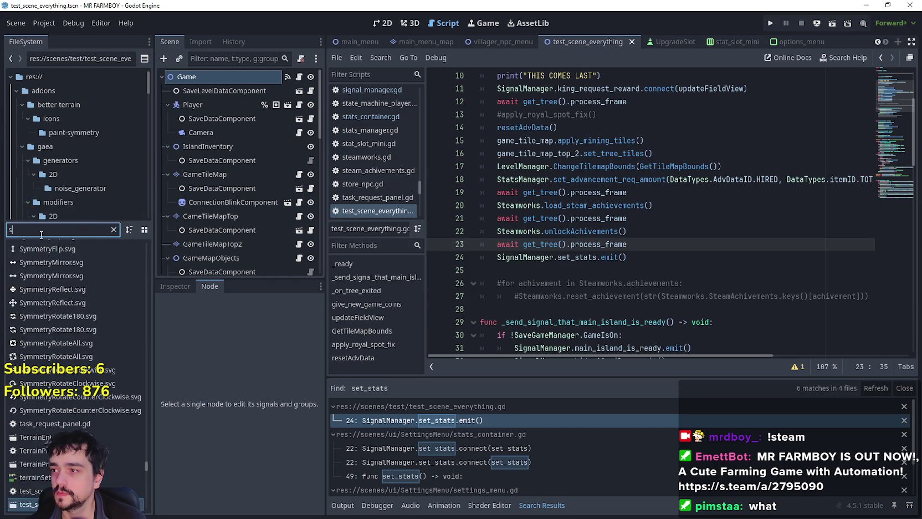
left_click(50, 261)
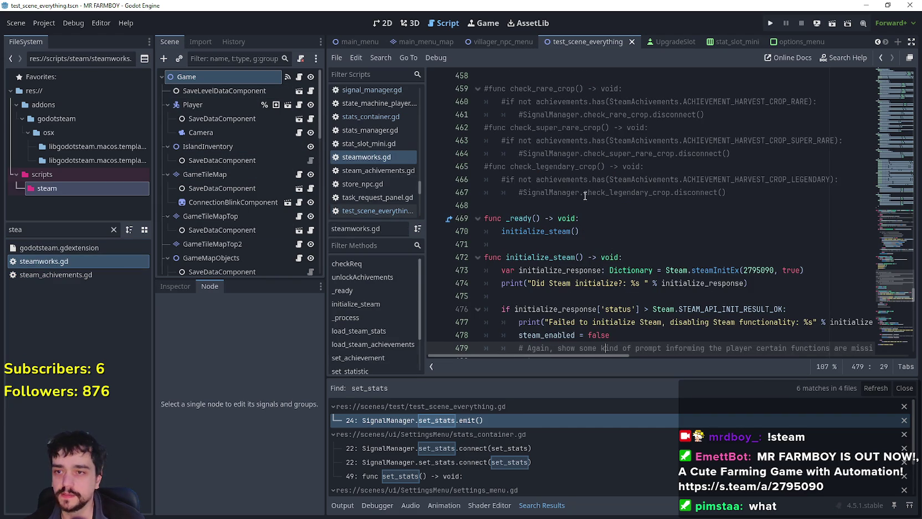
scroll(576, 221, "down", 2)
left_click(576, 179)
left_click(627, 327)
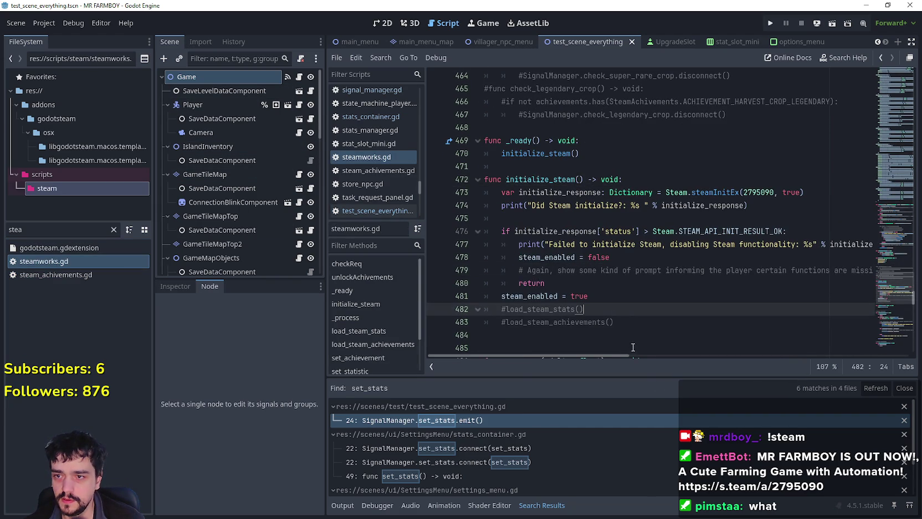
scroll(615, 266, "down", 4)
key("Down")
key("Down")
key("Down")
key("Down")
key("Down")
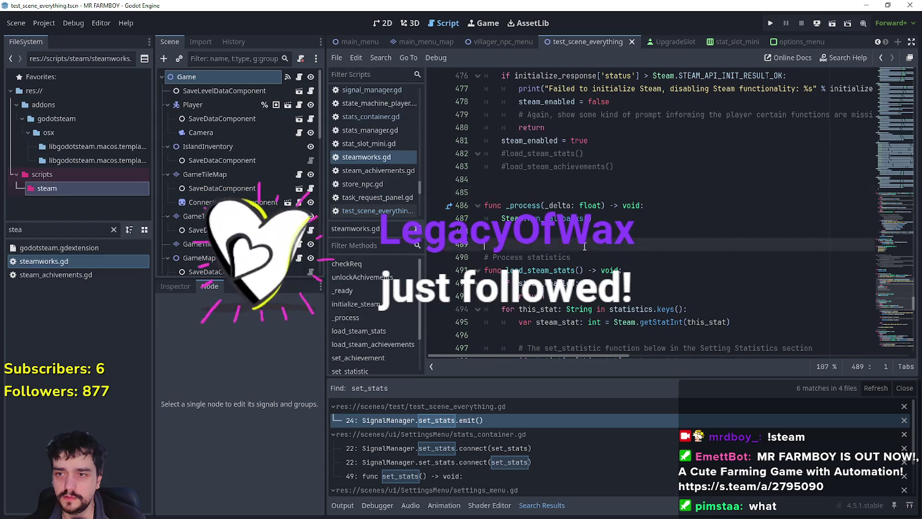
scroll(615, 262, "up", 2)
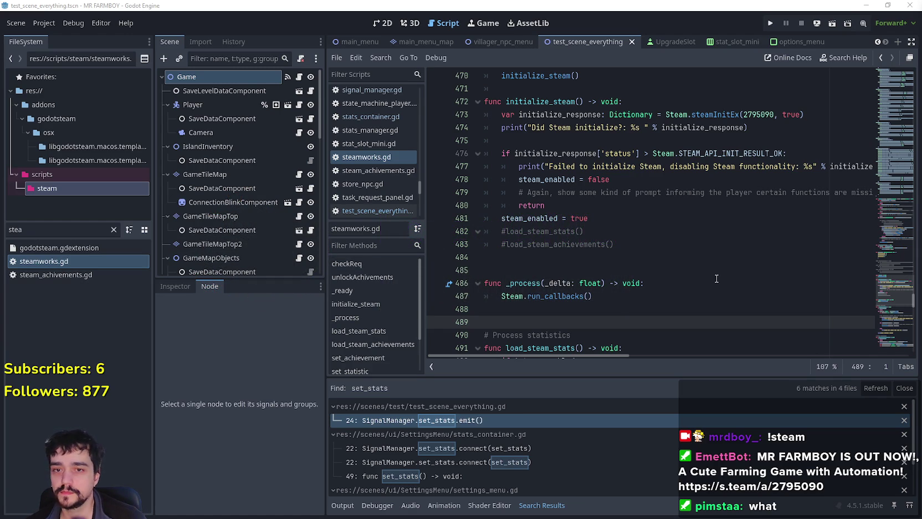
Step: Review the SteamAchivements enum and achievements dictionary, then clear the file filter
scroll(717, 279, "down", 5)
scroll(498, 215, "down", 5)
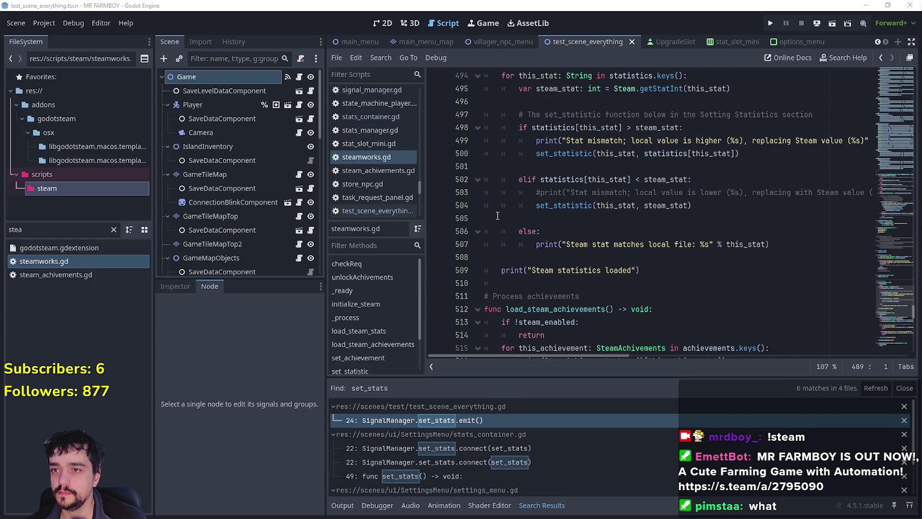
scroll(498, 216, "down", 11)
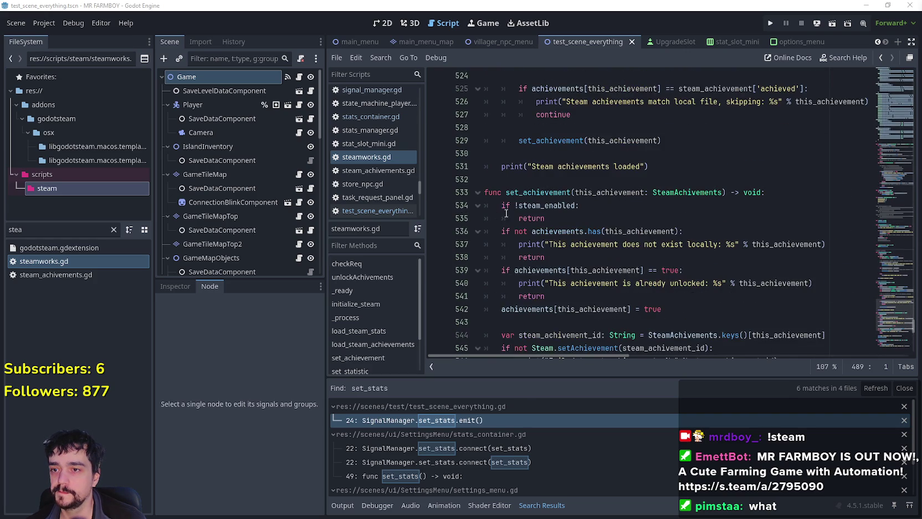
scroll(888, 341, "down", 10)
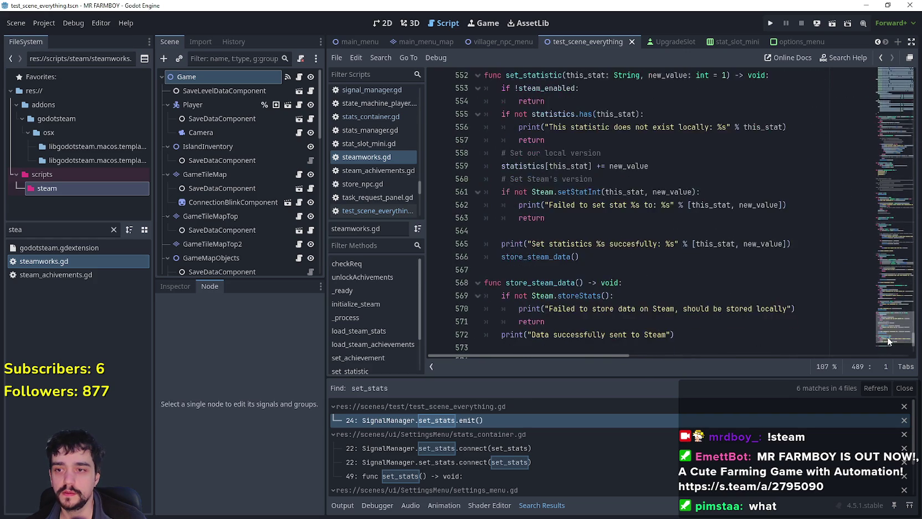
left_click_drag(886, 353, 872, 56)
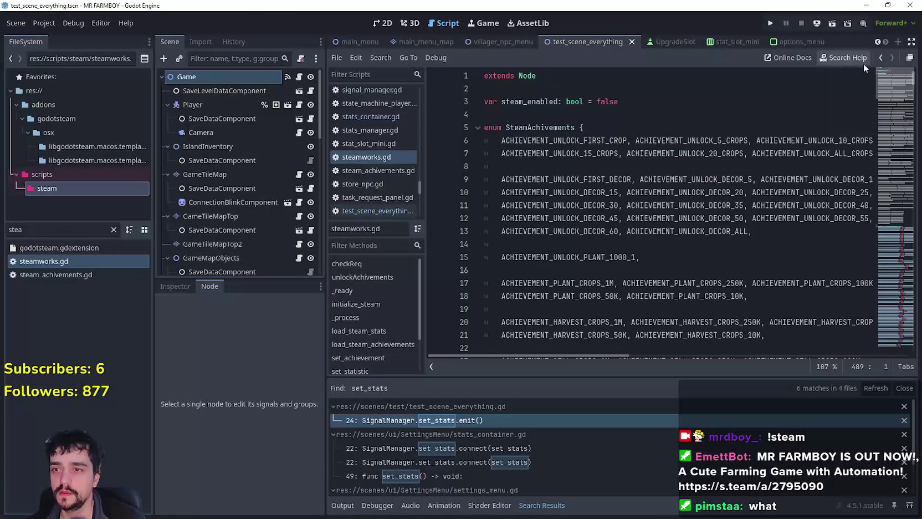
scroll(612, 228, "down", 3)
scroll(613, 229, "down", 18)
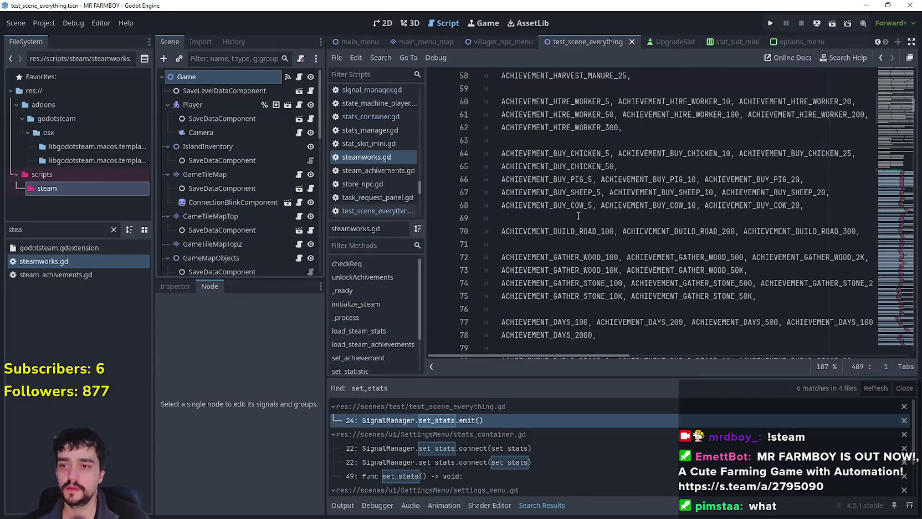
scroll(578, 217, "down", 11)
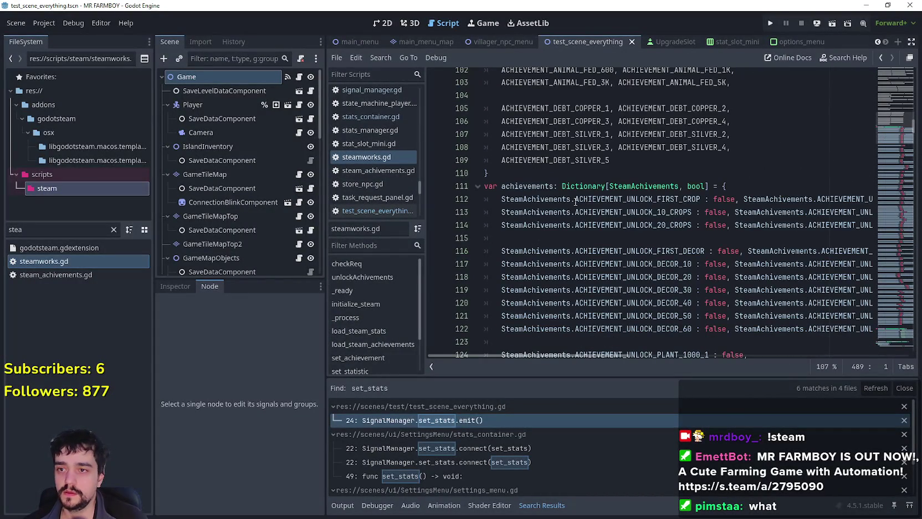
left_click(571, 173)
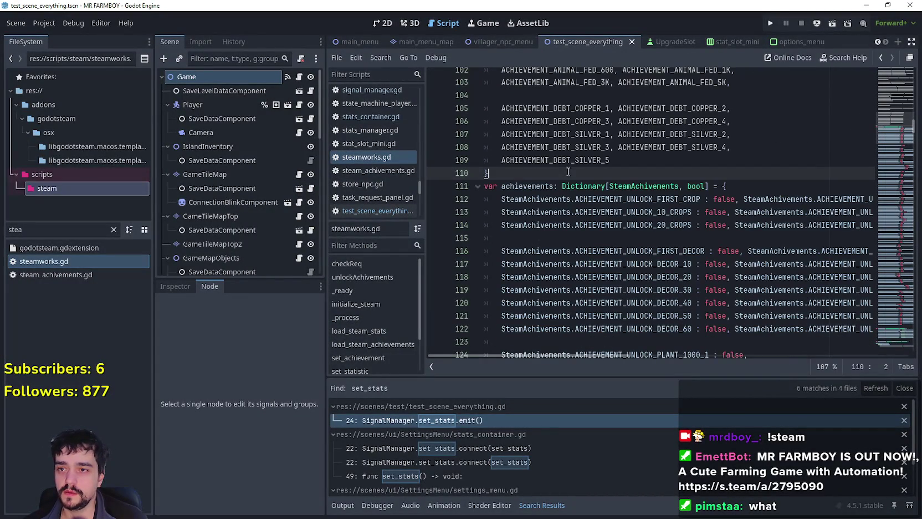
left_click(113, 230)
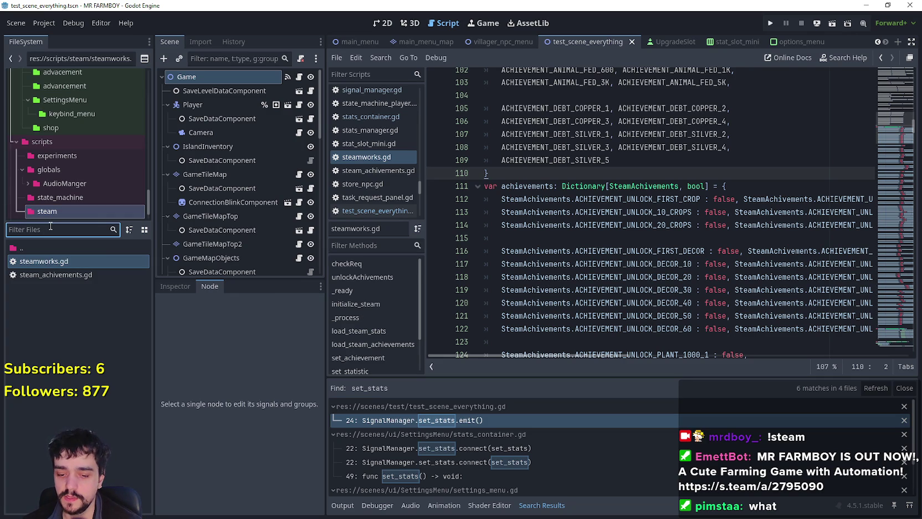
Step: Open test_scene_everything.gd and select the commented reset loop on lines 26–27
type("test")
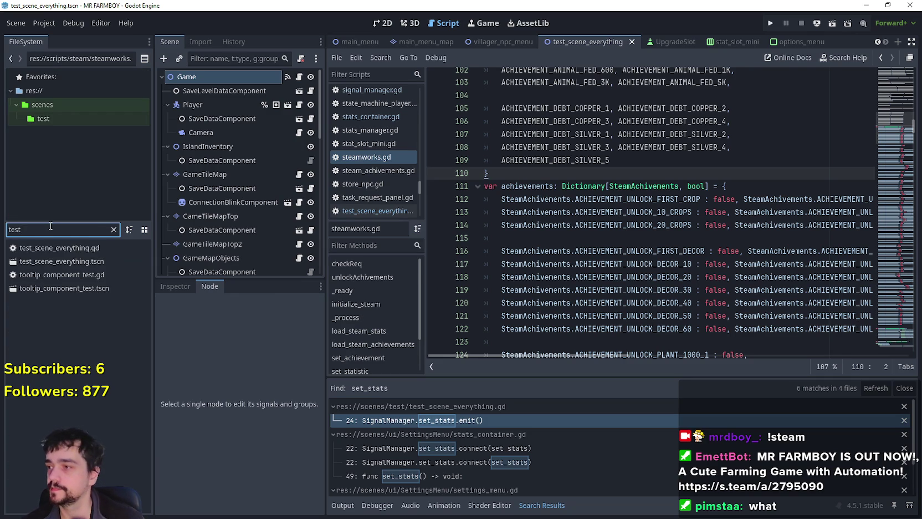
left_click(120, 261)
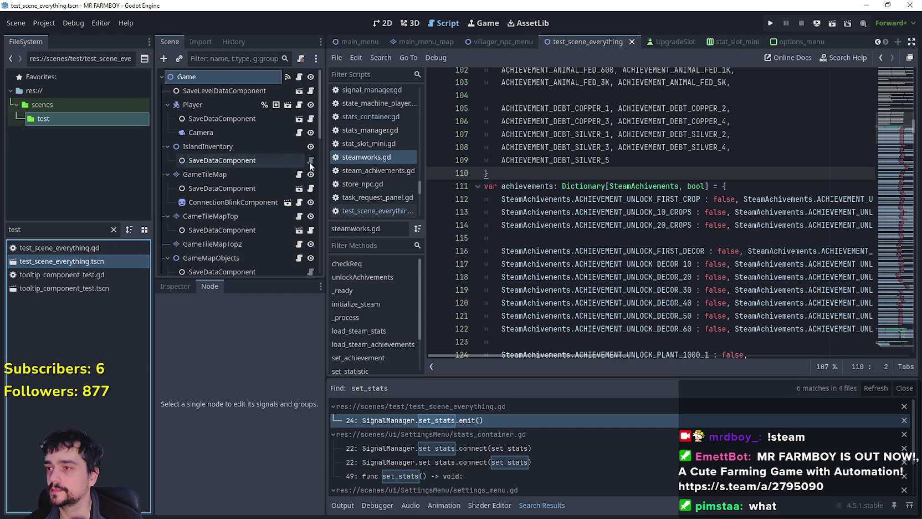
left_click(299, 77)
scroll(624, 240, "down", 4)
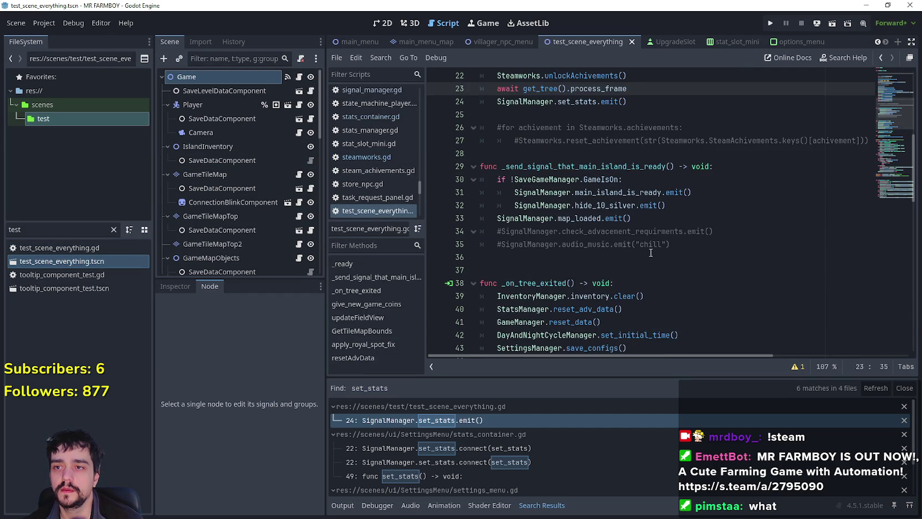
double_click(600, 140)
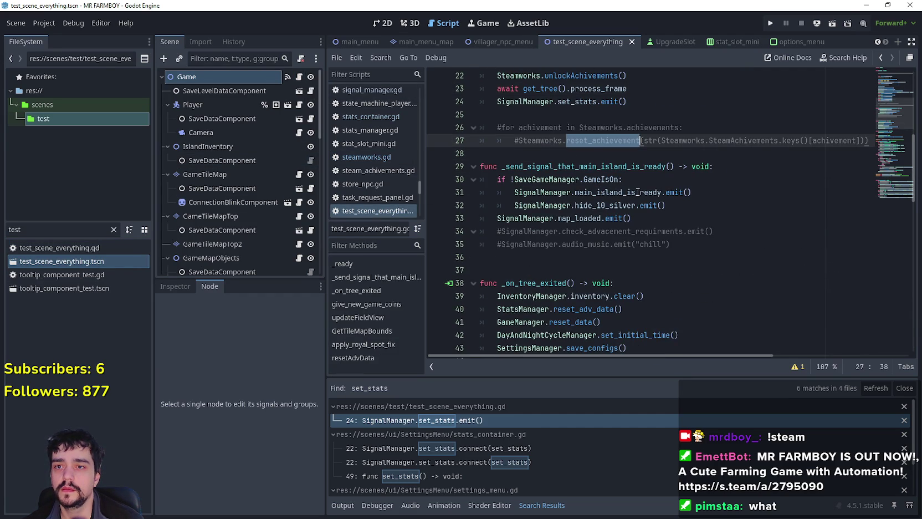
left_click(651, 129)
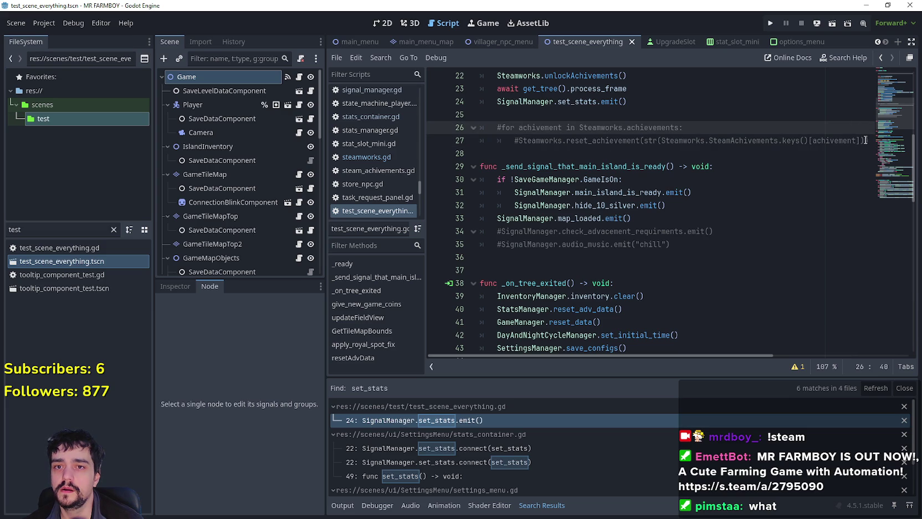
left_click_drag(869, 139, 463, 131)
key("ctrl+c")
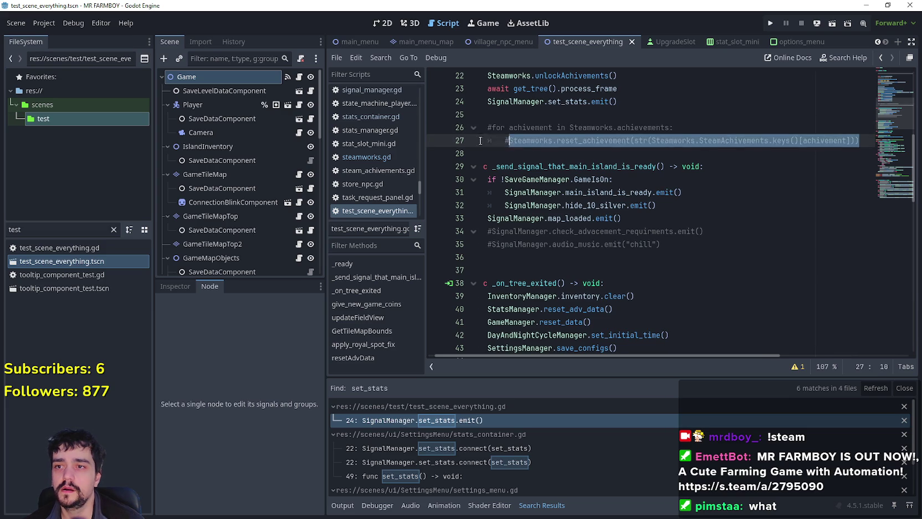
Step: Filter the FileSystem for 'main_m' to list only the main menu files
scroll(567, 179, "up", 3)
left_click(594, 192)
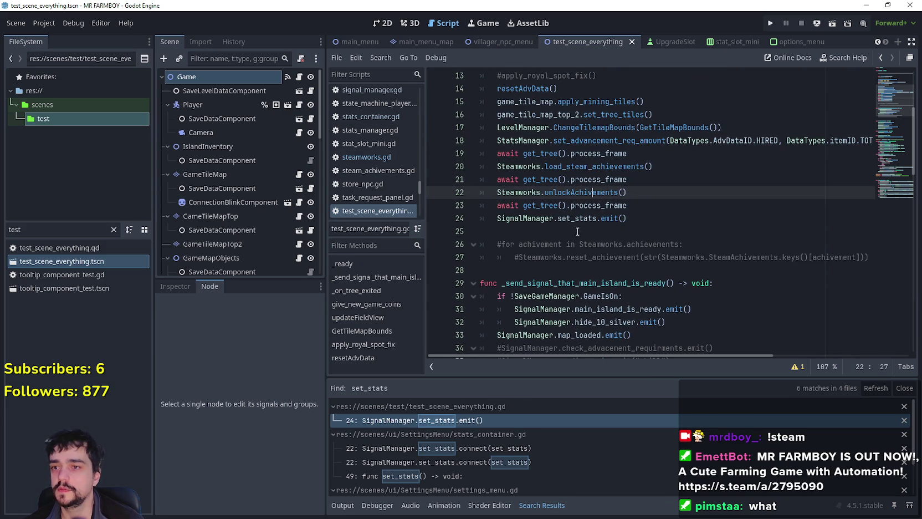
left_click(569, 232)
left_click(40, 229)
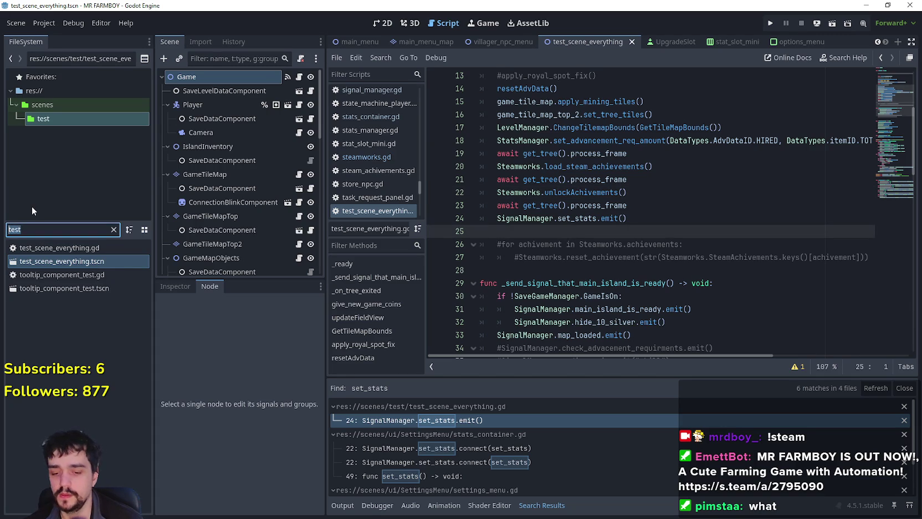
type("m")
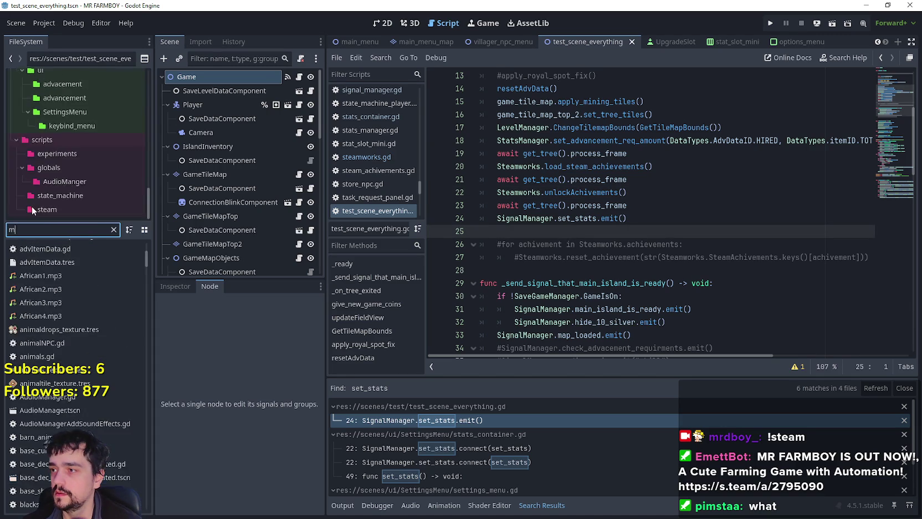
type("ain_m")
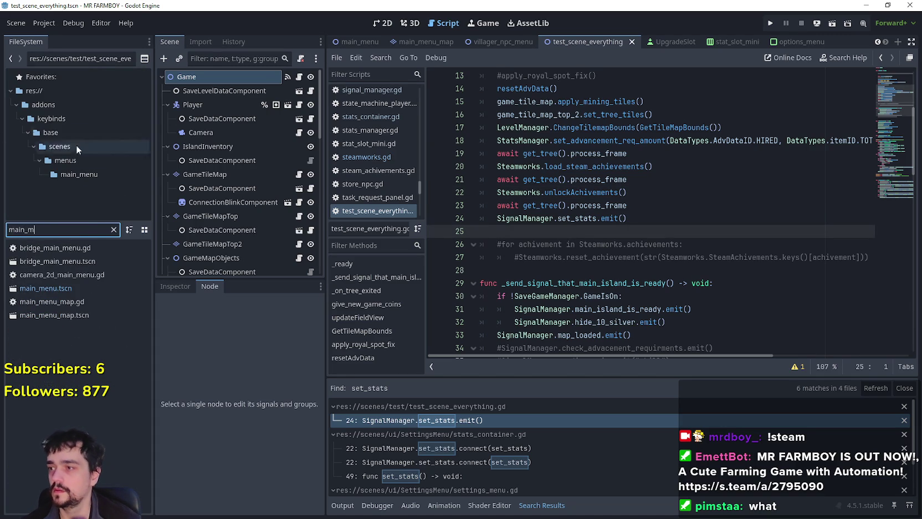
Step: Open main_menu.tscn and the LoginYo node's login_yo.gd script
double_click(62, 290)
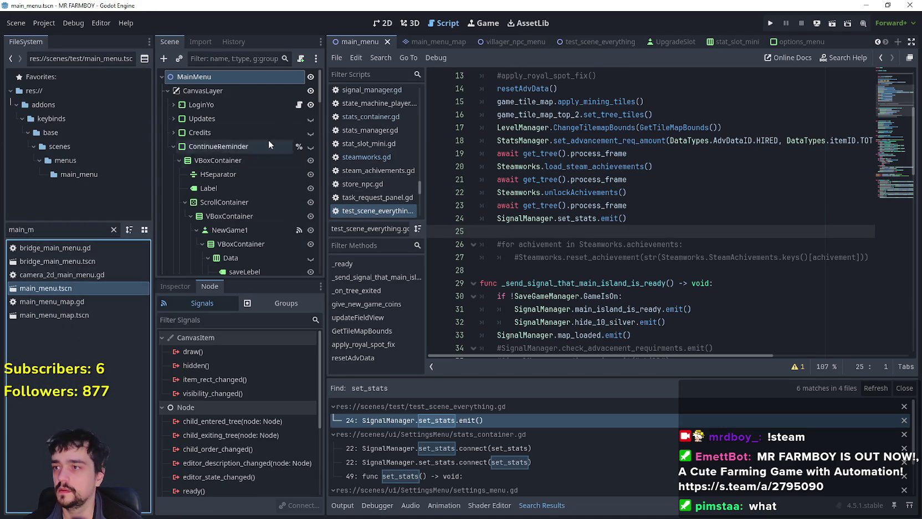
left_click(298, 106)
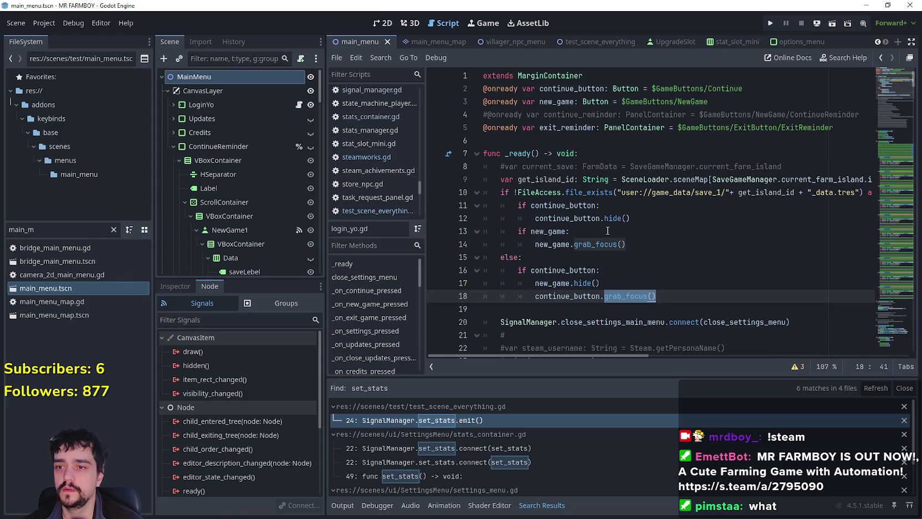
scroll(493, 252, "down", 5)
scroll(493, 252, "down", 3)
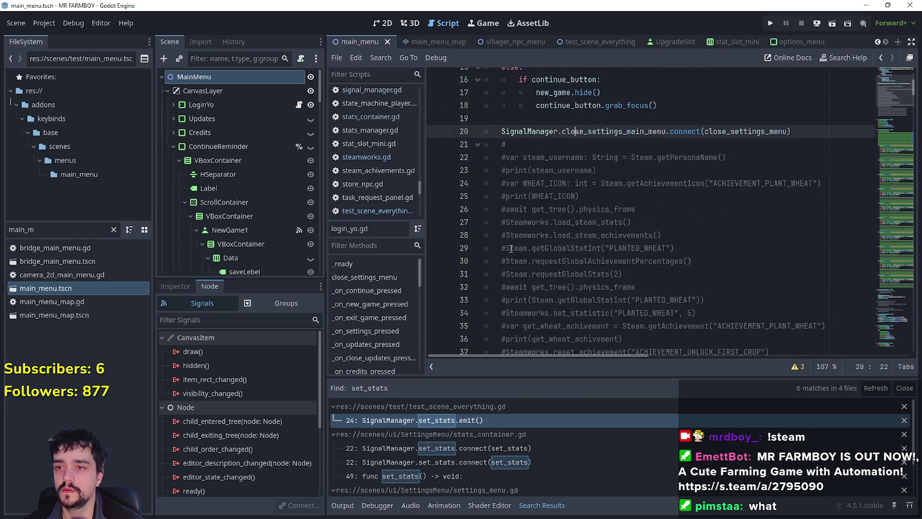
Step: Paste the reset loop at line 43, uncomment both lines, save, and run the project
left_click(535, 314)
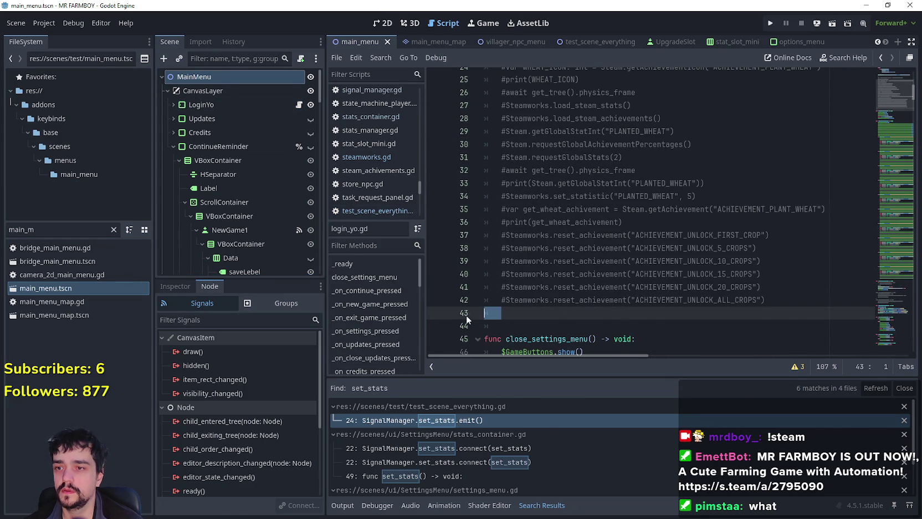
key("ctrl+v")
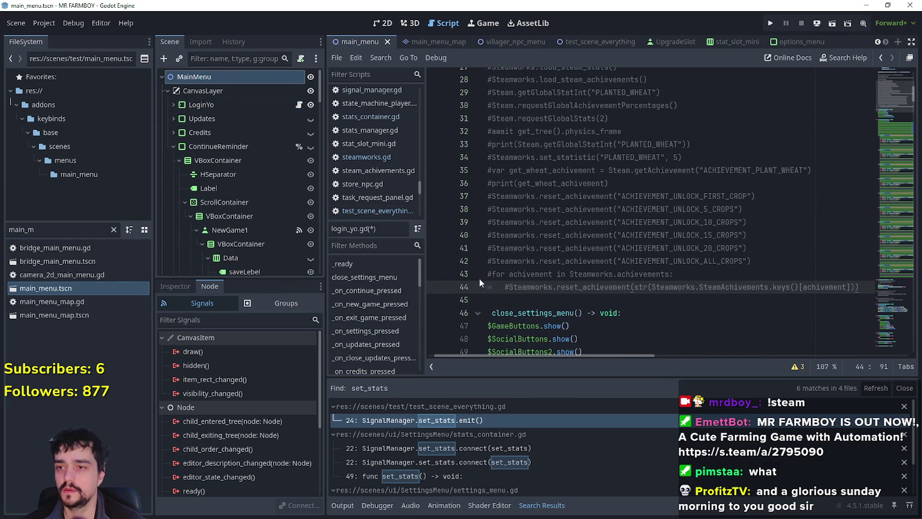
left_click(492, 276)
key("ctrl+k")
left_click(498, 290)
key("ctrl+k")
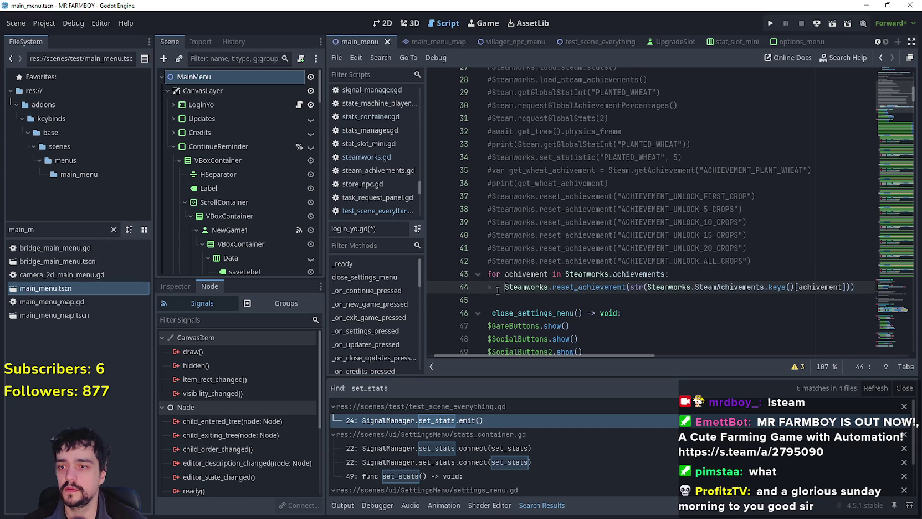
key("ctrl+s")
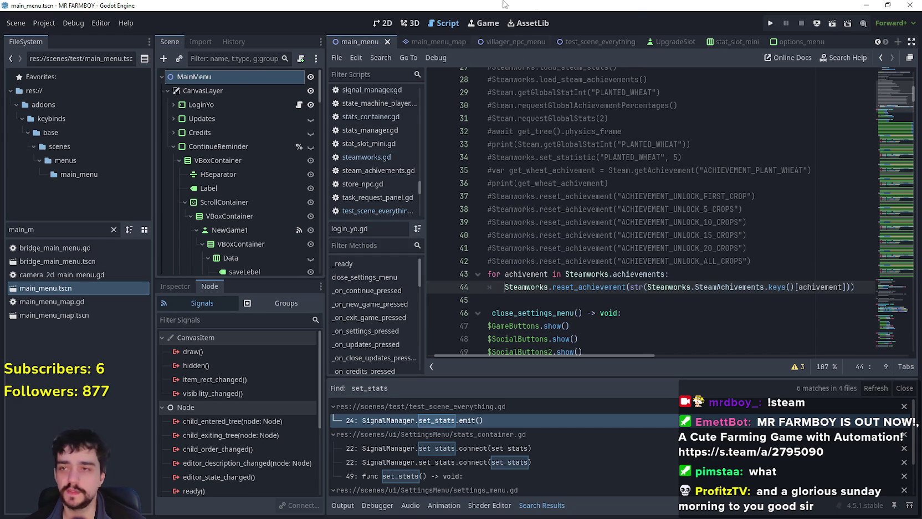
left_click(770, 23)
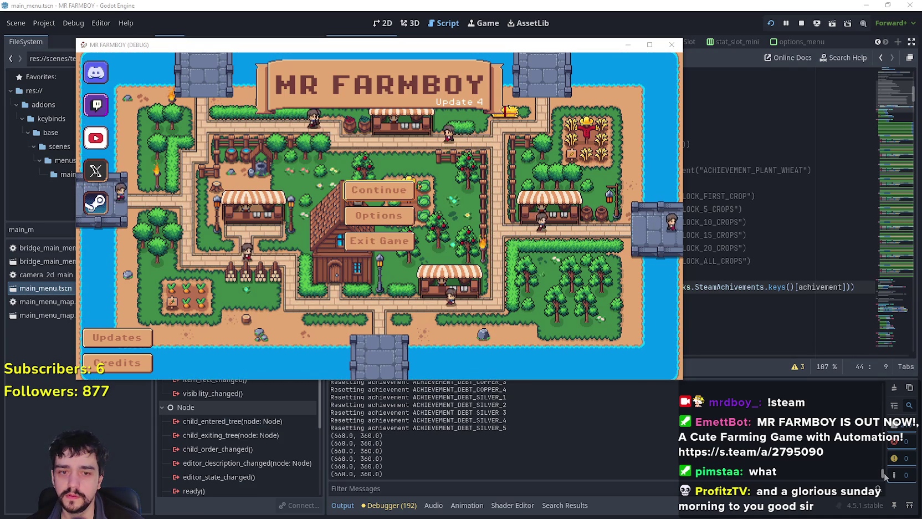
Step: Close the running game with F8 and scroll the output log to the final resets
key("F8")
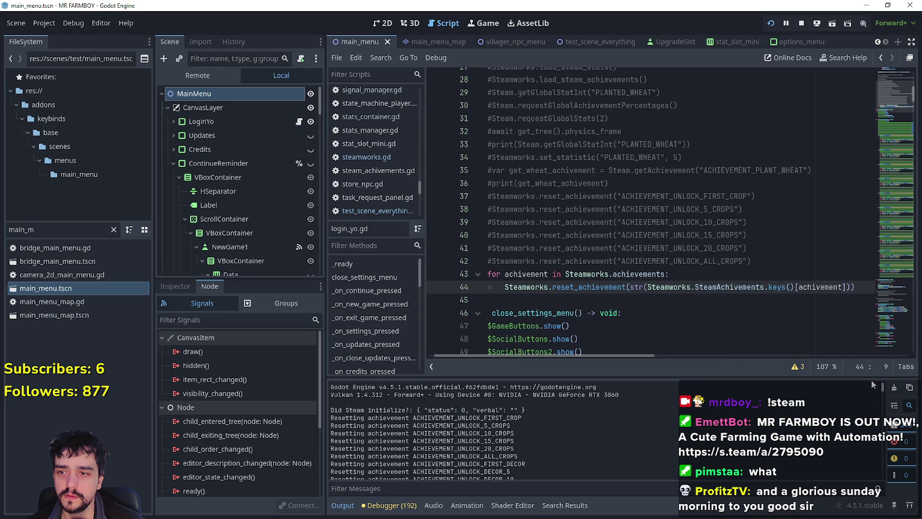
scroll(864, 402, "down", 10)
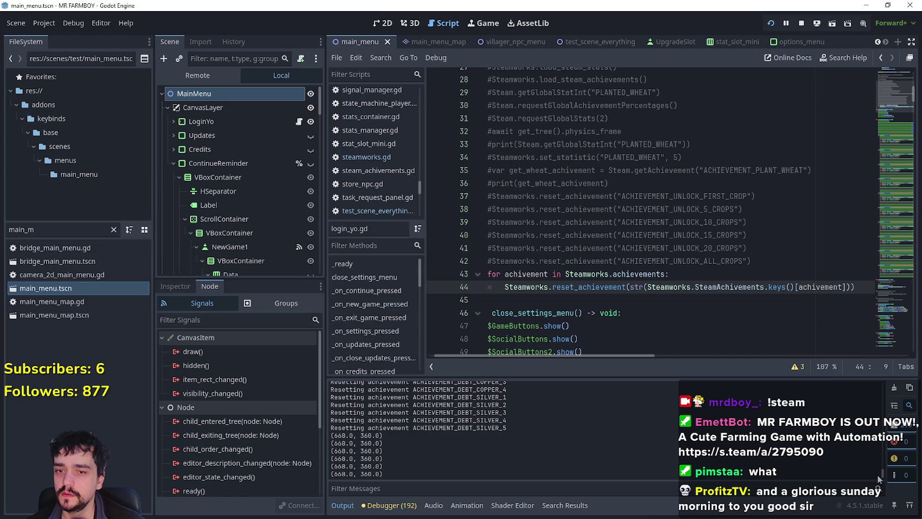
Step: Delete the achievement-reset loop on lines 43–44 from login_yo.gd
left_click_drag(878, 474, 877, 376)
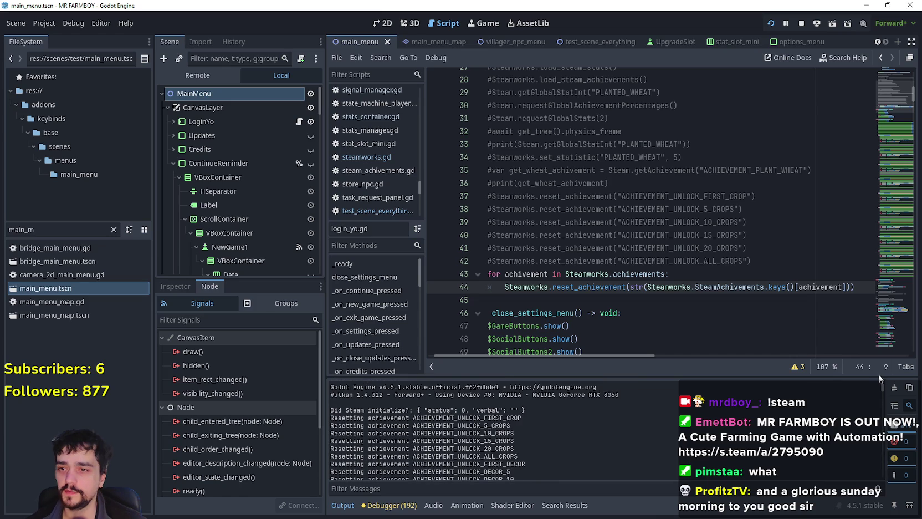
left_click_drag(868, 288, 426, 271)
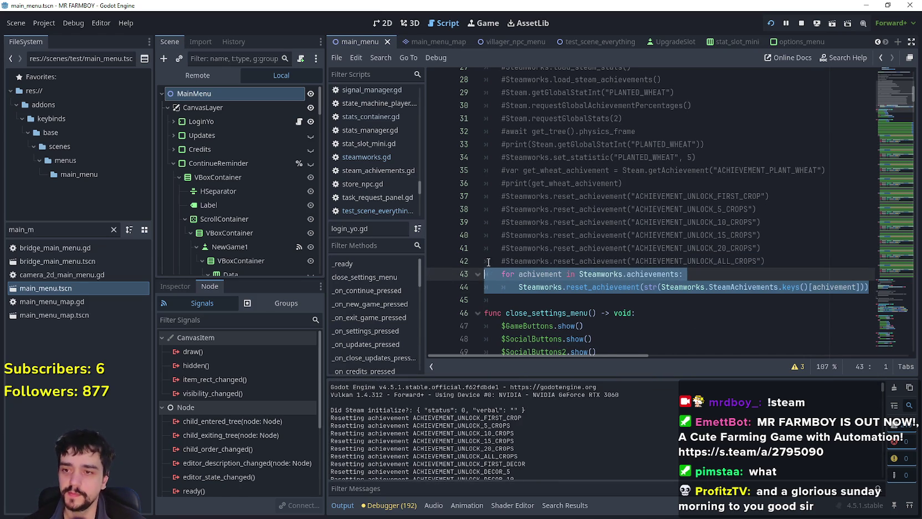
key("BackSpace")
key("BackSpace")
left_click(114, 229)
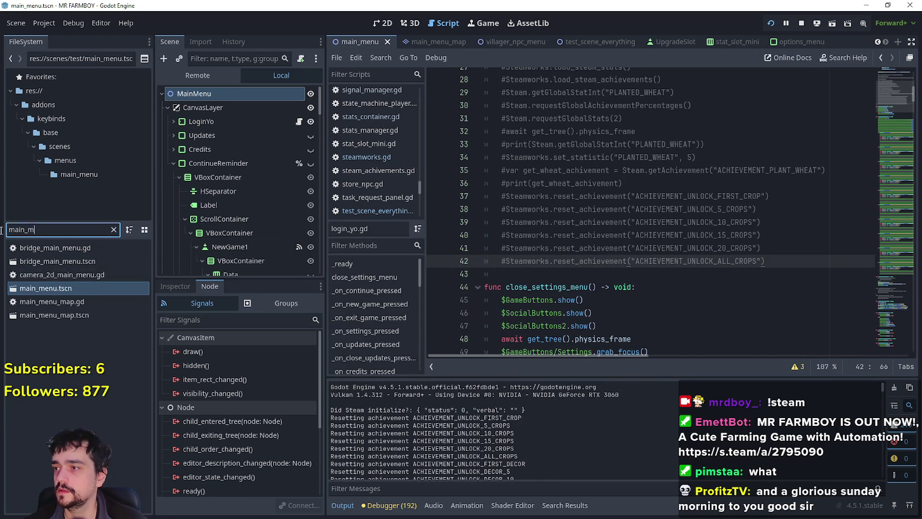
Step: Paste the reset loop at line 25 of test_scene_everything.gd, save, and rerun the project
type("test")
double_click(55, 263)
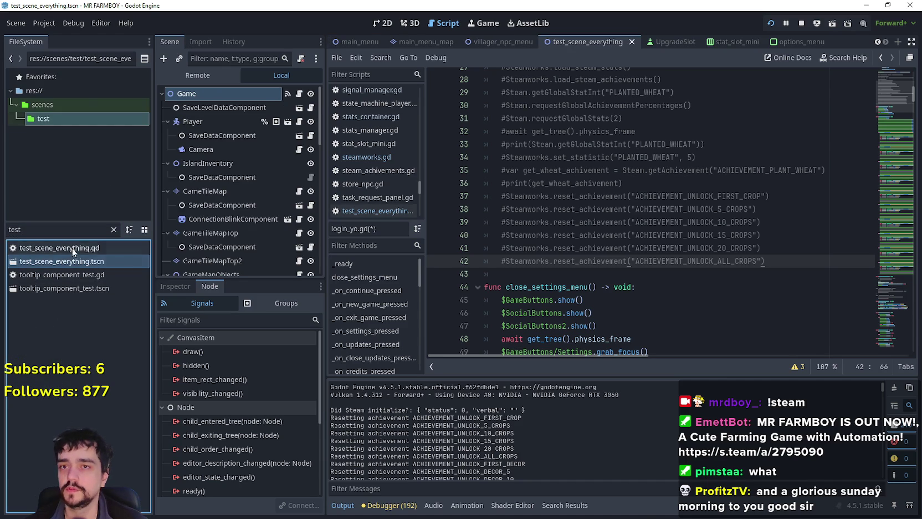
left_click(802, 23)
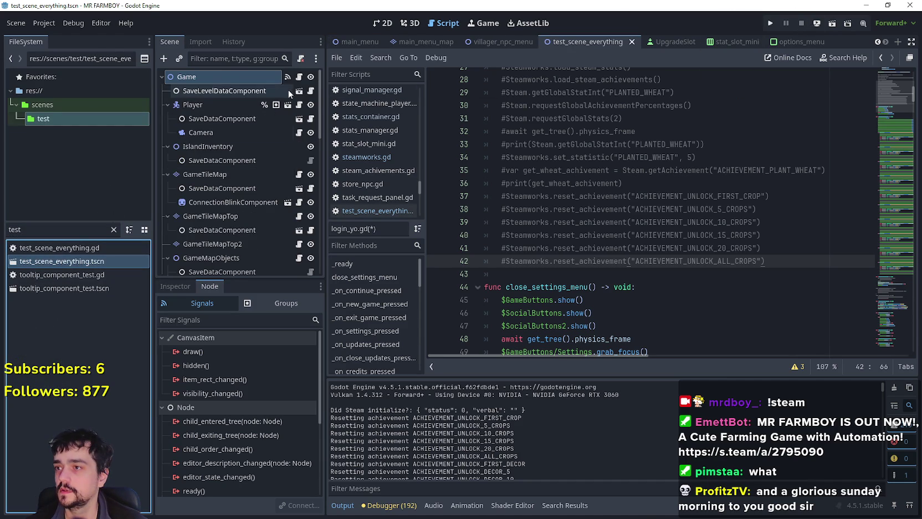
left_click(299, 77)
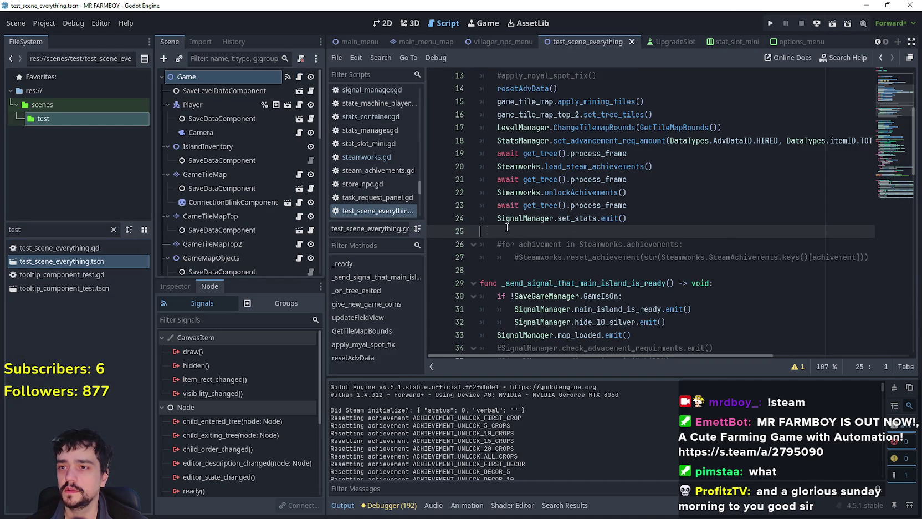
type("for achievement in Steamworks.achievements: \t\tSteamworks.reset_achievement(str(Steamworks.SteamAchivements.keys()[achievement]))")
key("ctrl+s")
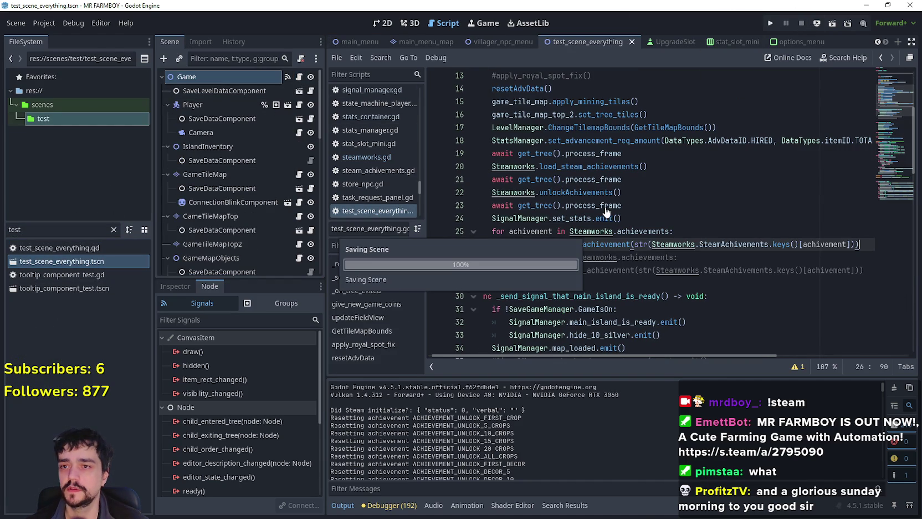
left_click(771, 25)
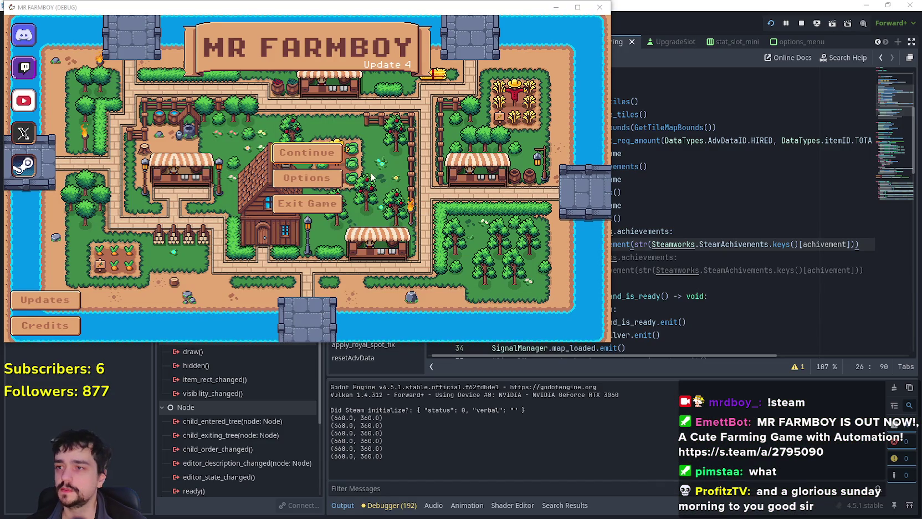
Step: Load Save 4 in the running game, then return to the editor's output log
left_click(307, 152)
left_click(320, 236)
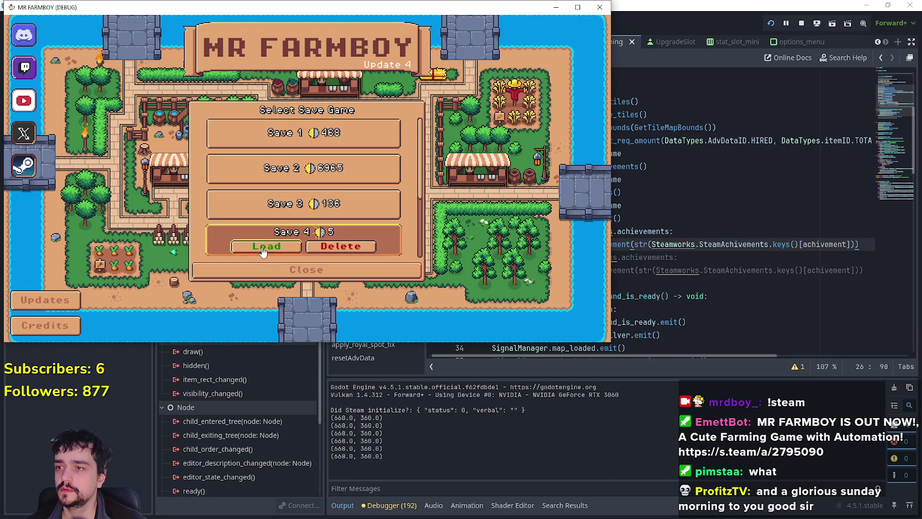
left_click(263, 245)
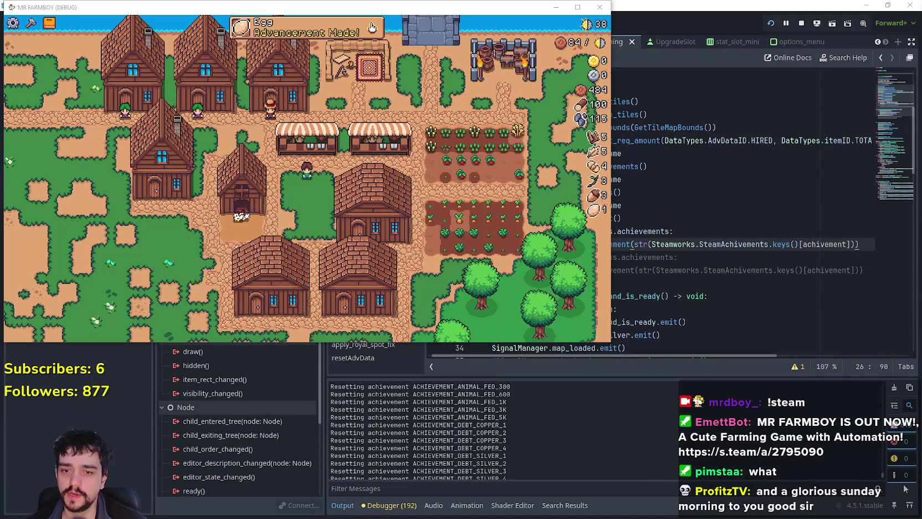
left_click(882, 478)
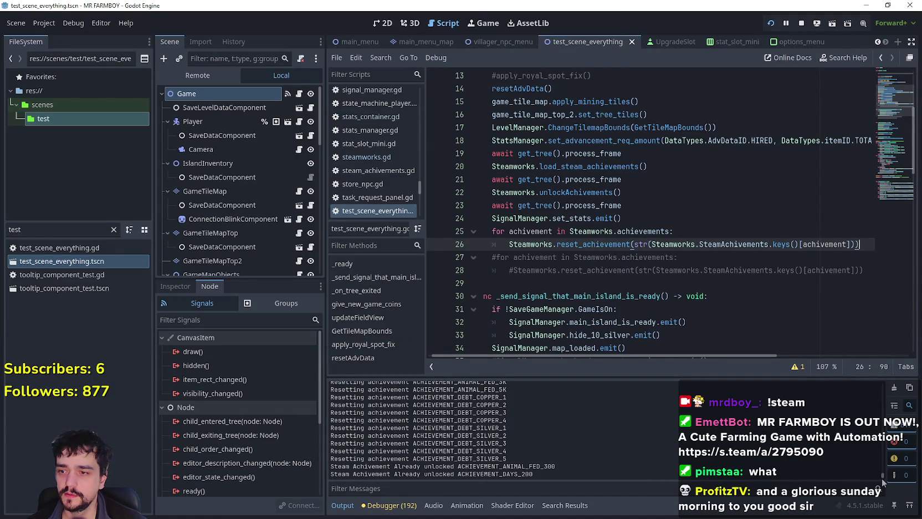
Step: Stop the game after the already-unlocked achievement messages appear in the output log
mouse_move(881, 478)
left_mouse_down()
mouse_move(857, 373)
mouse_move(880, 475)
left_mouse_up()
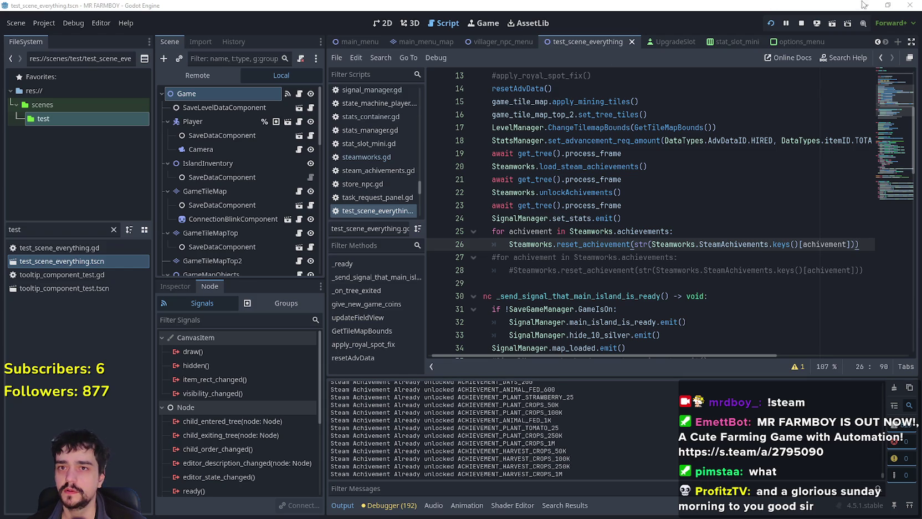
left_click(804, 25)
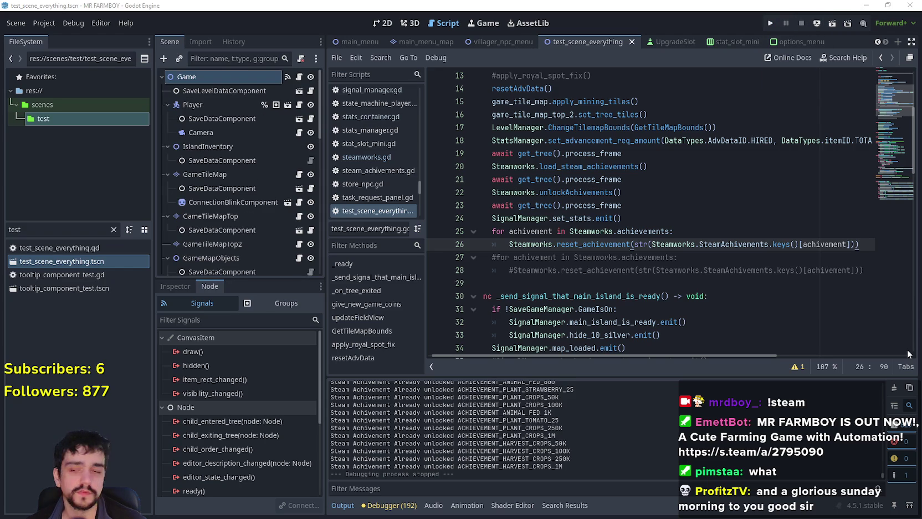
left_click(685, 217)
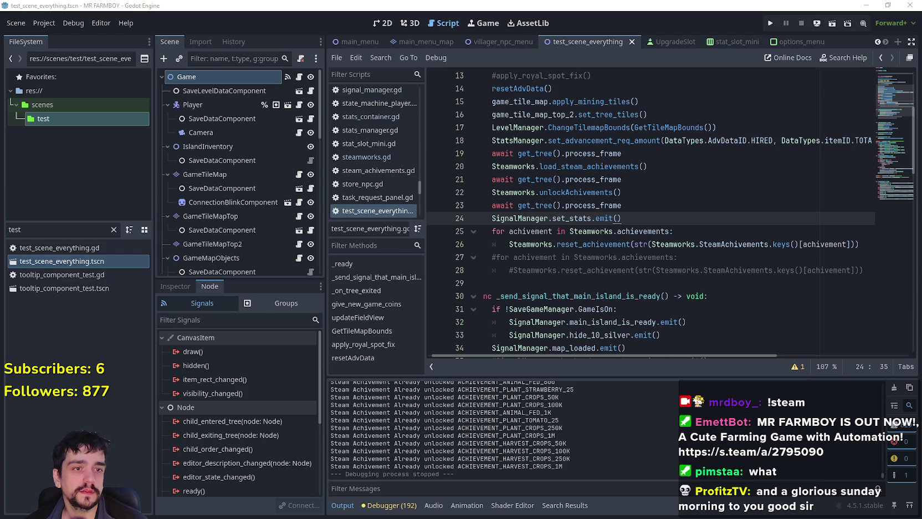
Step: Comment out lines 25–26, the achievement-reset loop, in test_scene_everything.gd with Ctrl+K
left_click(487, 236)
key("ctrl+k")
key("Down")
key("ctrl+k")
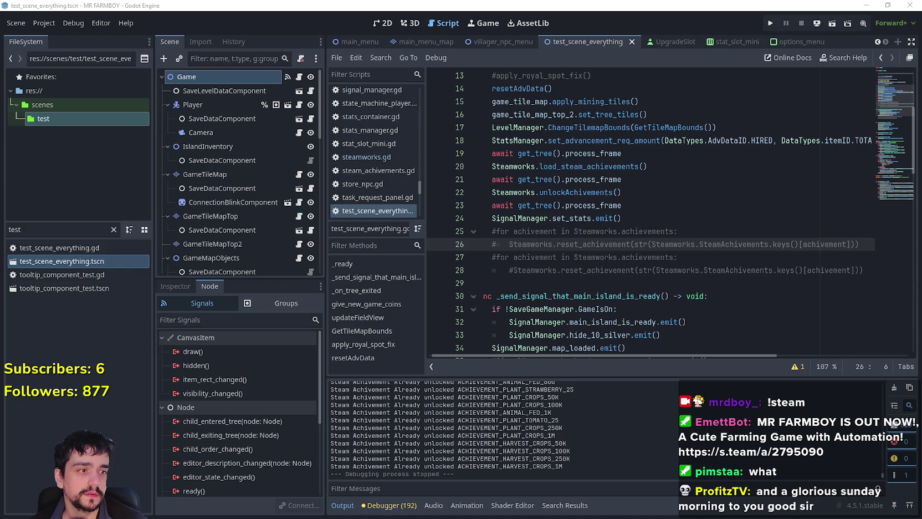
left_click(556, 252)
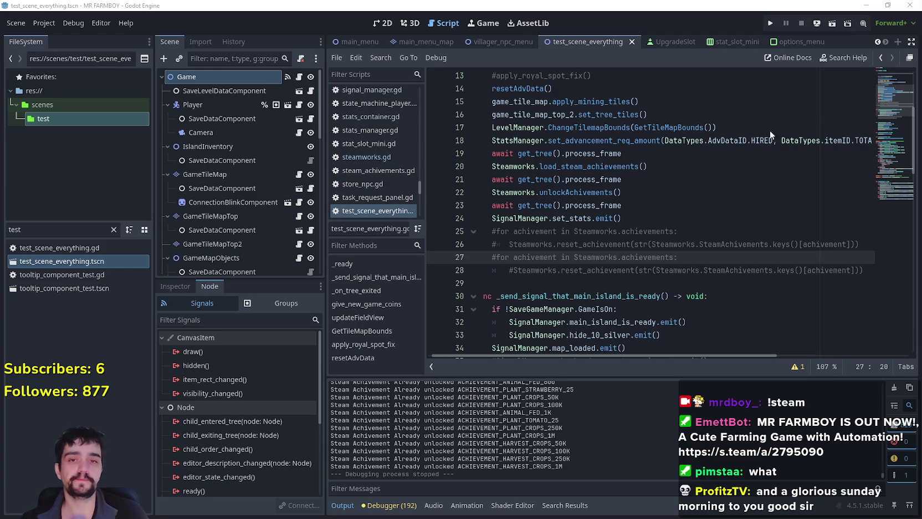
Step: Export the Linux (Runnable) build, then start exporting the Windows Desktop preset
left_click(43, 23)
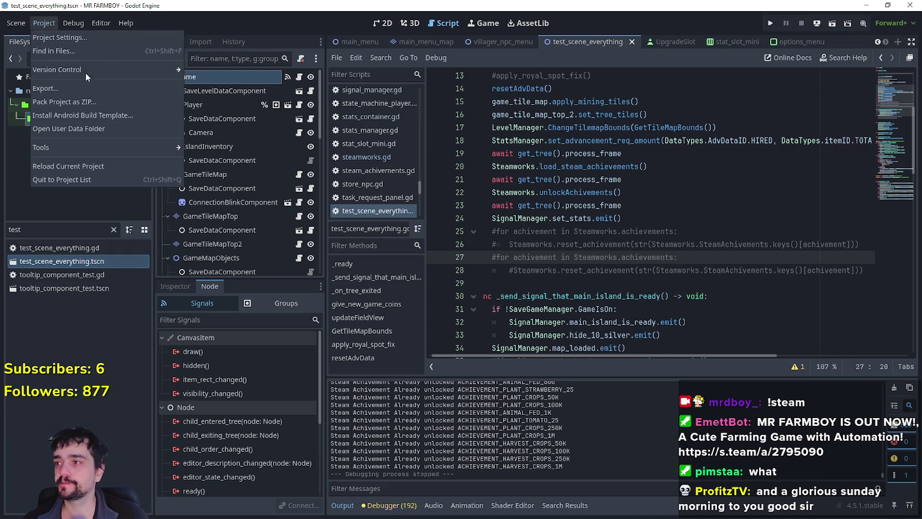
left_click(61, 88)
left_click(306, 208)
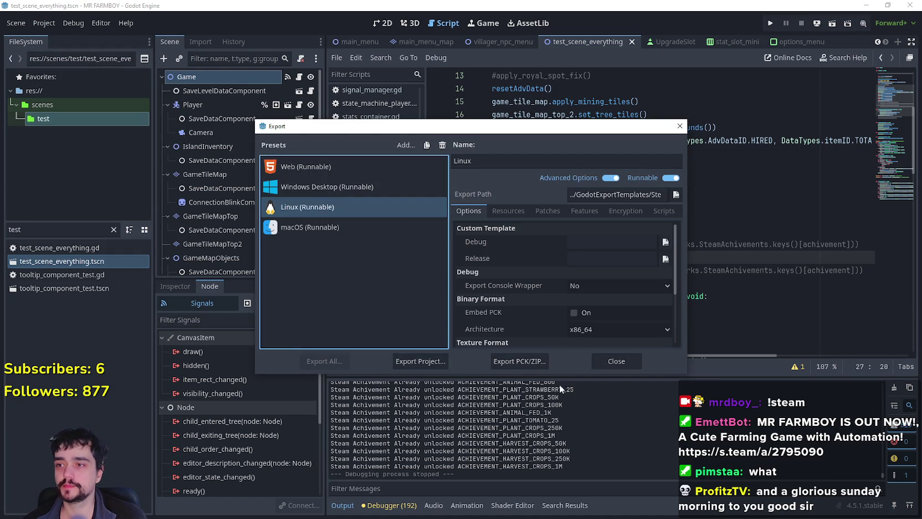
left_click(421, 361)
left_click(369, 414)
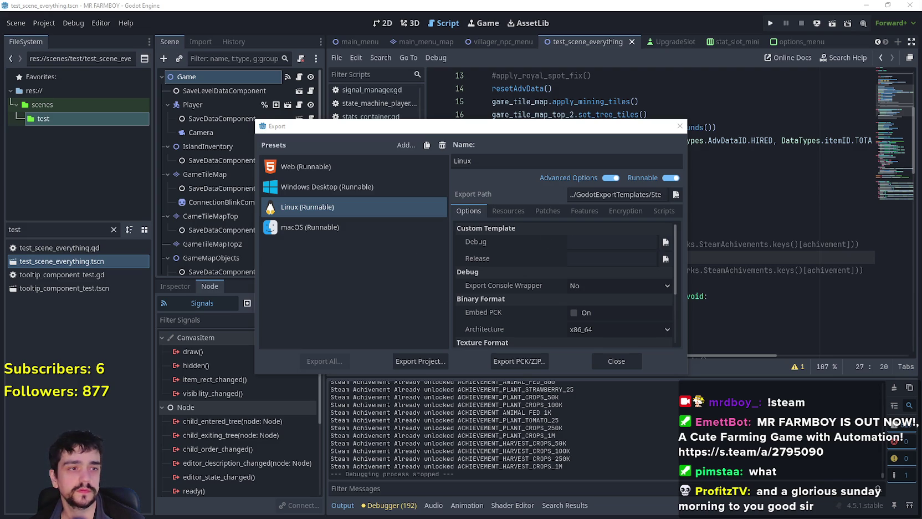
left_click(349, 189)
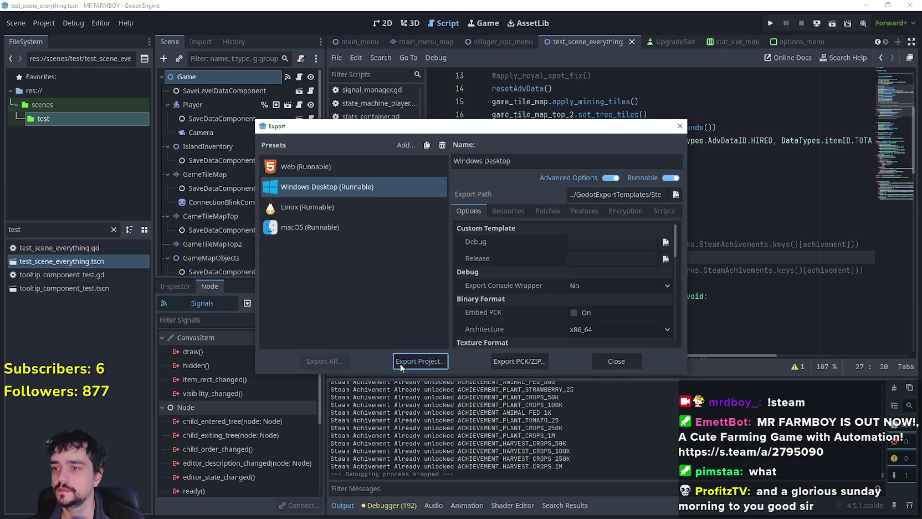
left_click(421, 361)
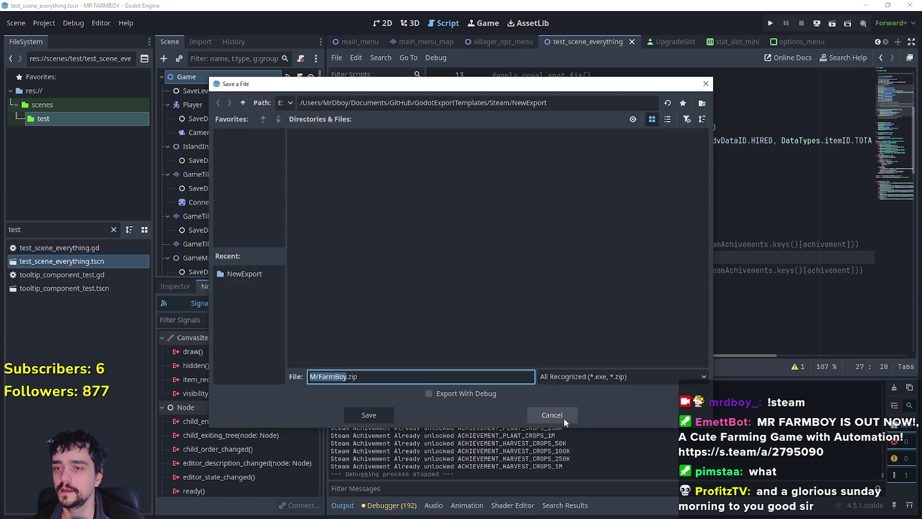
Step: Save the Windows Desktop export as MrFarmBoy.zip
left_click(376, 419)
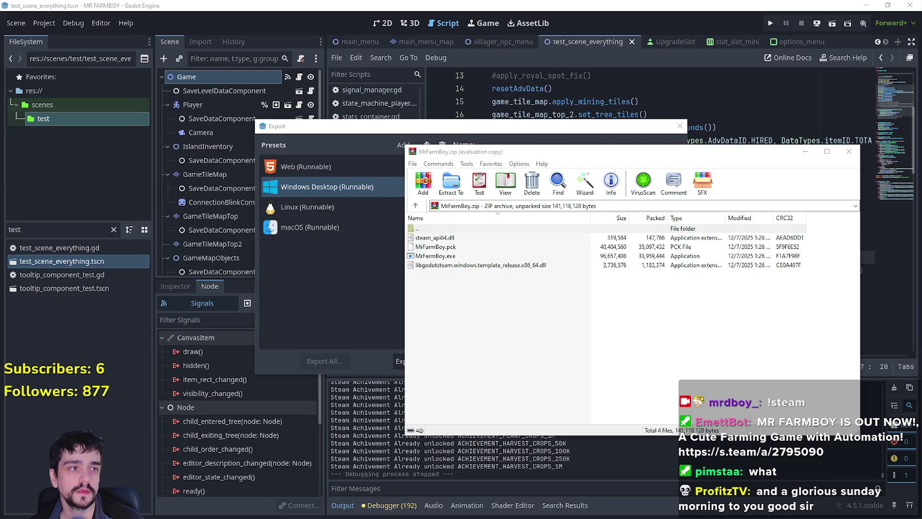
Step: Go up to the NewExport folder in WinRAR and select the four Linux export files for archiving
left_click_drag(600, 300, 479, 235)
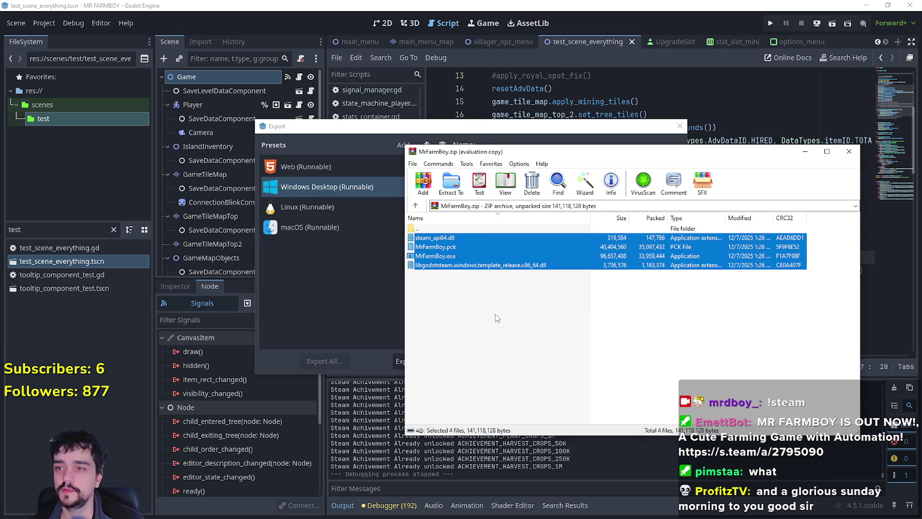
double_click(446, 230)
left_click_drag(541, 314, 464, 250)
left_click_drag(529, 220, 571, 220)
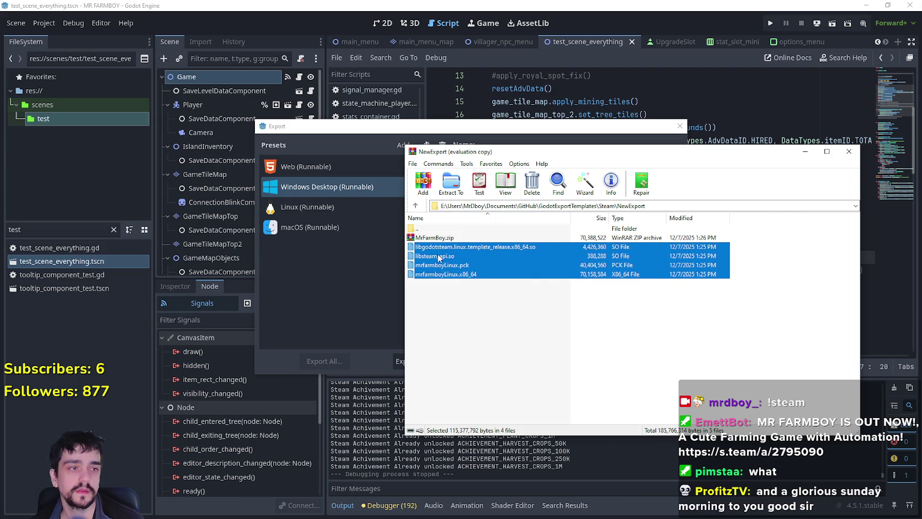
left_click(423, 183)
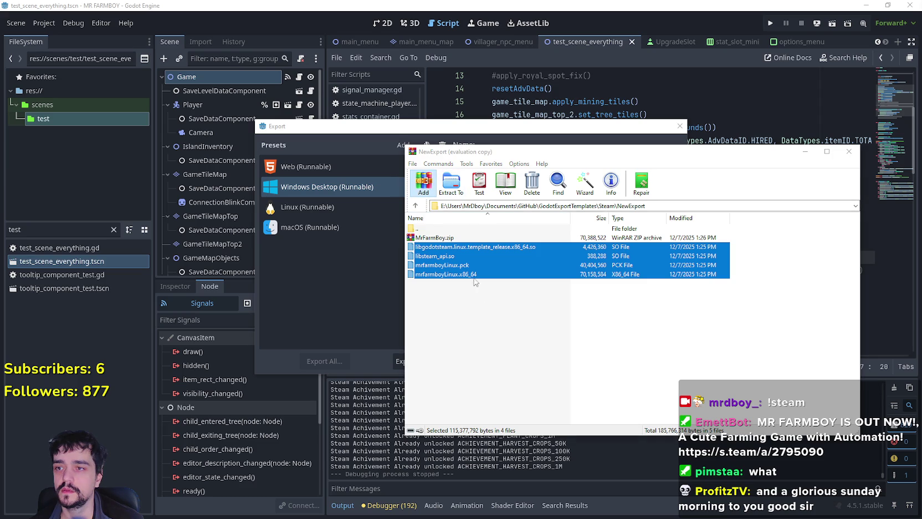
Step: Switch the archive format to ZIP and create NewExport.zip from the Linux files
left_click(591, 237)
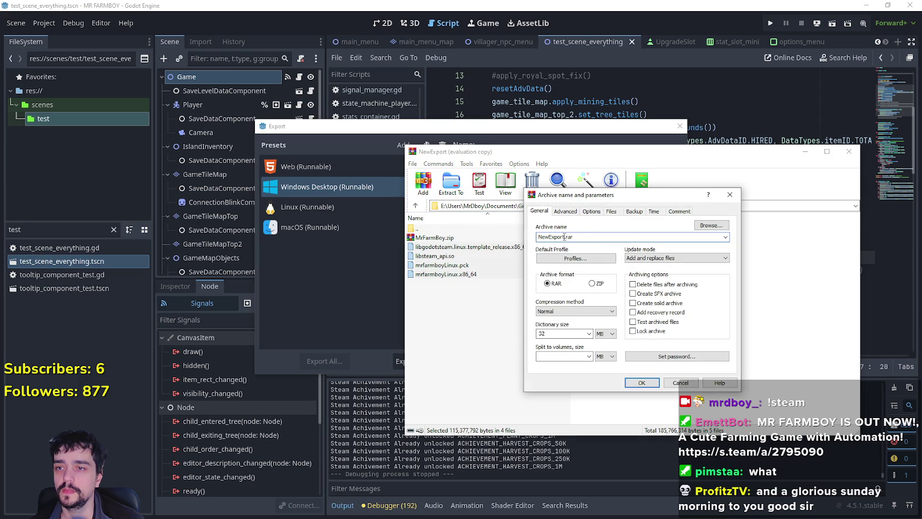
left_click_drag(563, 237, 521, 239)
key("ctrl+a")
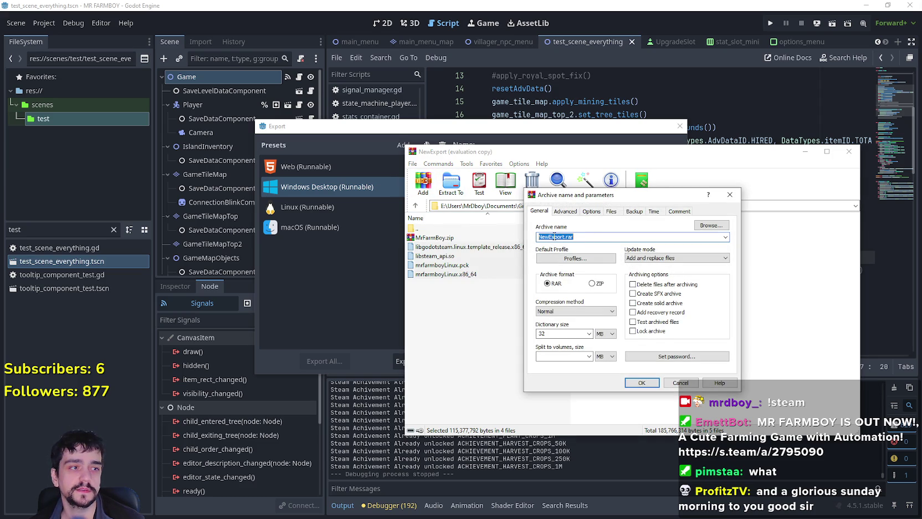
left_click(601, 238)
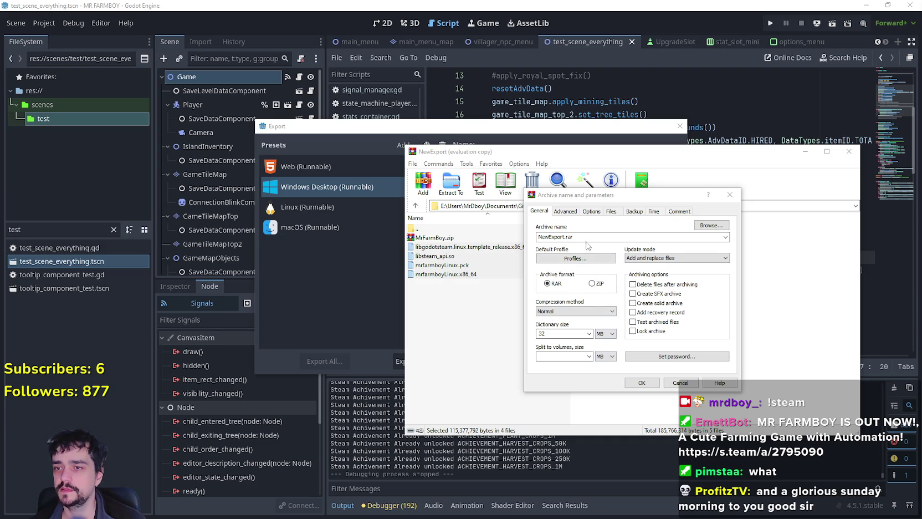
left_click(592, 283)
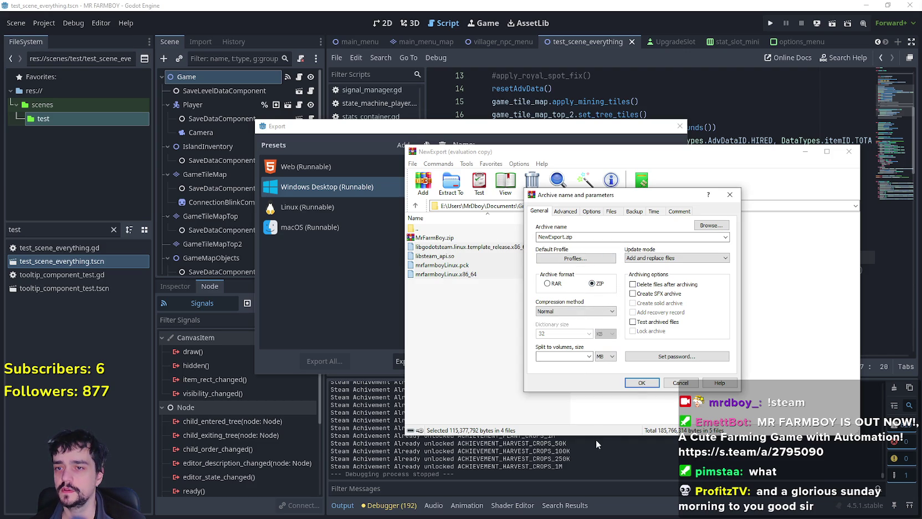
left_click(635, 382)
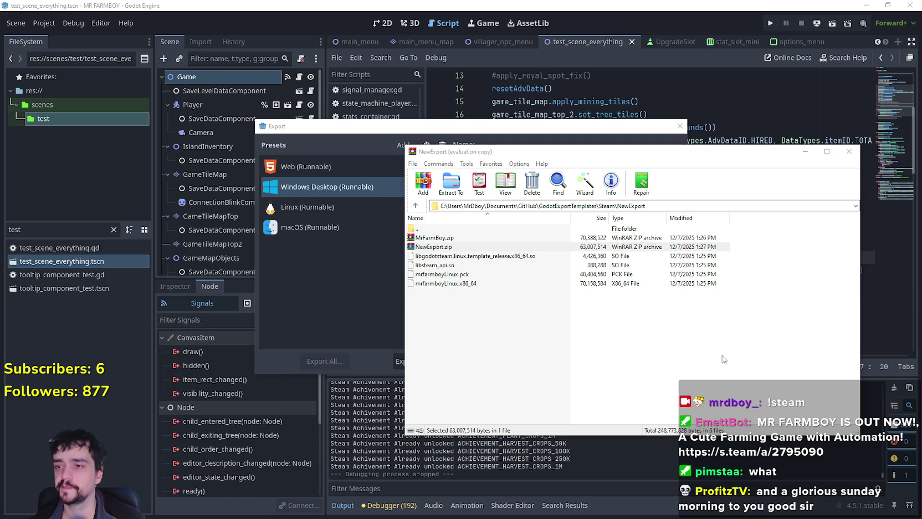
left_click(320, 306)
Step: Review the Linux (Runnable) preset's options, then close the Export dialog
scroll(527, 304, "down", 5)
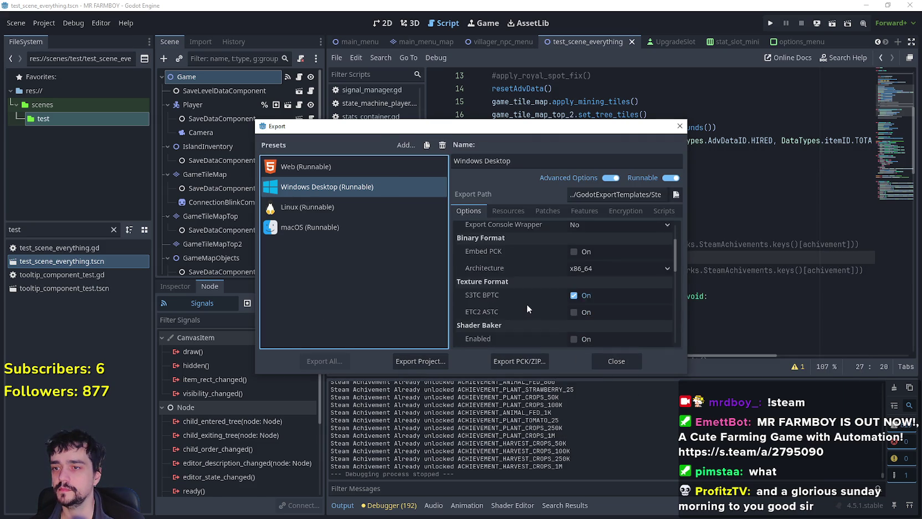
left_click(352, 208)
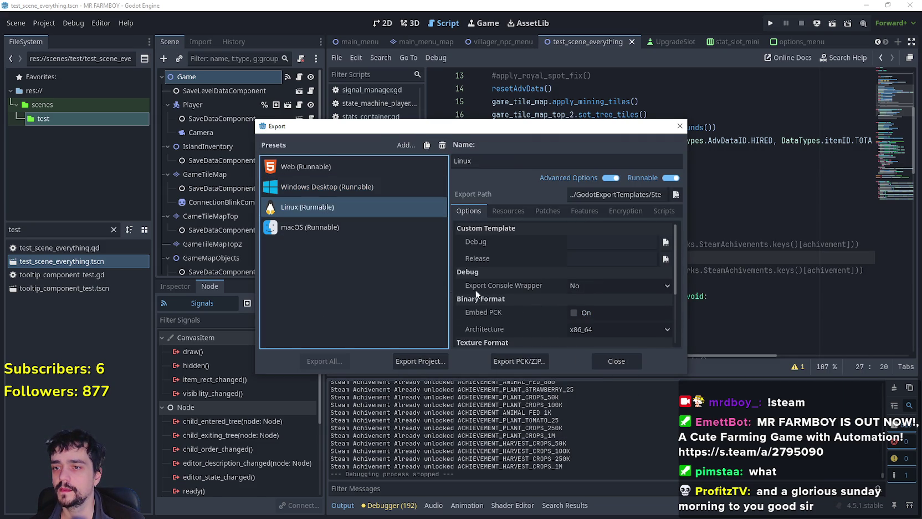
scroll(526, 302, "down", 5)
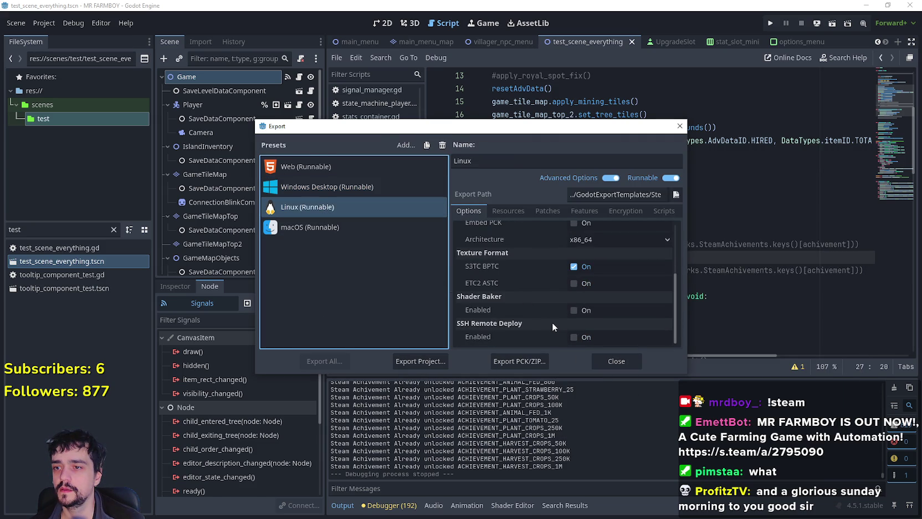
scroll(551, 322, "up", 4)
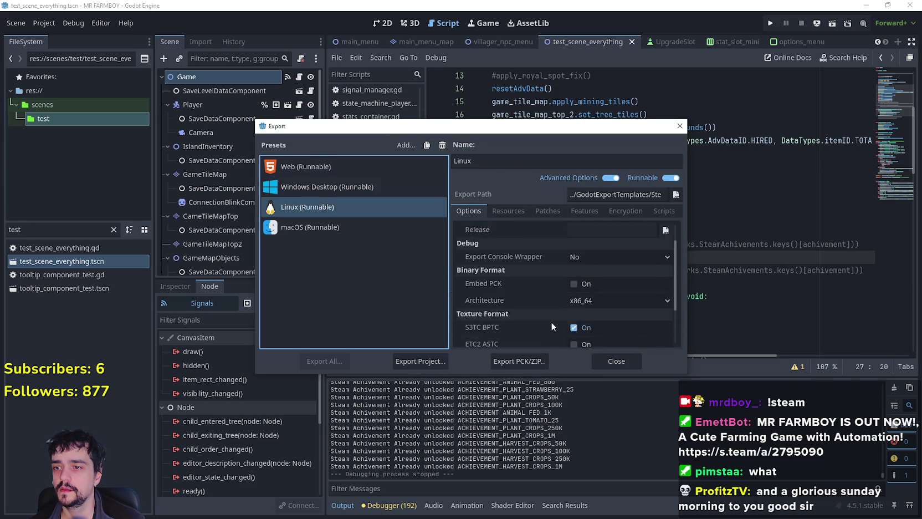
left_click(609, 364)
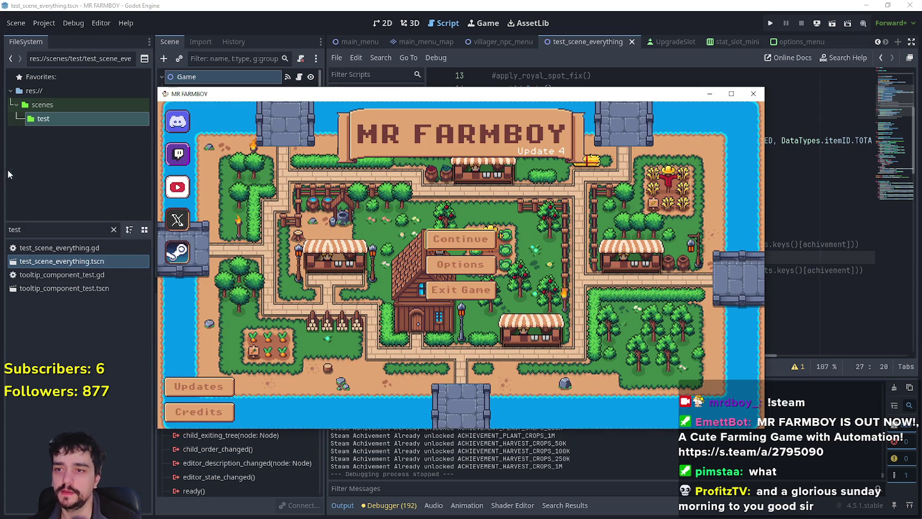
Step: Set the game to borderless fullscreen and start a new game in save slot 7
left_click(460, 264)
left_click(460, 213)
left_click(649, 443)
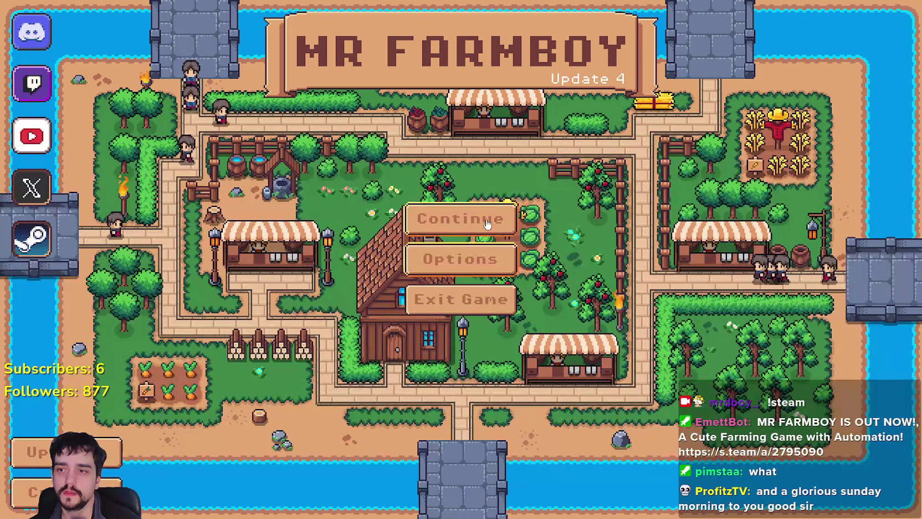
left_click(460, 218)
scroll(515, 272, "down", 2)
scroll(516, 271, "down", 1)
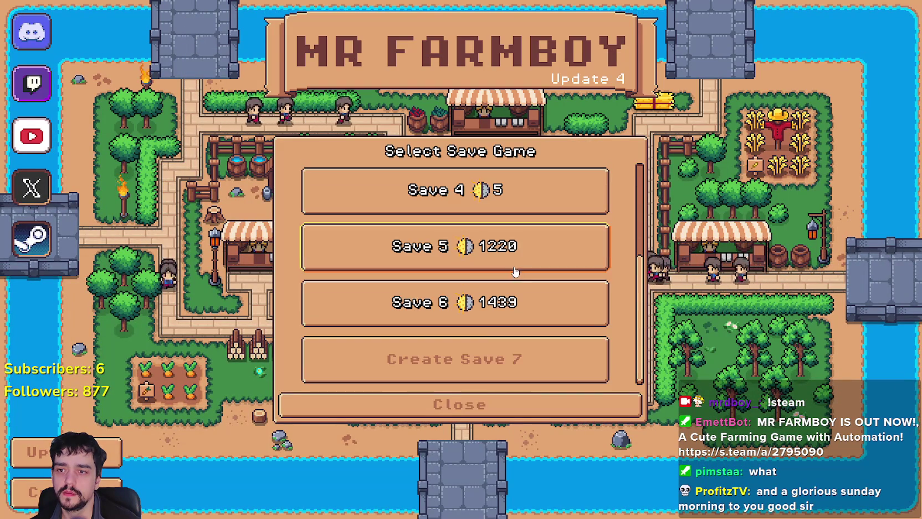
left_click(470, 358)
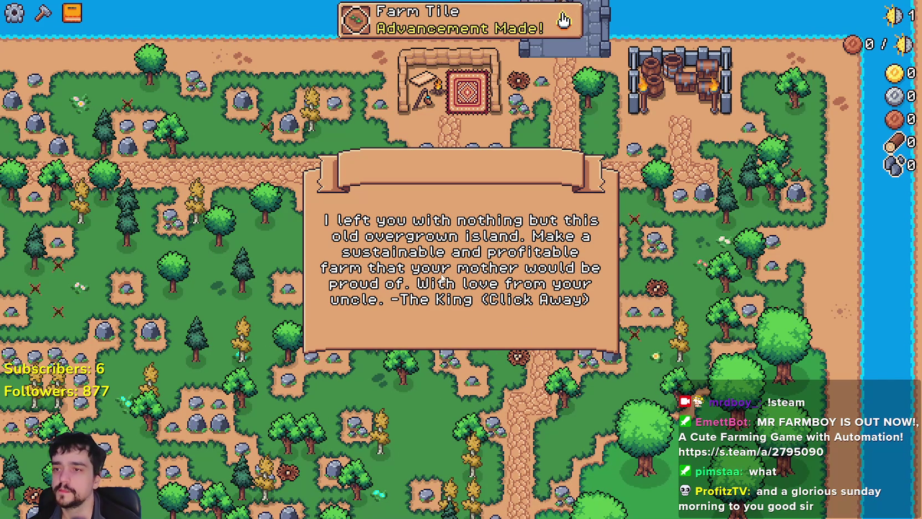
Step: Dismiss the uncle's letter and the Resources notification, checking the Stats panel from the pause menu
left_click(597, 258)
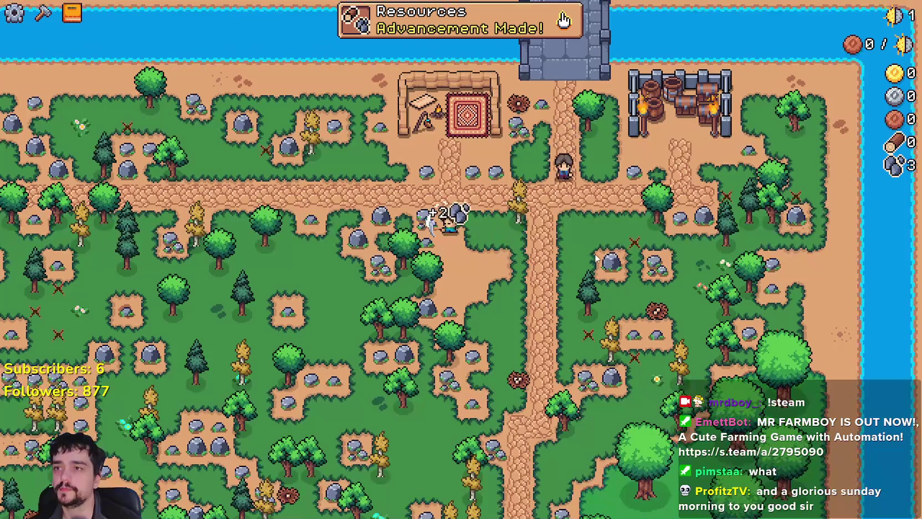
scroll(597, 258, "up", 2)
scroll(596, 260, "down", 2)
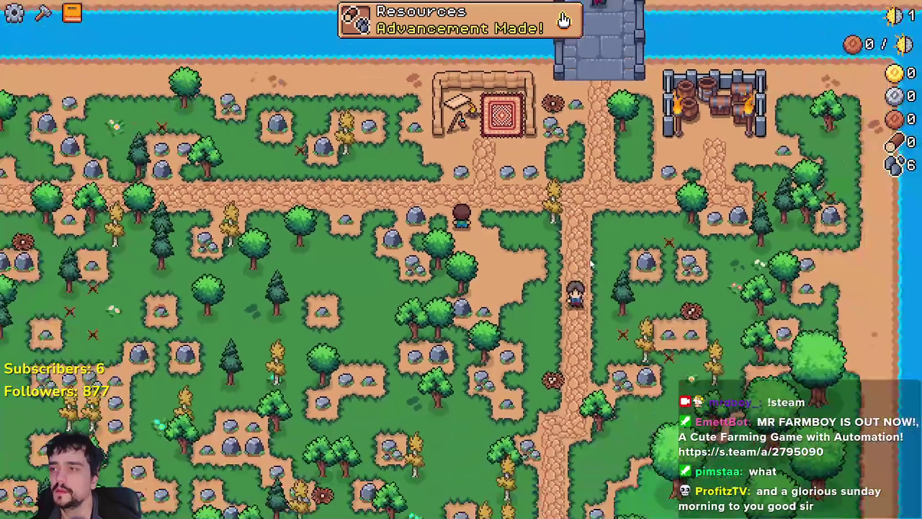
key("Escape")
left_click(505, 188)
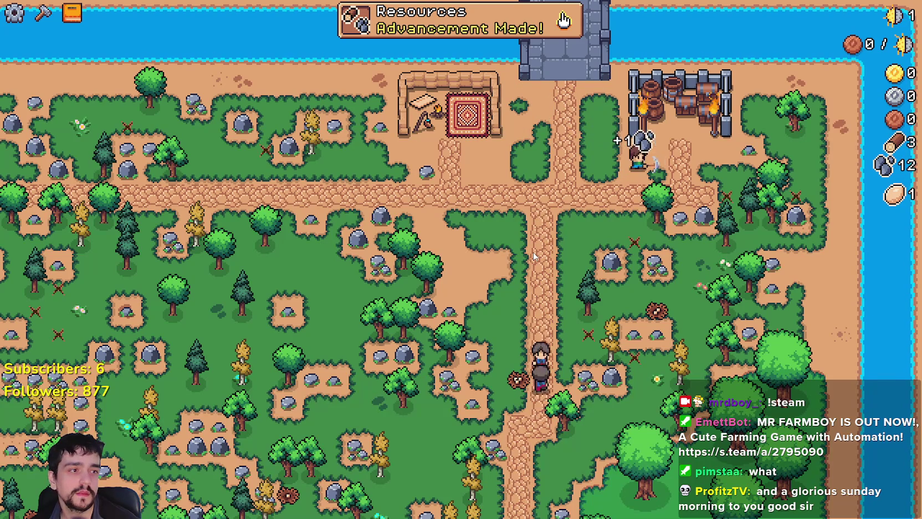
left_click(564, 19)
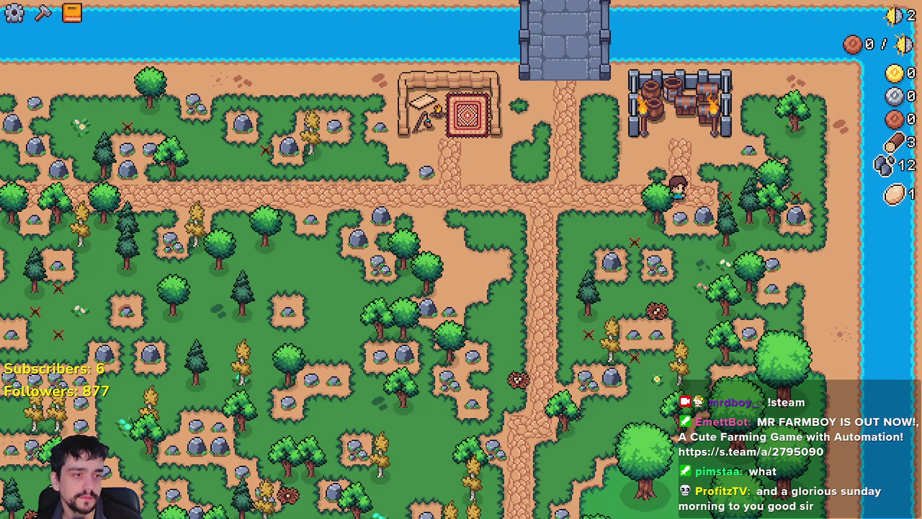
key("Escape")
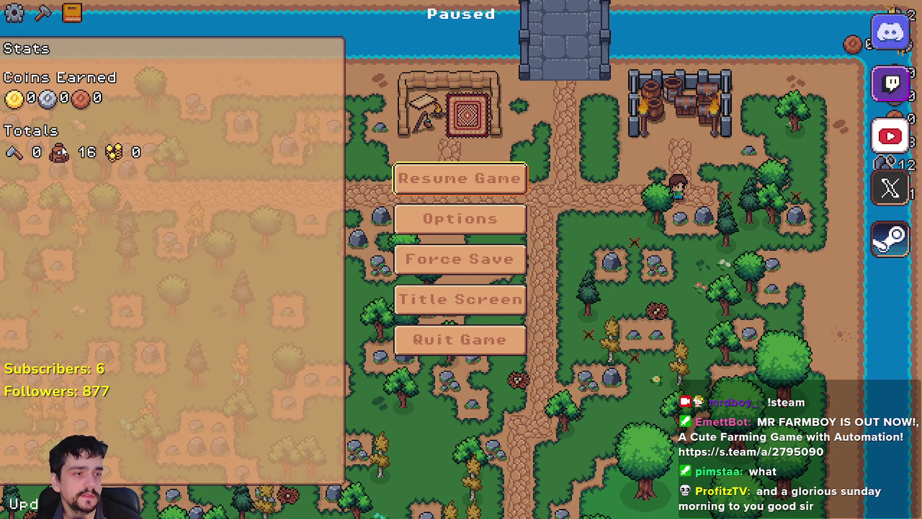
key("Escape")
Step: Walk along the path mining rocks and chopping trees for wood and stone
key("s")
key("d")
key("w")
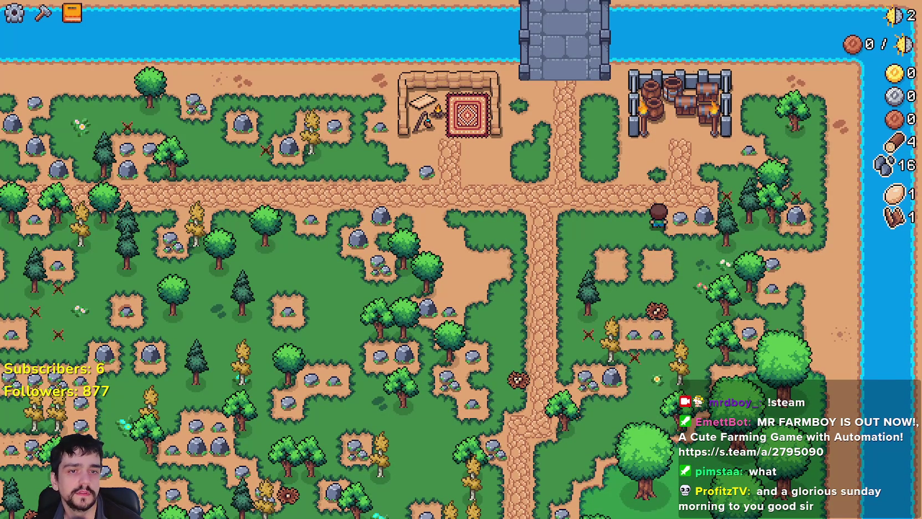
key("d")
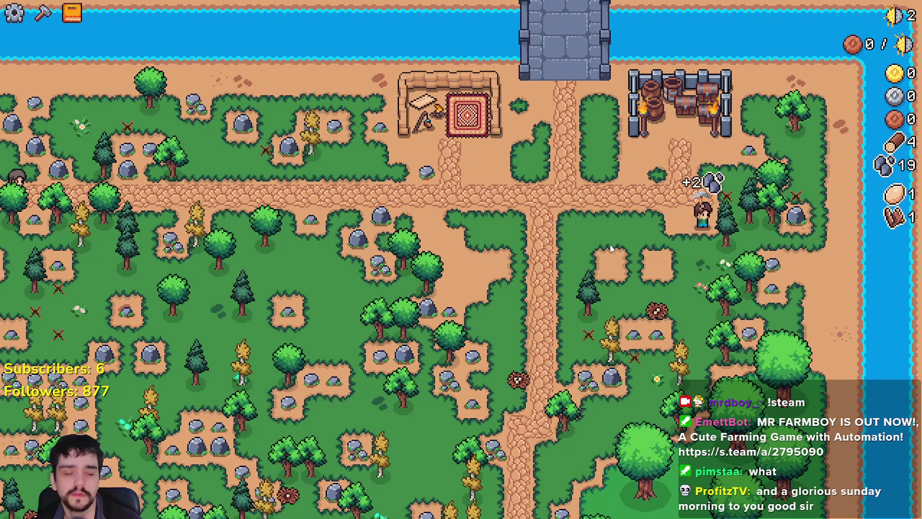
key("w")
key("d")
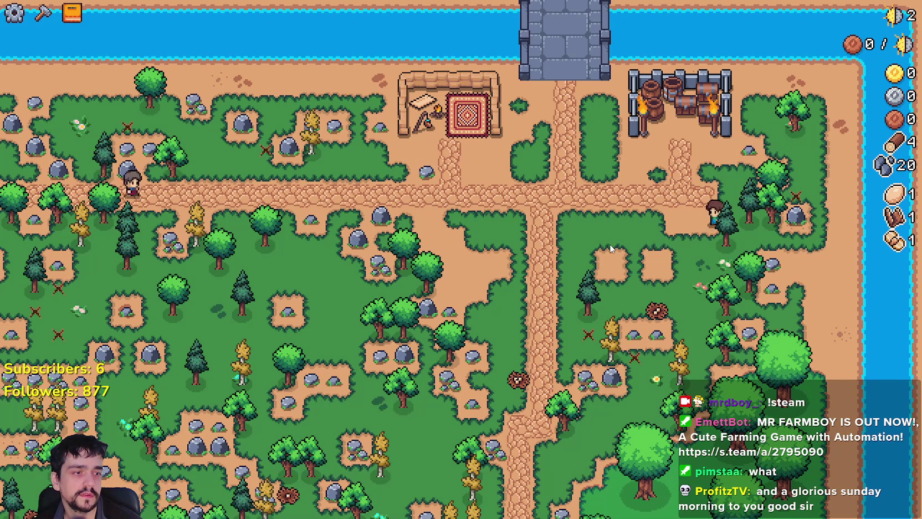
key("s")
key("a")
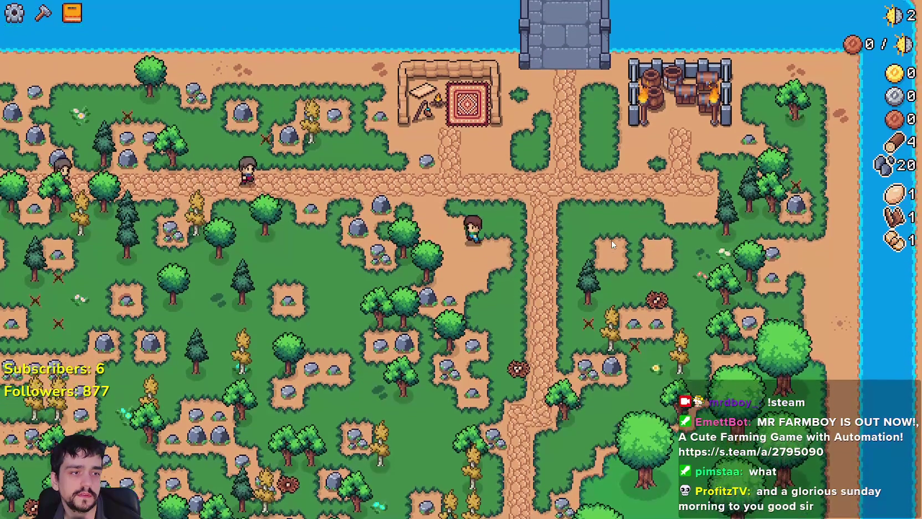
key("s")
key("d")
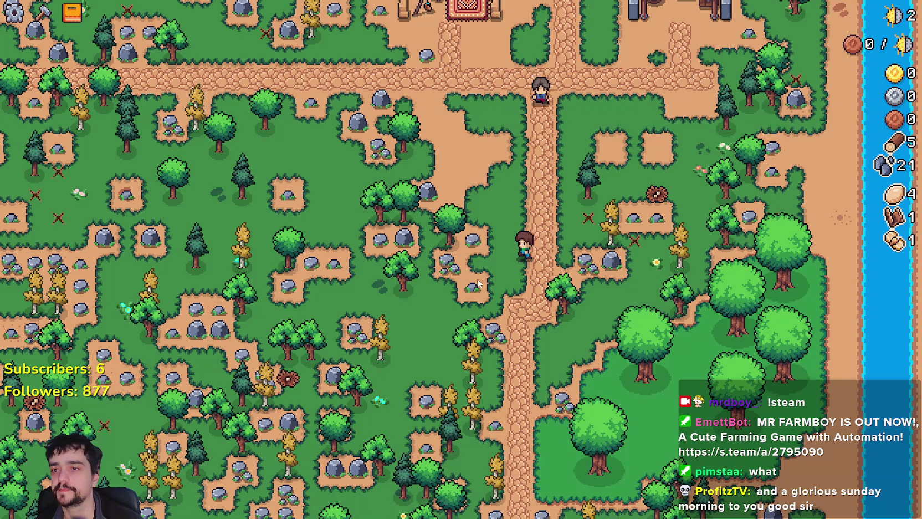
Step: Gather more in the forest north of the road, bringing wood to 9 and stone to 30, and open Crafting
key("a")
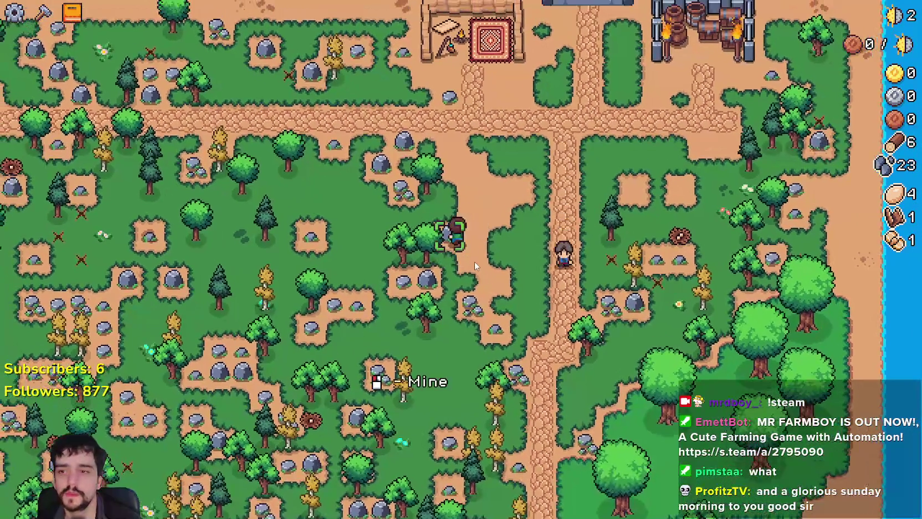
key("w")
key("a")
key("w")
key("a")
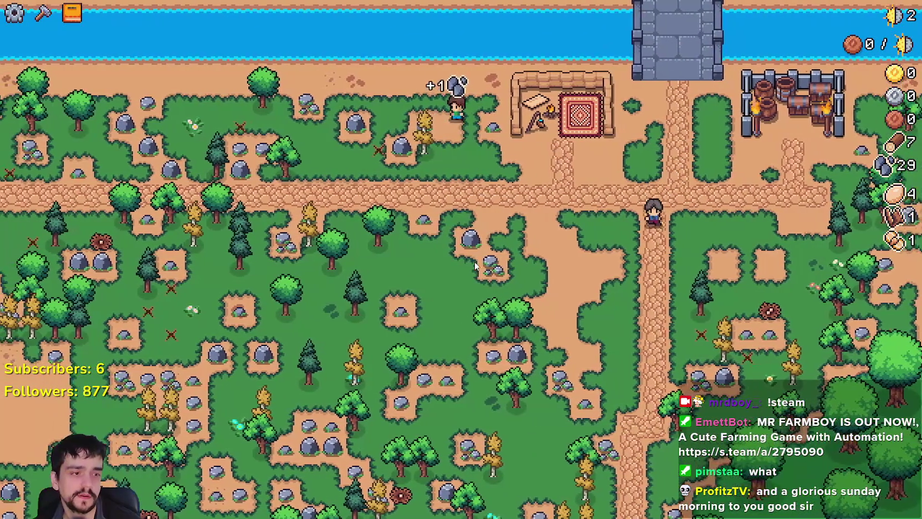
key("s")
key("d")
key("c")
key("d")
key("s")
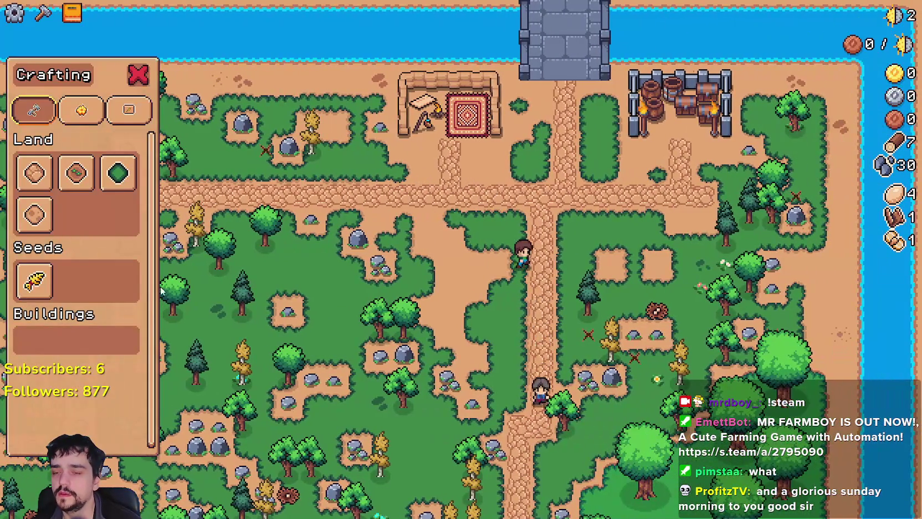
key("s")
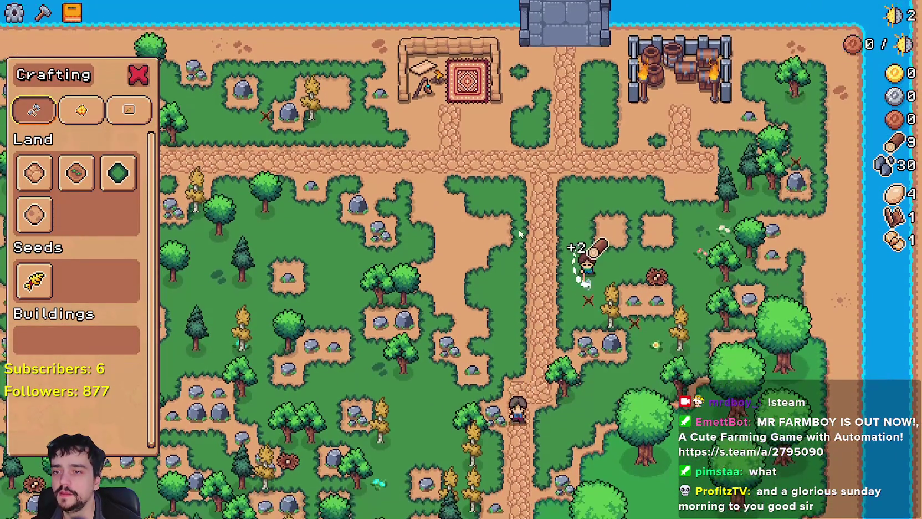
Step: Chop trees and mine rocks, picking up eggs and a sapling, until wood reaches 25 and stone 39
key("d")
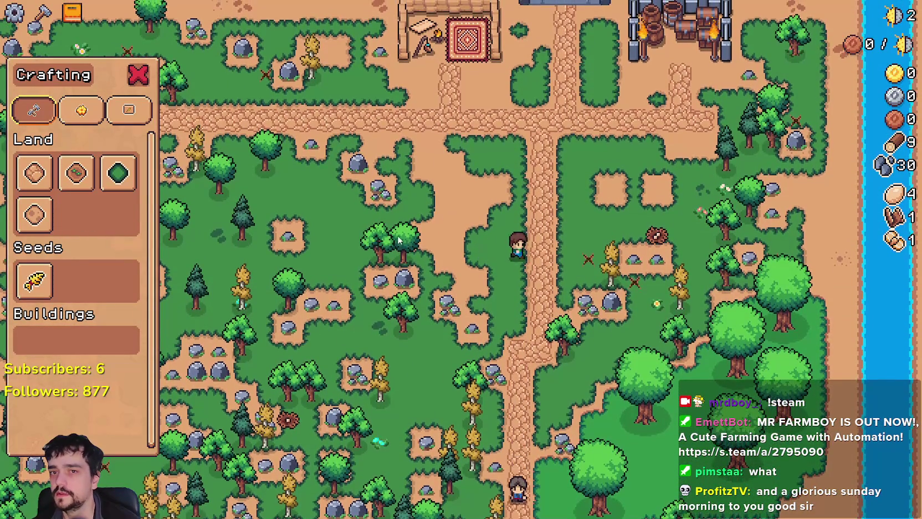
key("s")
key("d")
key("w")
key("w")
key("d")
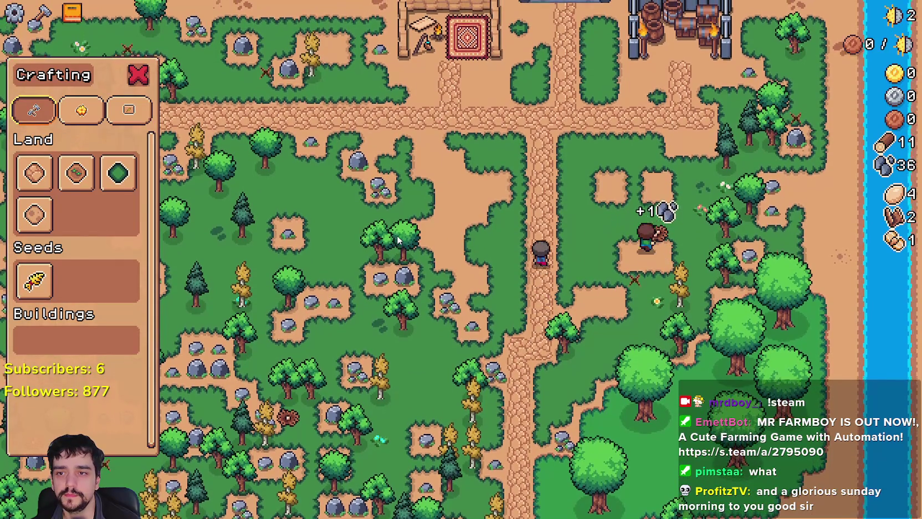
key("s")
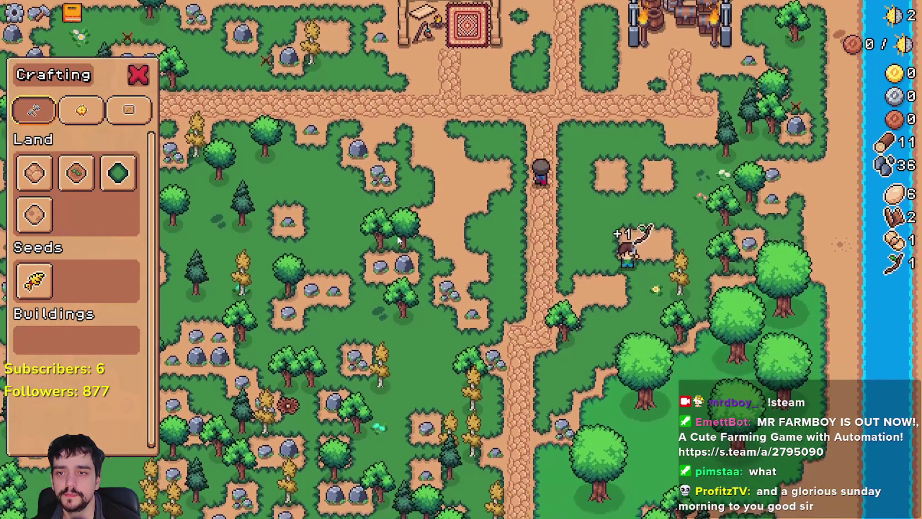
key("d")
key("s")
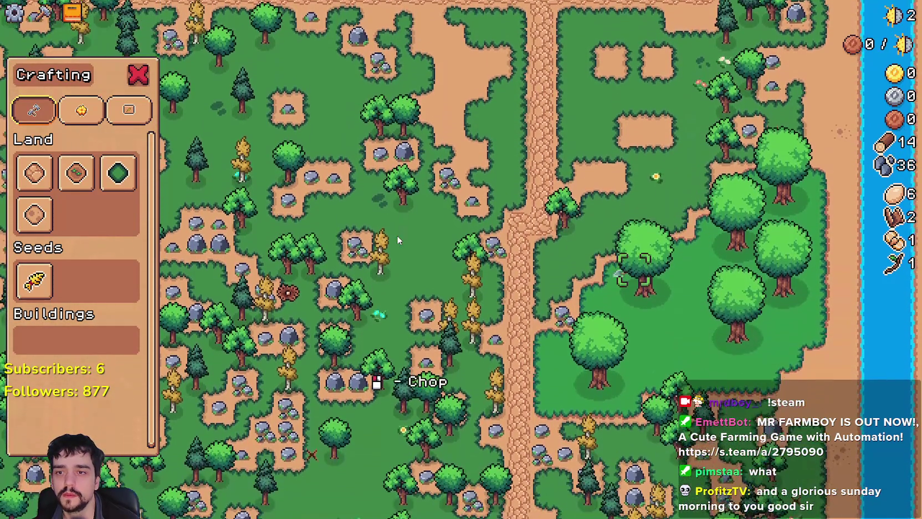
key("d")
key("s")
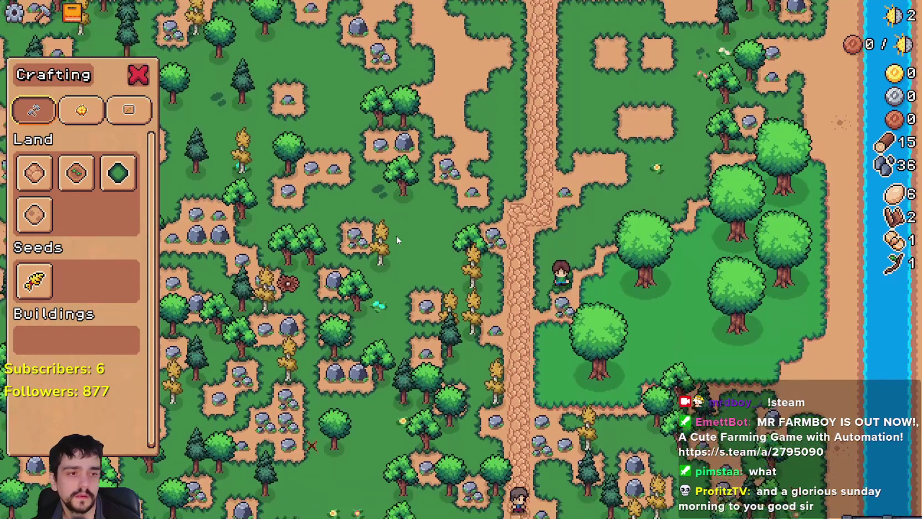
key("s")
key("a")
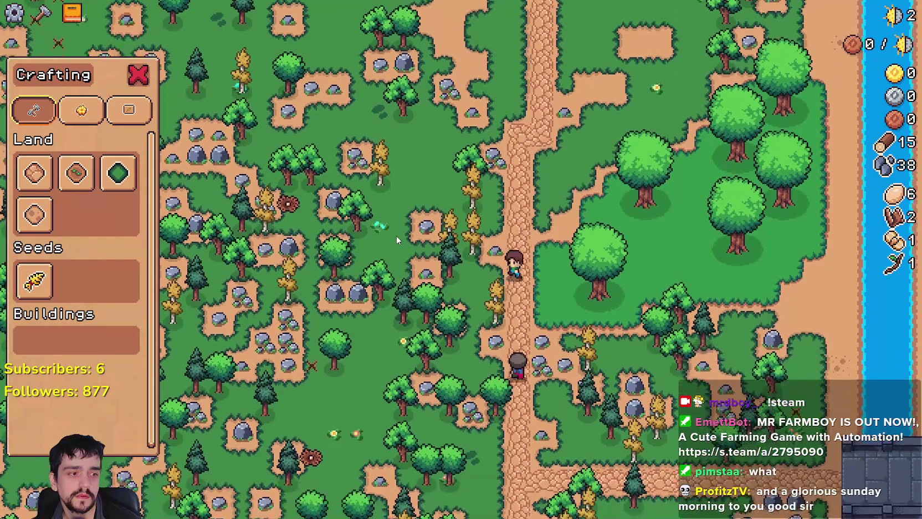
key("d")
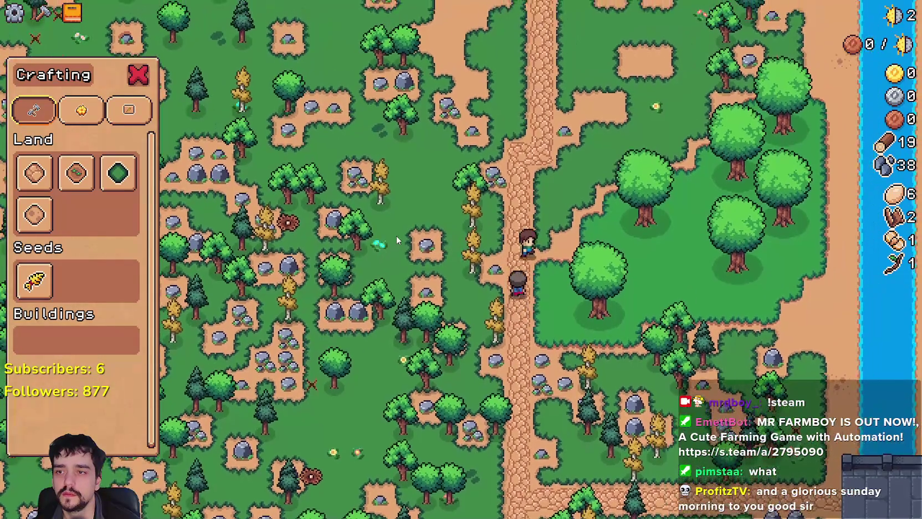
key("w")
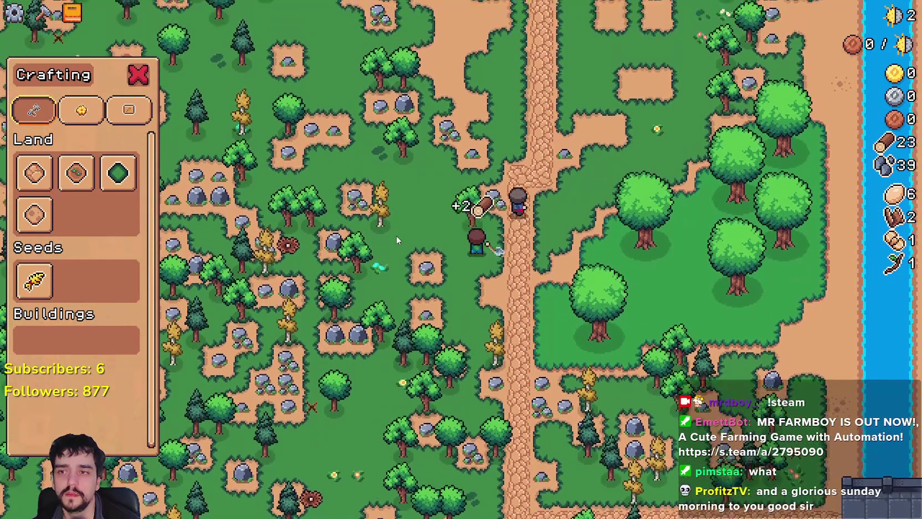
Step: Gather the last wood and place the Market building beside the road at the crossroads
key("a")
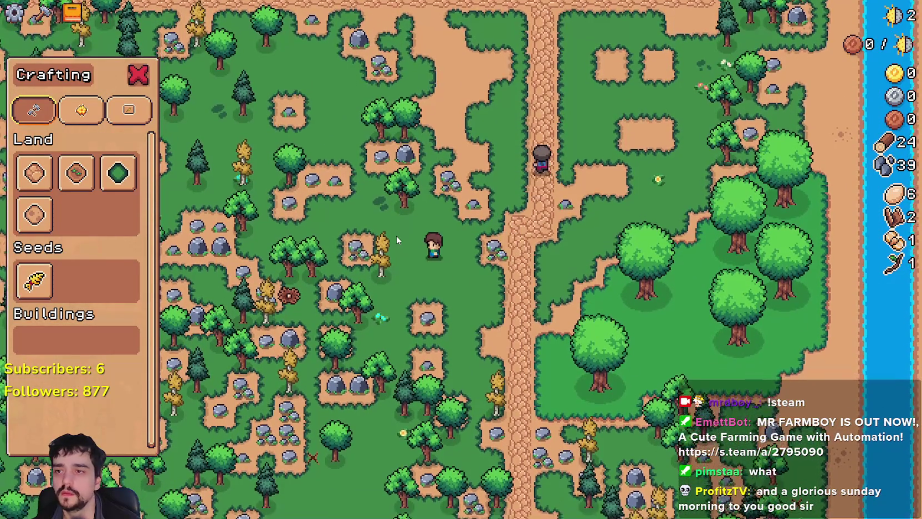
key("w")
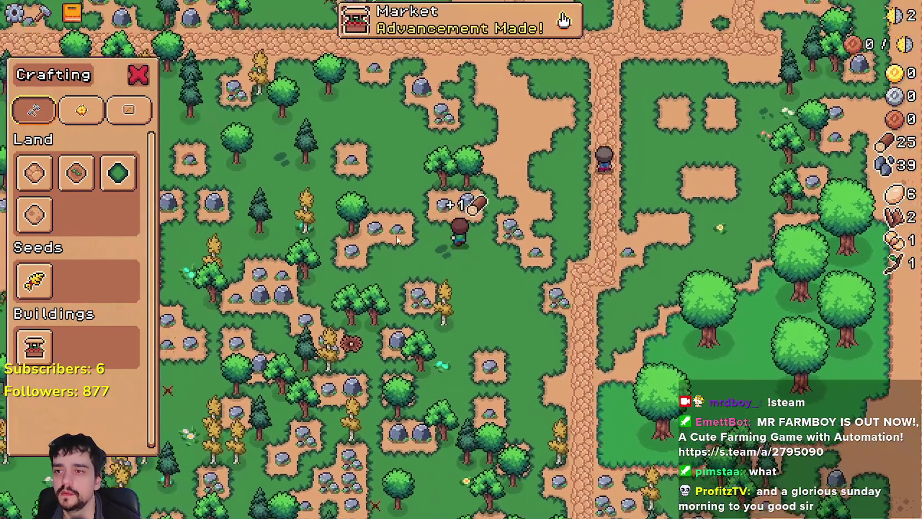
key("w")
key("d")
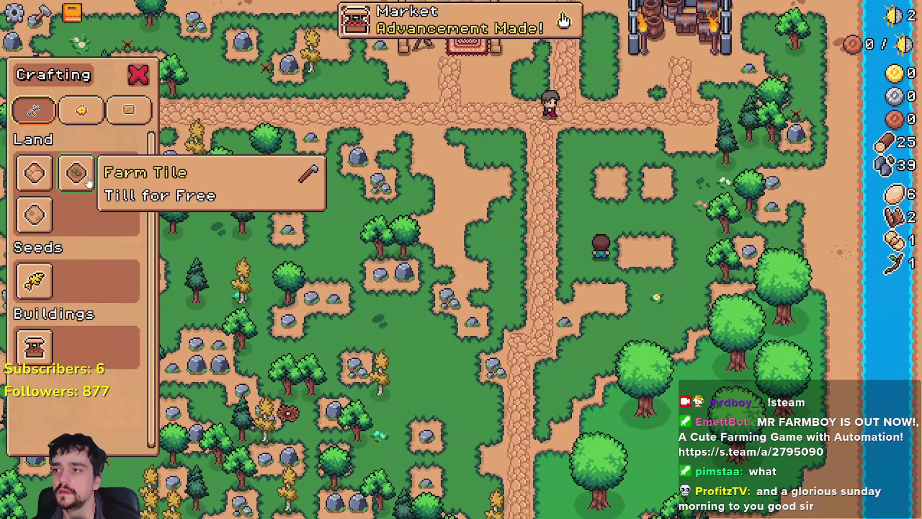
left_click(76, 172)
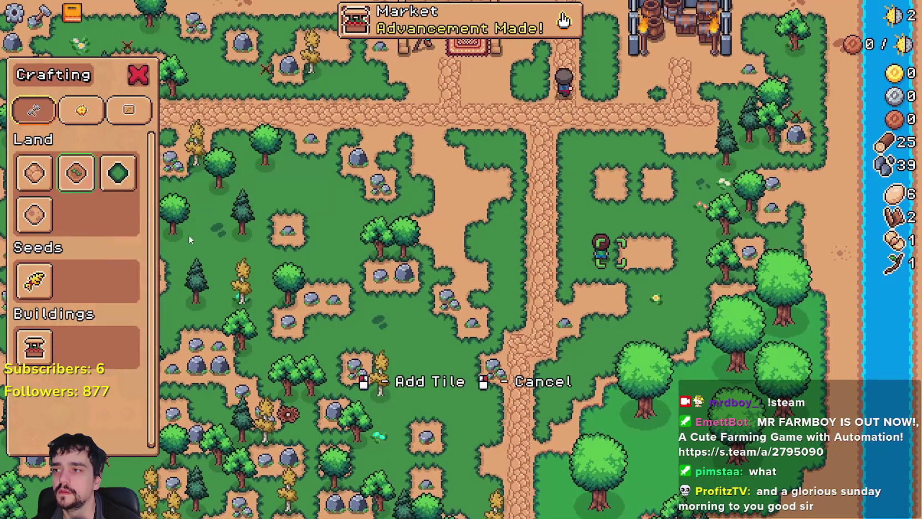
key("a")
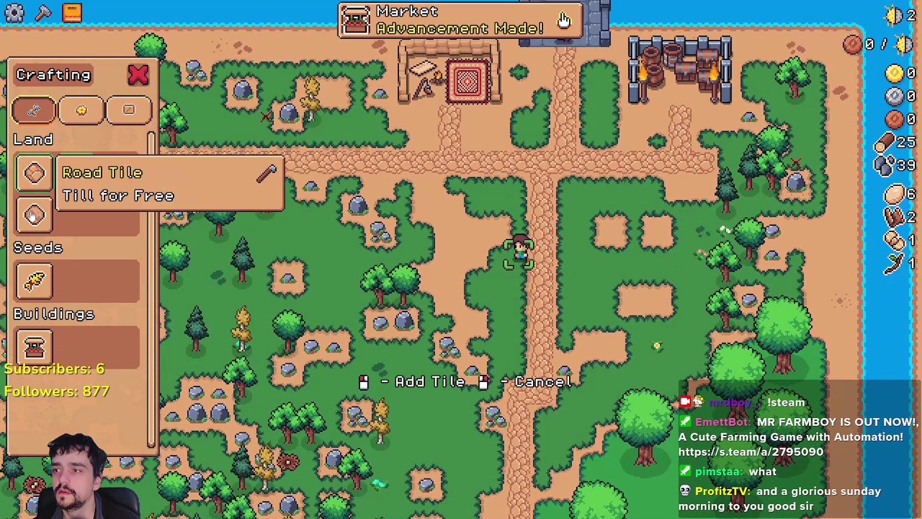
left_click(34, 347)
key("d")
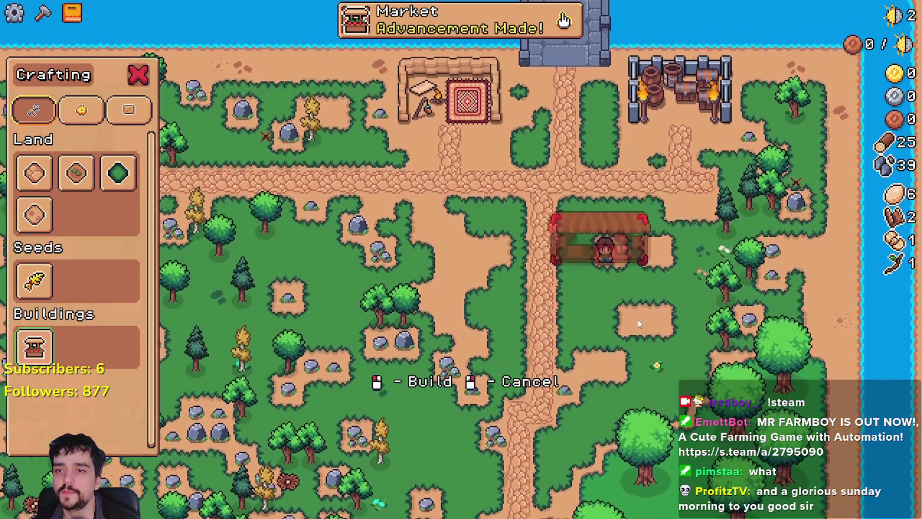
key("w")
left_click(627, 336)
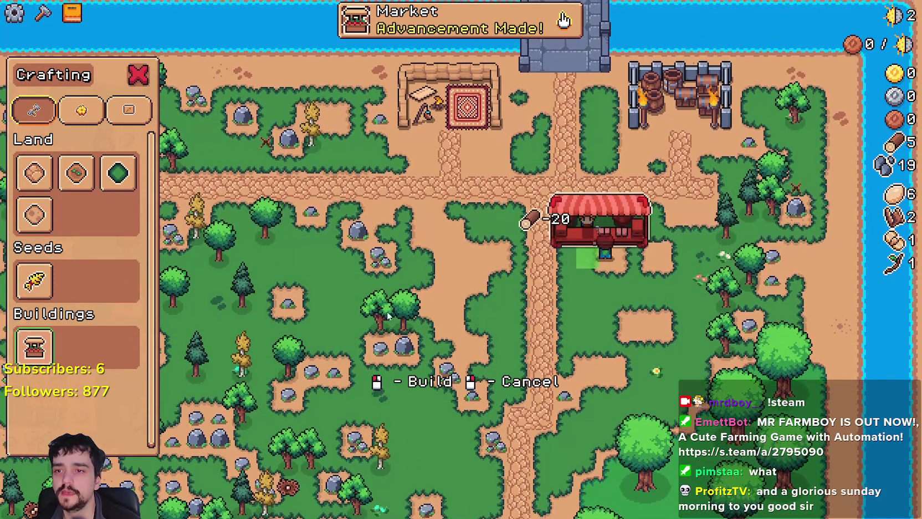
Step: Walk to the Market stall and sell the eggs and fiber
left_click(34, 175)
key("d")
key("a")
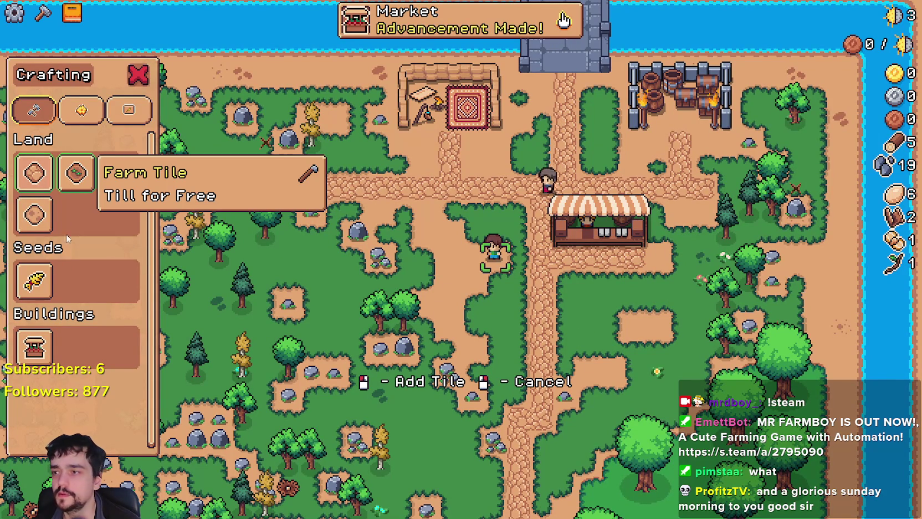
key("d")
key("Escape")
key("e")
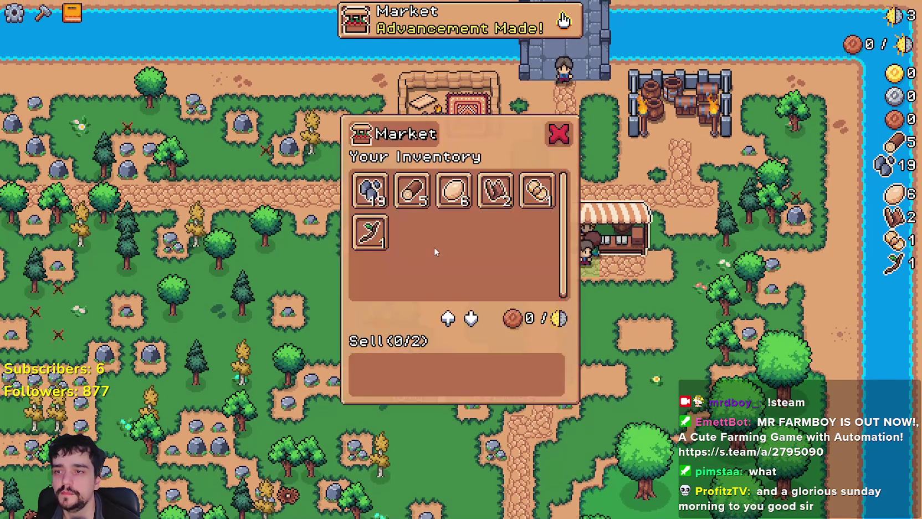
left_click(456, 206)
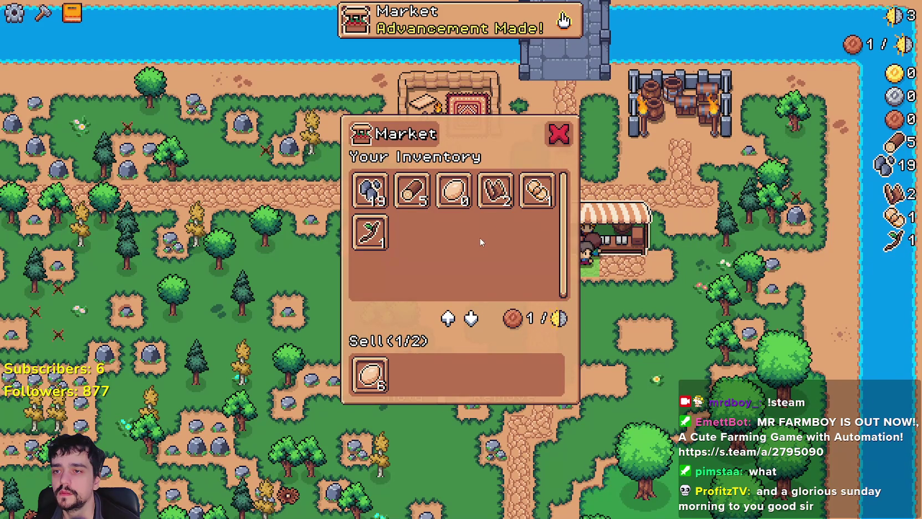
left_click(509, 211)
key("Escape")
key("s")
key("c")
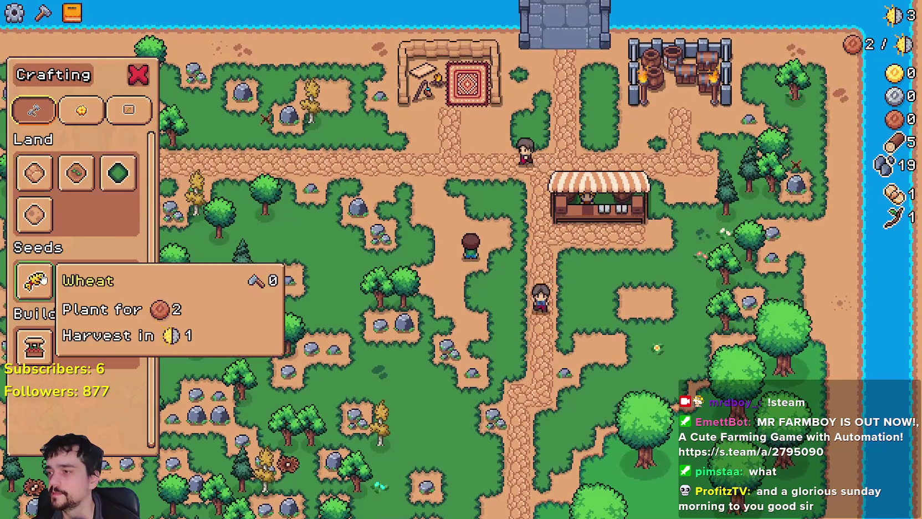
Step: Select Farm Tile and begin tilling a strip beside the Market
left_click(39, 280)
left_click(34, 172)
left_click(76, 173)
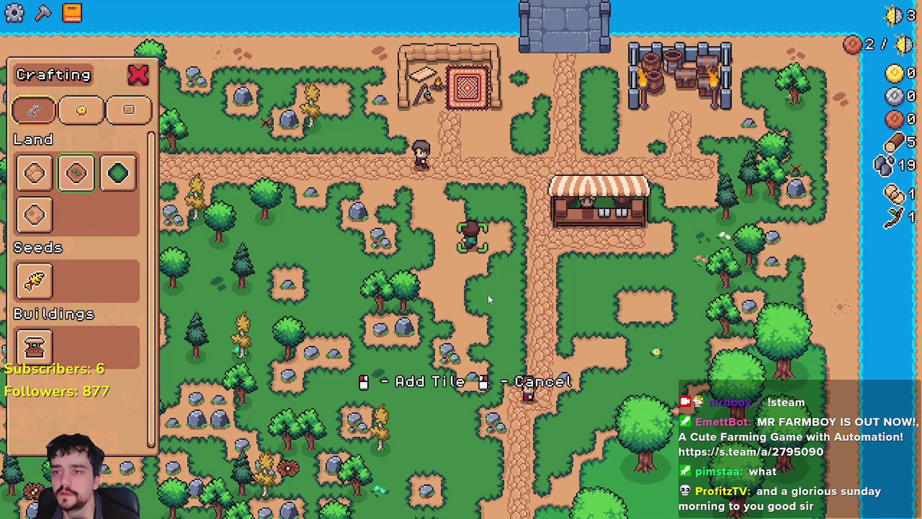
key("w")
key("d")
key("a")
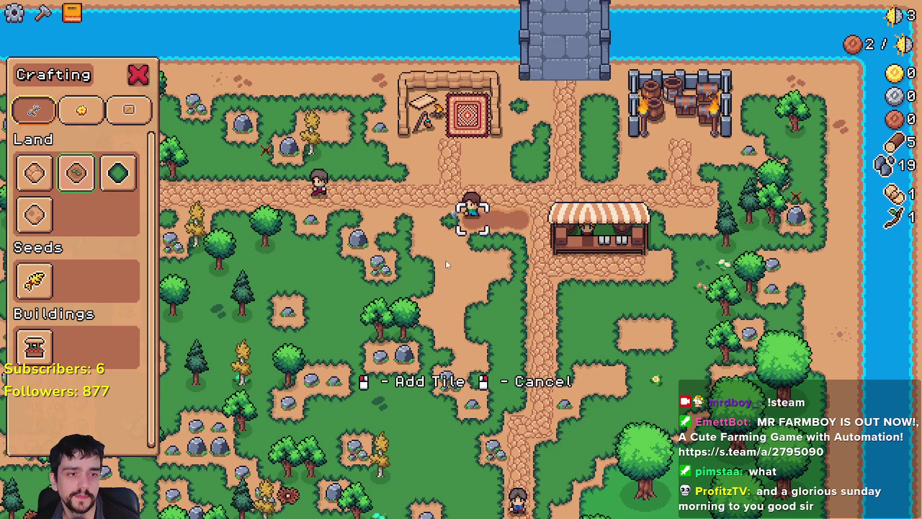
key("a")
Step: Widen the tilled ground into a rectangular farmland patch west of the Market
key("s")
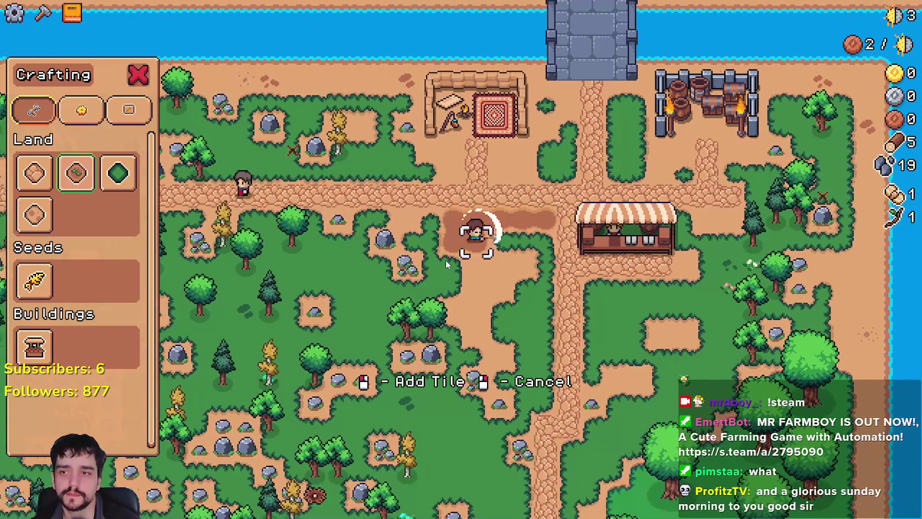
key("d")
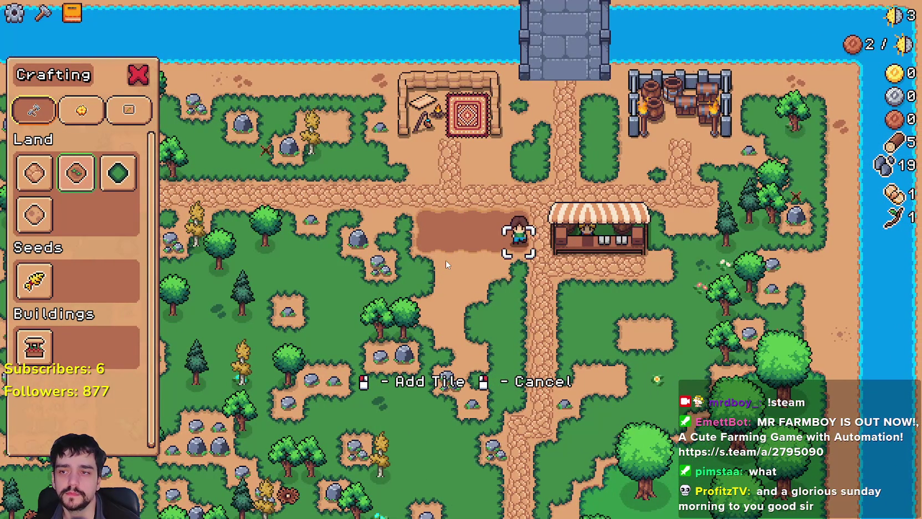
key("s")
key("a")
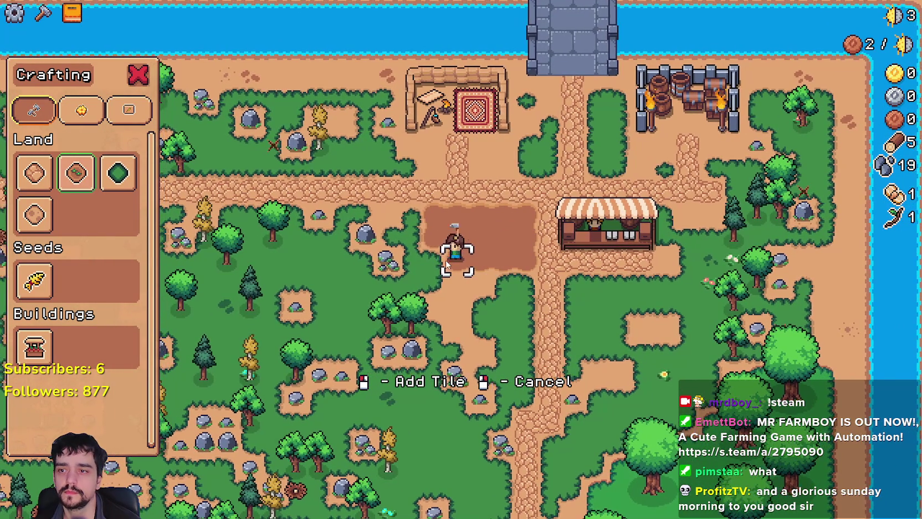
key("s")
key("d")
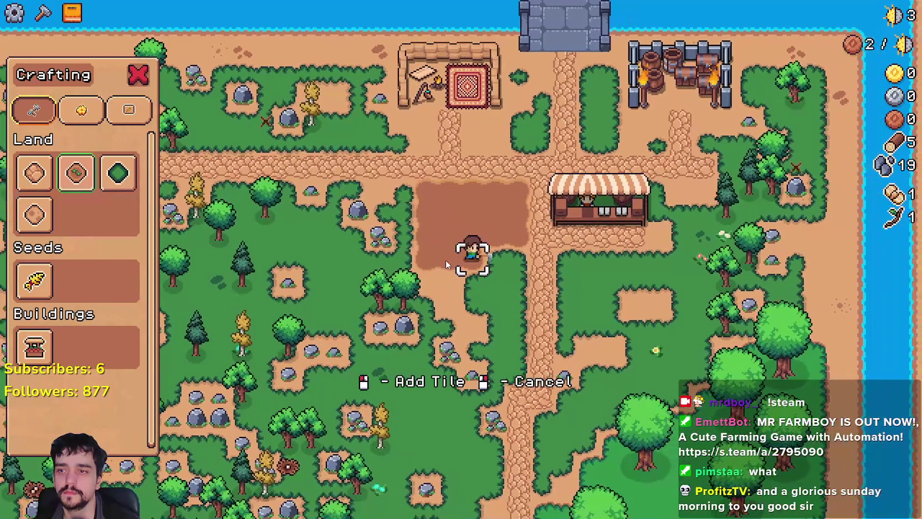
key("d")
key("s")
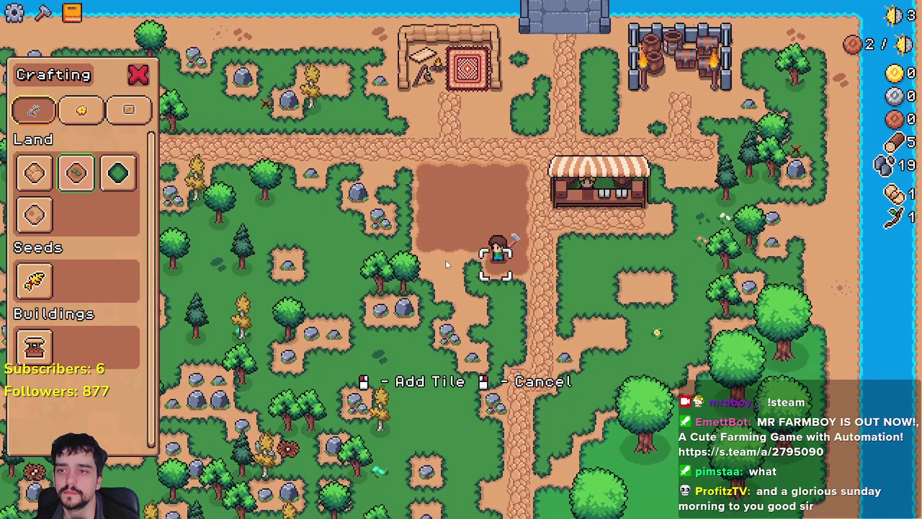
key("a")
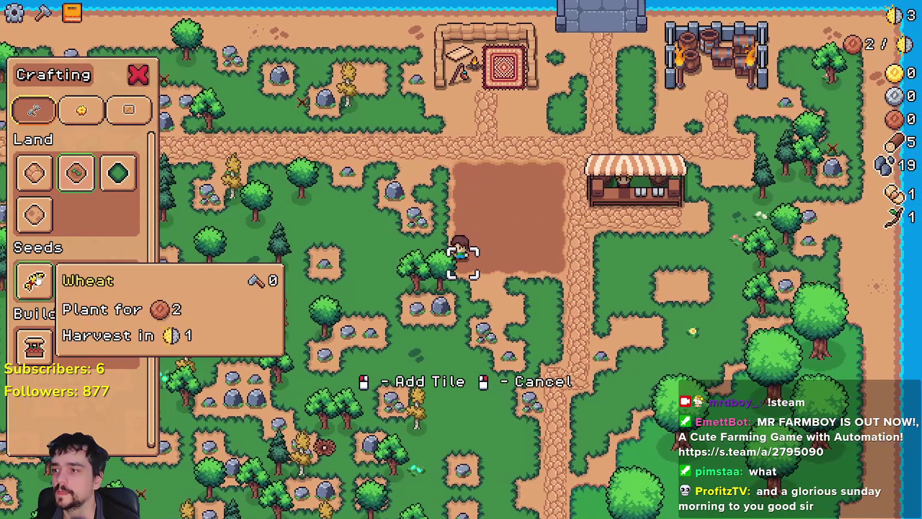
left_click(34, 281)
scroll(549, 252, "up", 3)
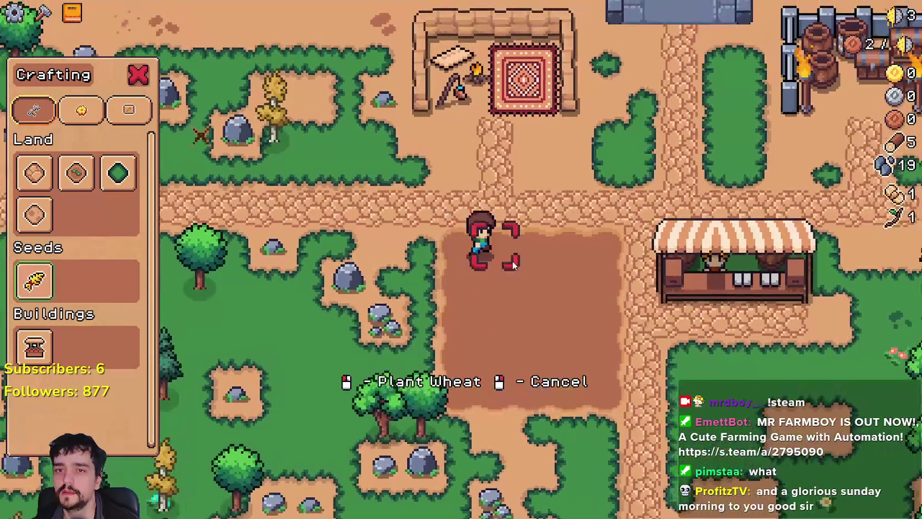
Step: Cancel wheat planting, then walk around the market chopping trees and mining rocks
right_click(513, 265)
key("a")
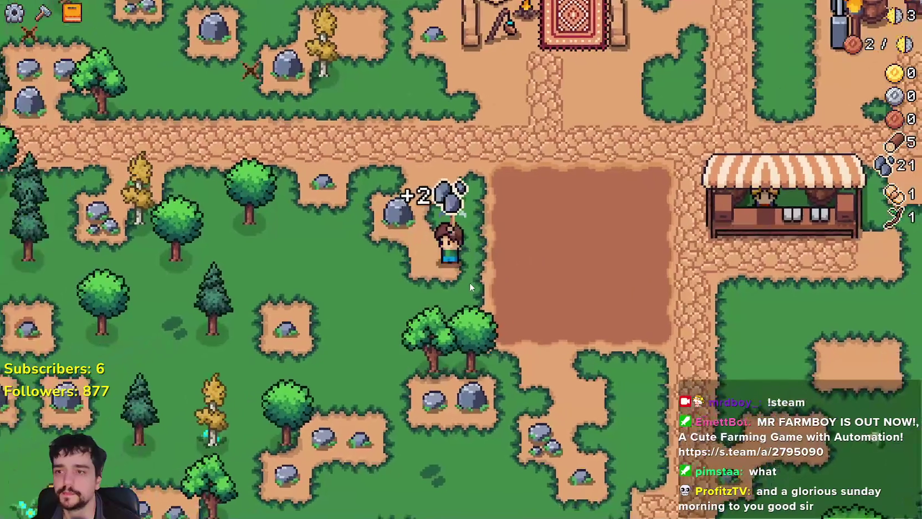
key("a")
key("s")
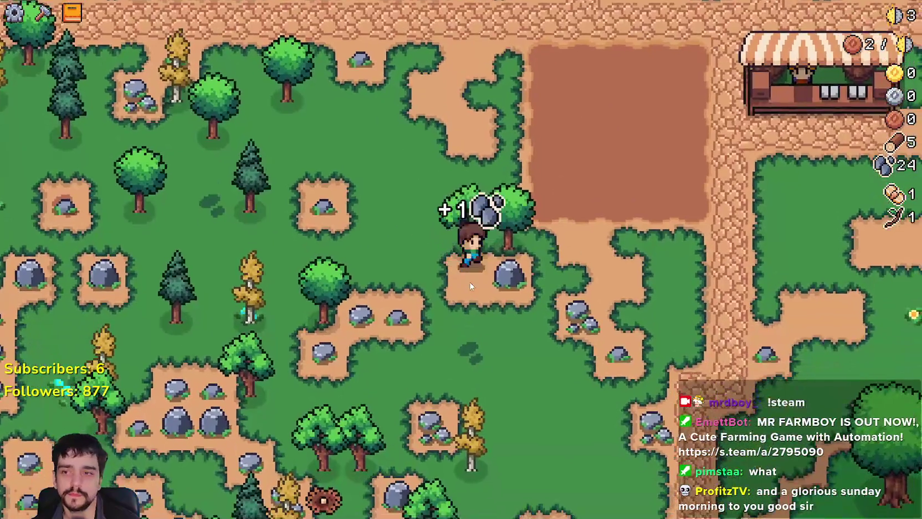
key("d")
key("d")
key("s")
key("d")
key("w")
key("d")
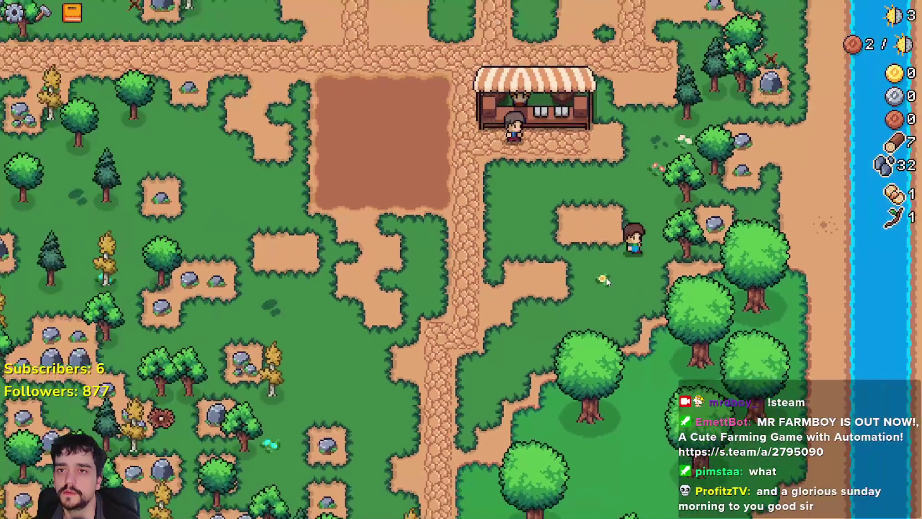
key("d")
key("w")
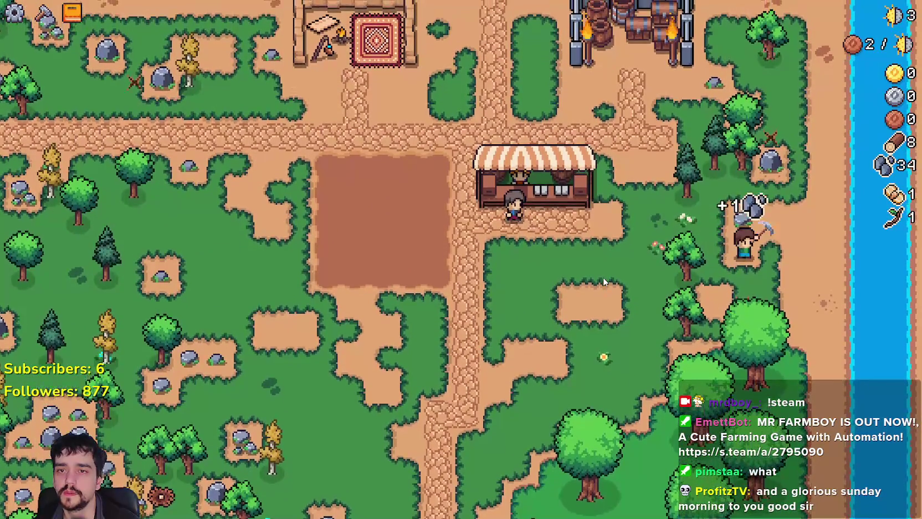
key("w")
key("a")
key("s")
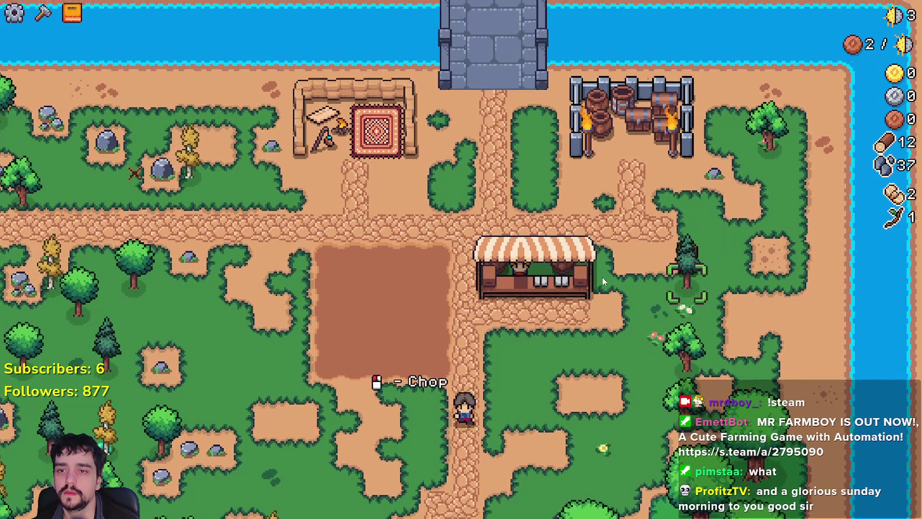
key("s")
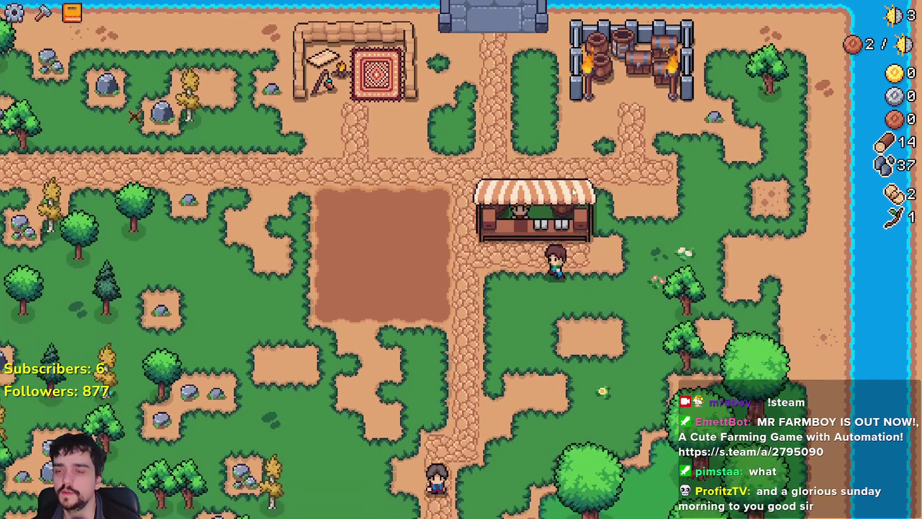
key("a")
Step: Peek at the Advancements panel, then close the NewExport WinRAR window
key("Tab")
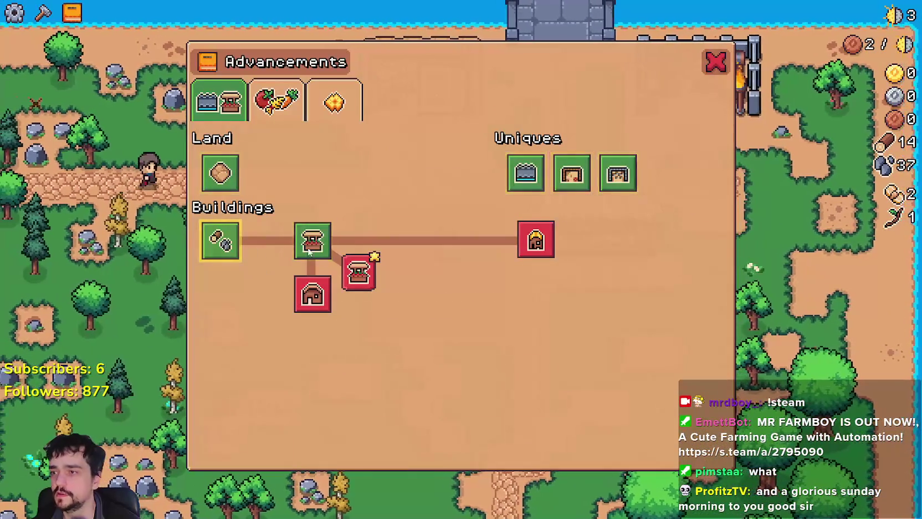
key("Tab")
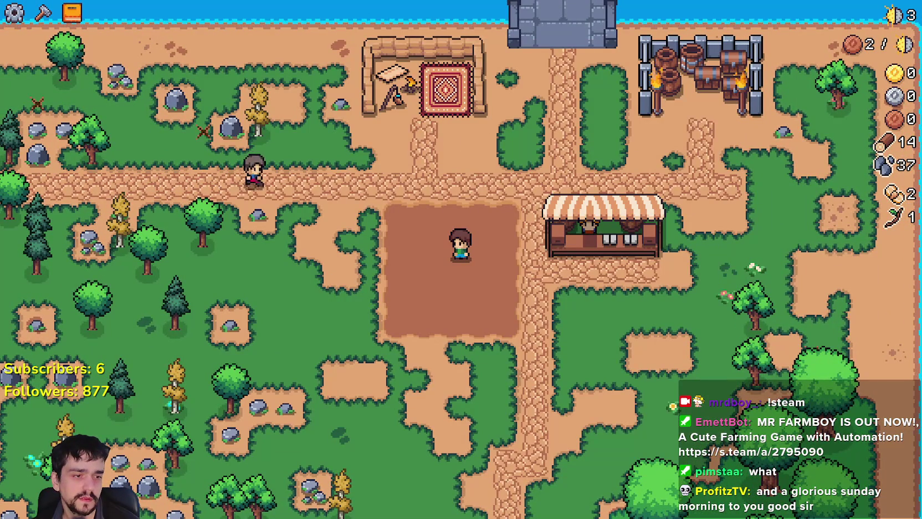
key("alt+Tab")
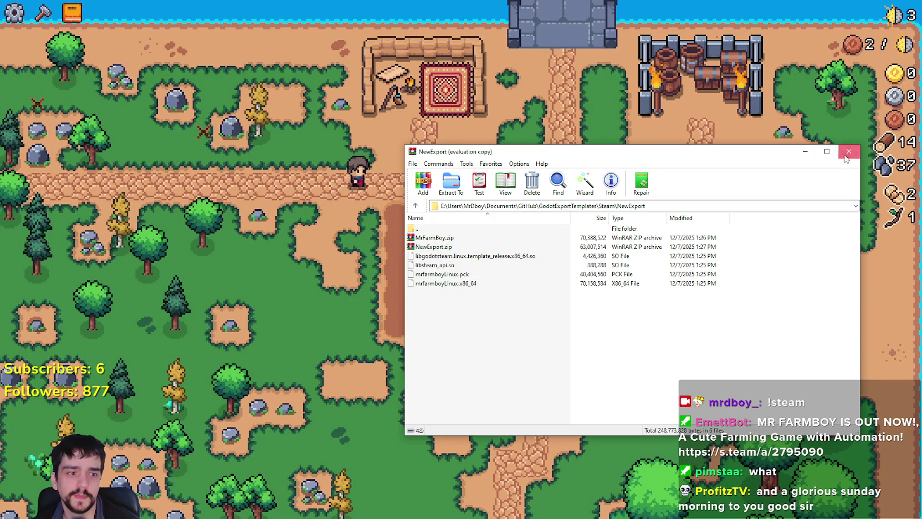
left_click(846, 156)
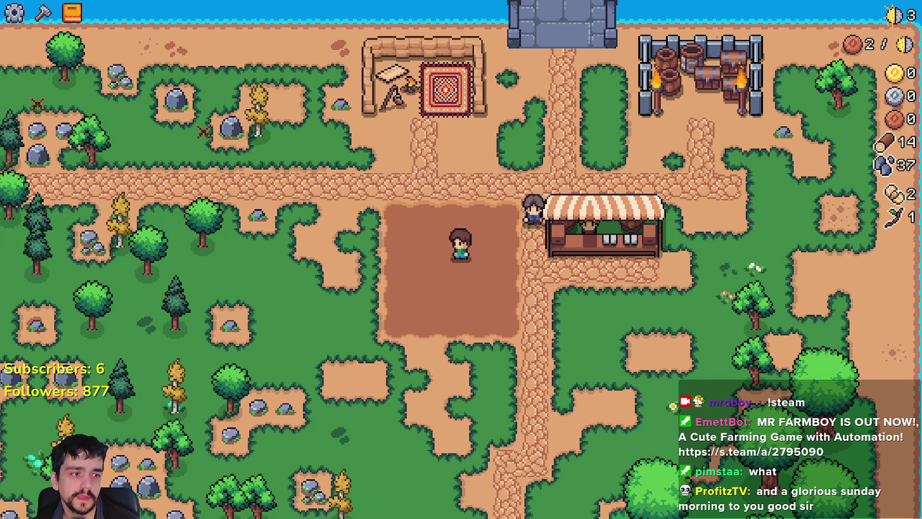
key("alt+Tab")
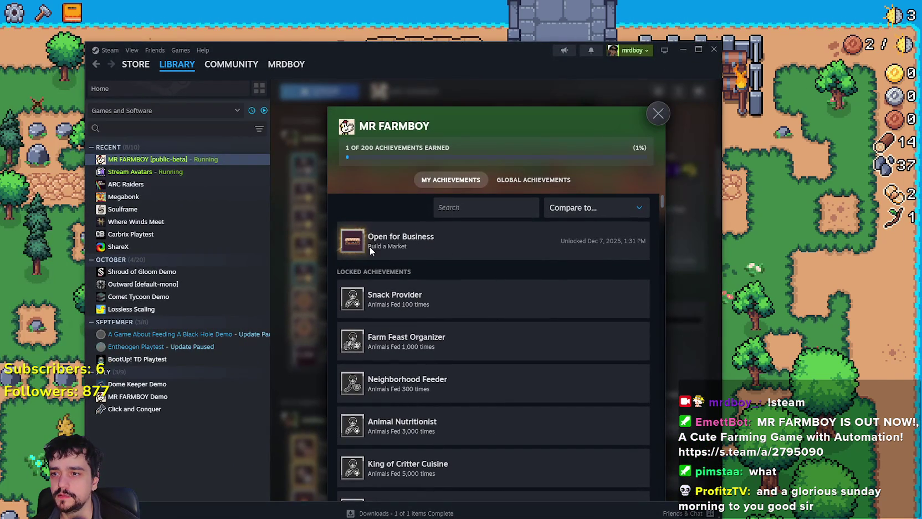
left_click(658, 113)
key("shift+Tab")
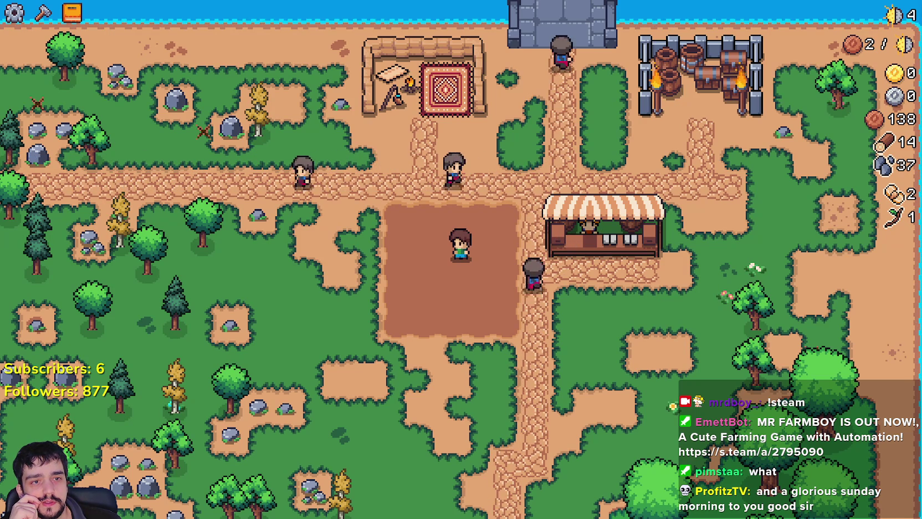
Step: Unpause the game and select Wheat seeds from Crafting
key("Escape")
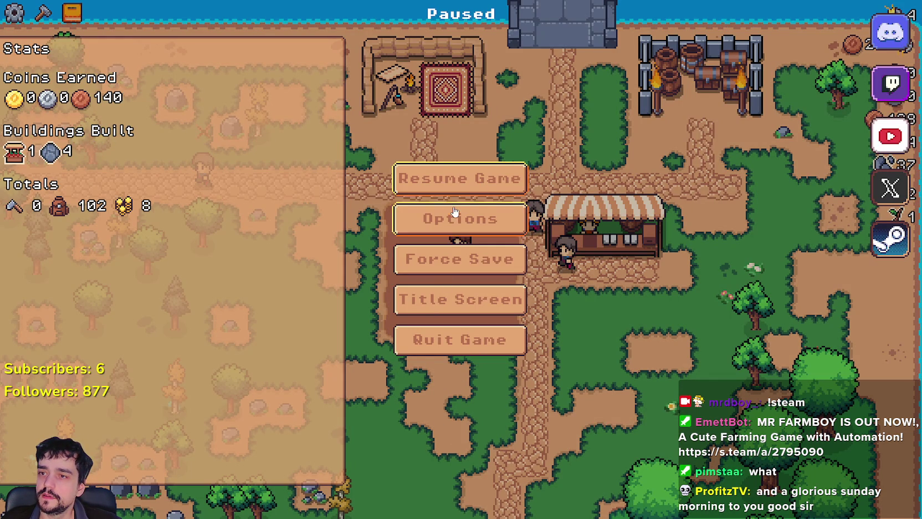
key("Escape")
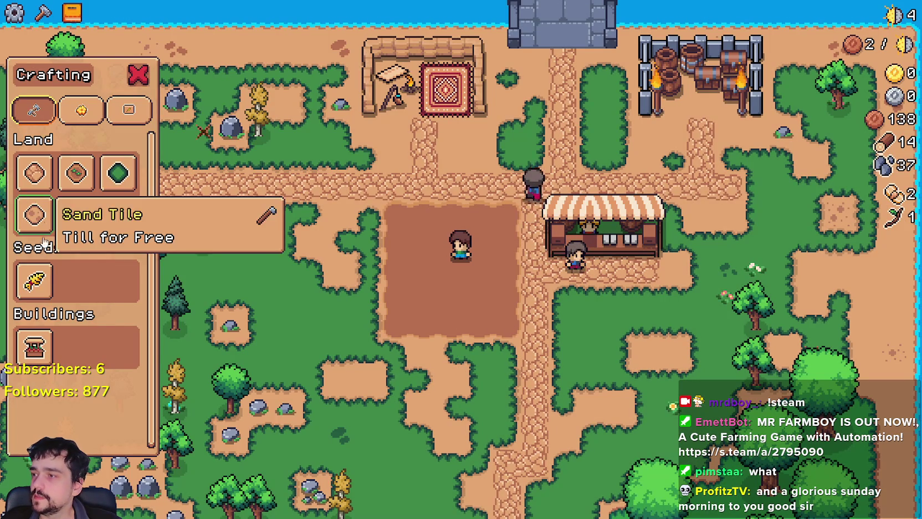
left_click(34, 280)
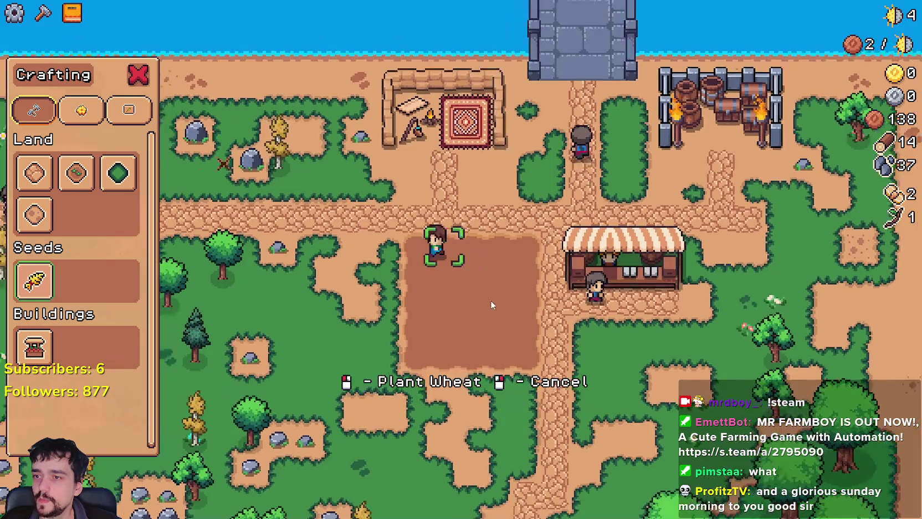
Step: Plant wheat across the tilled plot's rows, then close Crafting
left_click(490, 299)
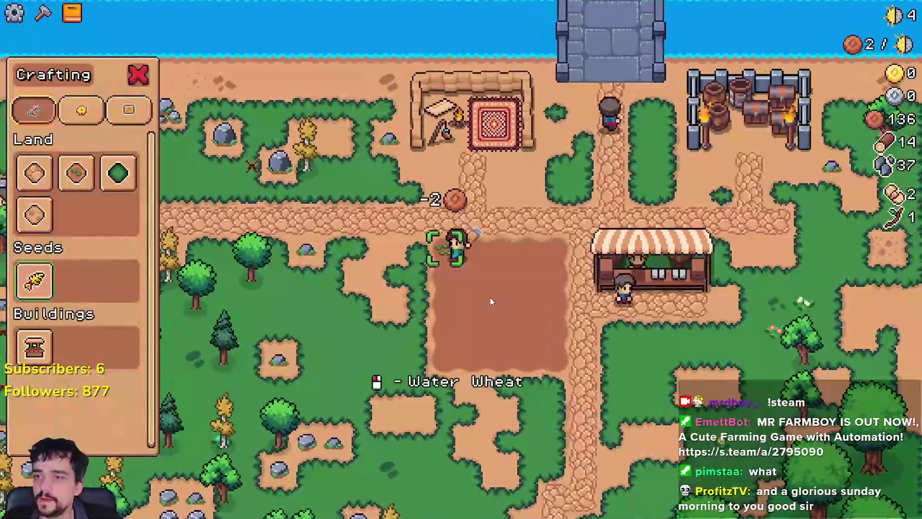
left_click(500, 305)
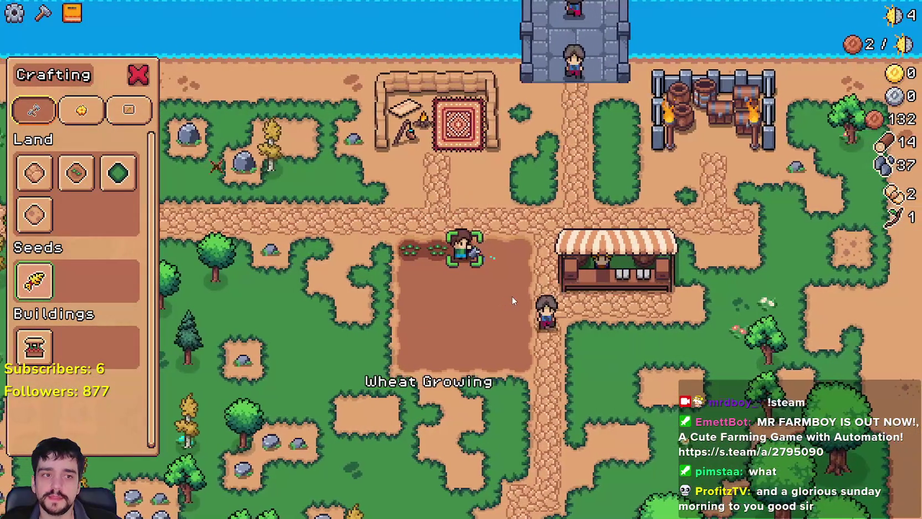
left_click(512, 301)
left_click(513, 300)
left_click(513, 299)
left_click(513, 298)
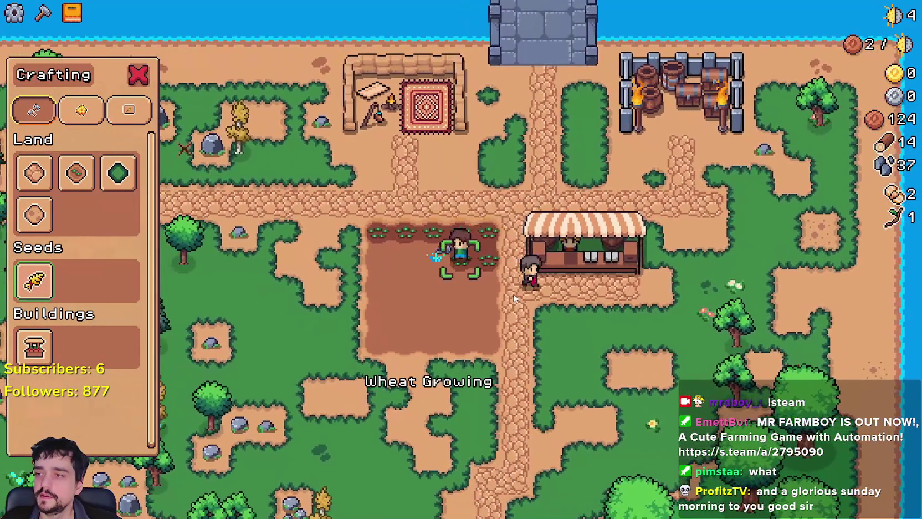
left_click(513, 293)
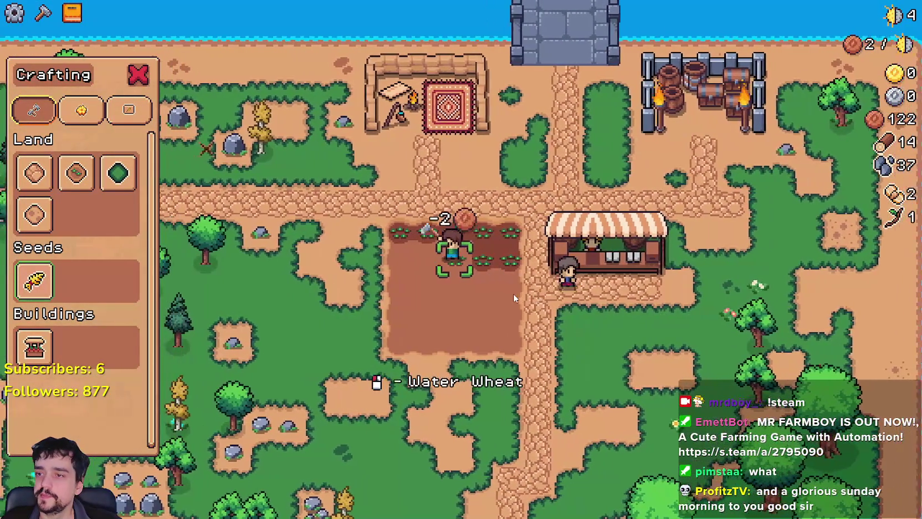
left_click(502, 239)
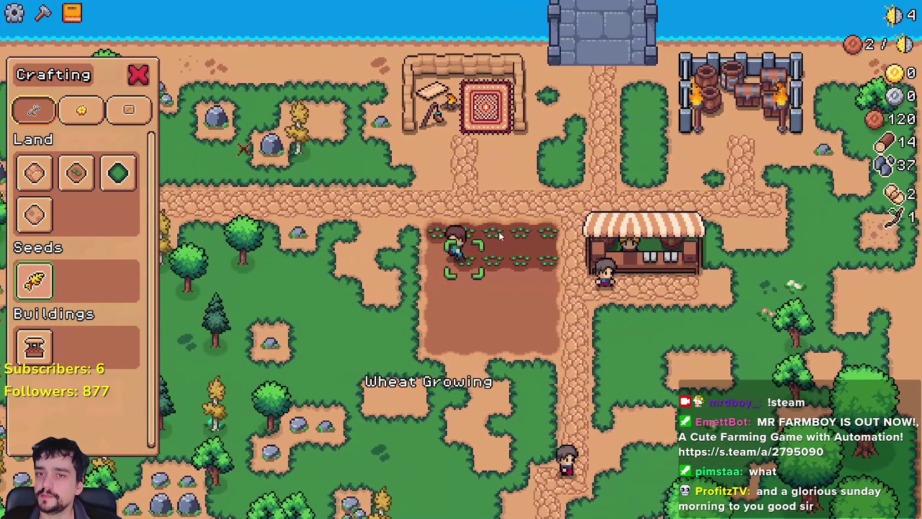
left_click(499, 233)
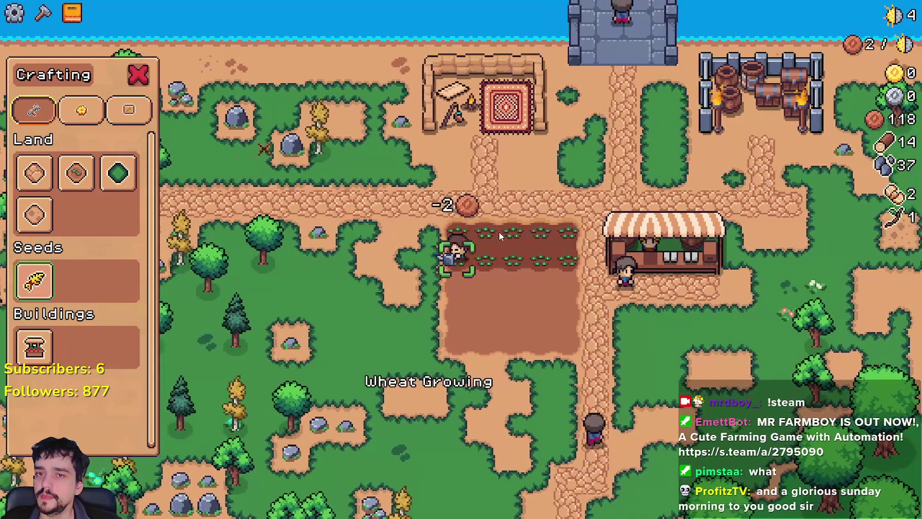
left_click(470, 228)
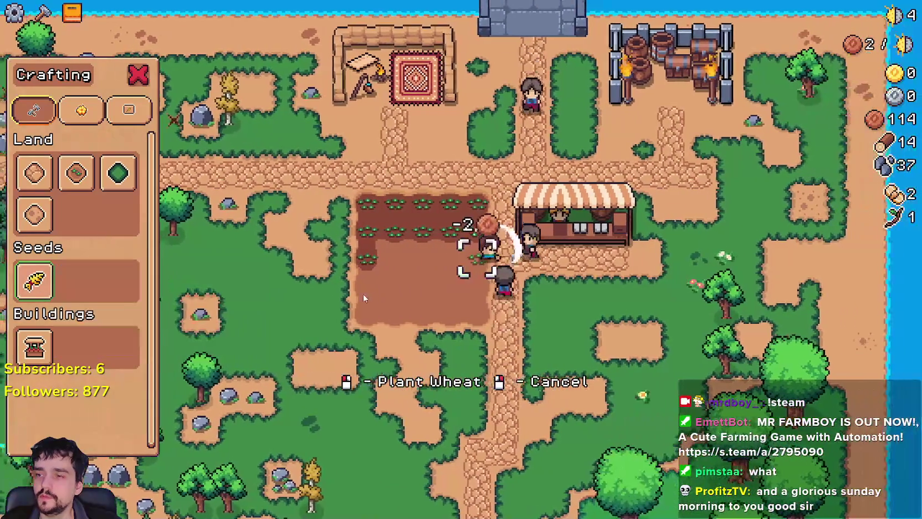
left_click(413, 292)
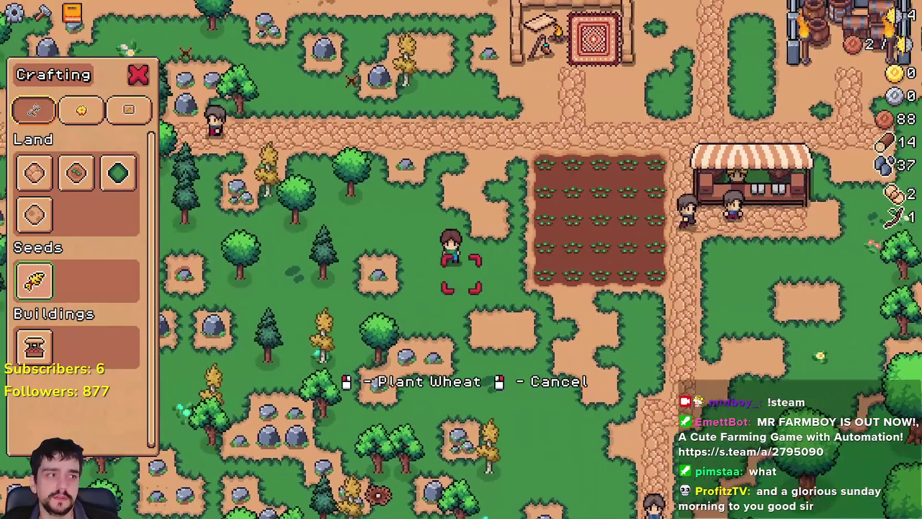
key("Escape")
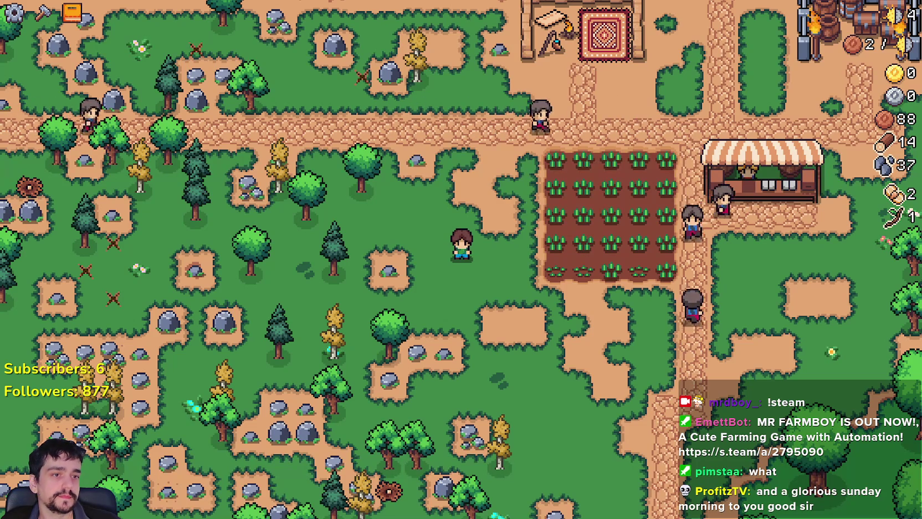
Step: Let the wheat ripen, harvest the first stalks, and pause on the Stats panel
key("Escape")
key("Escape")
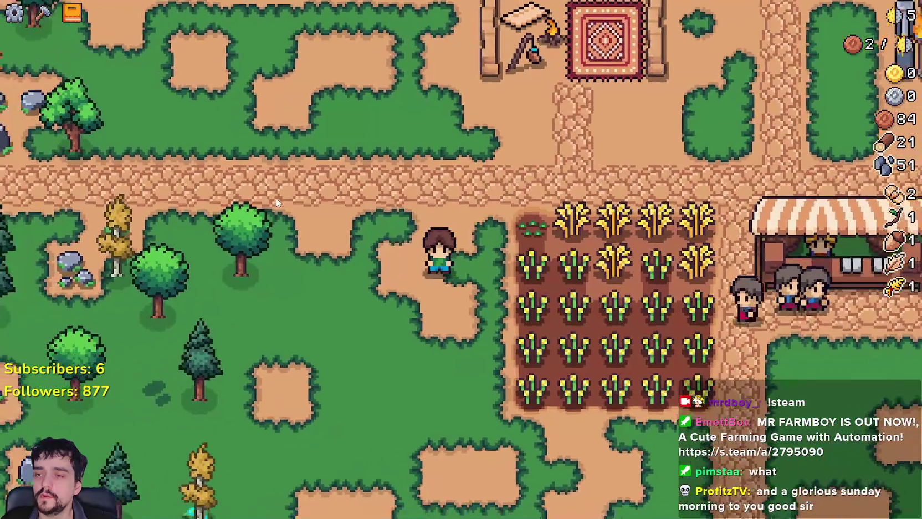
key("Escape")
left_click(460, 161)
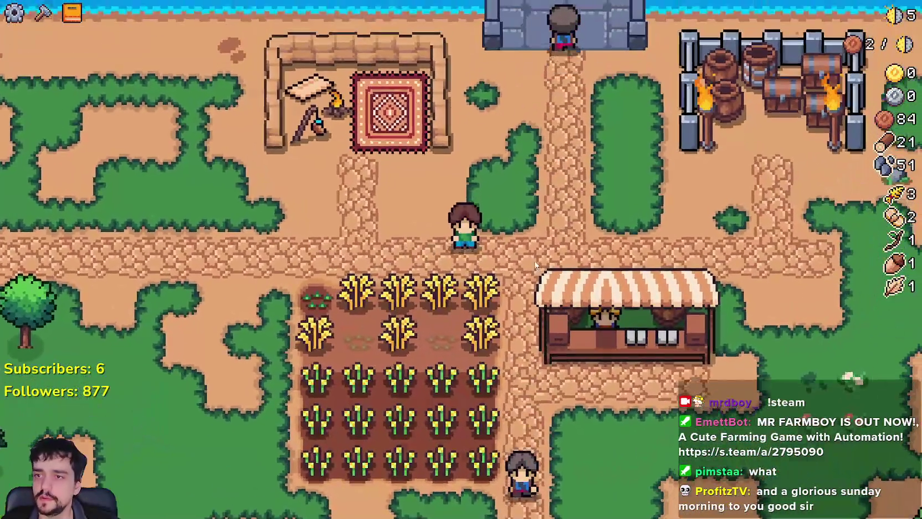
key("Escape")
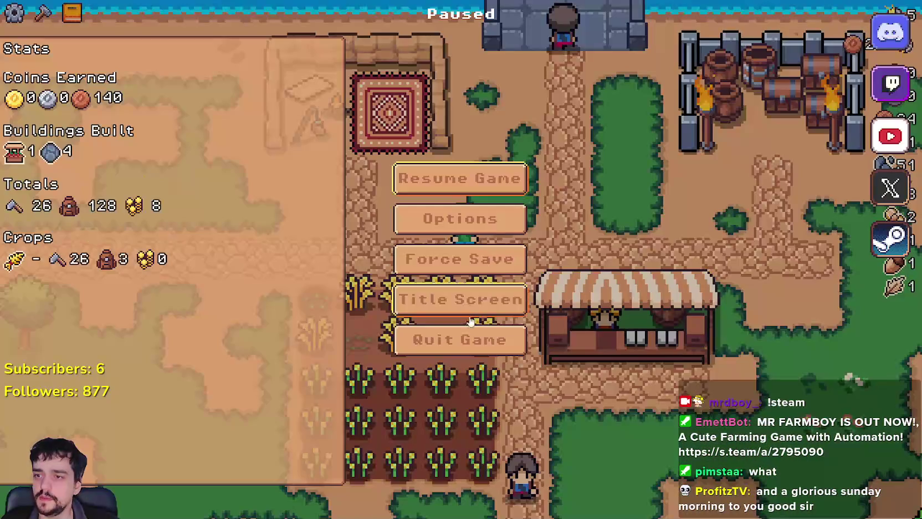
Step: Quit the game from the pause menu and switch to Steam's Library
left_click(492, 343)
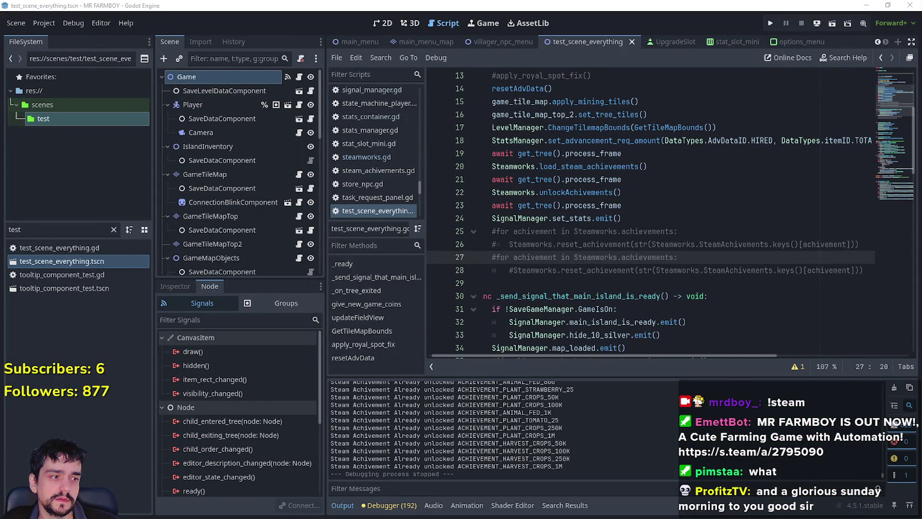
key("alt+Tab")
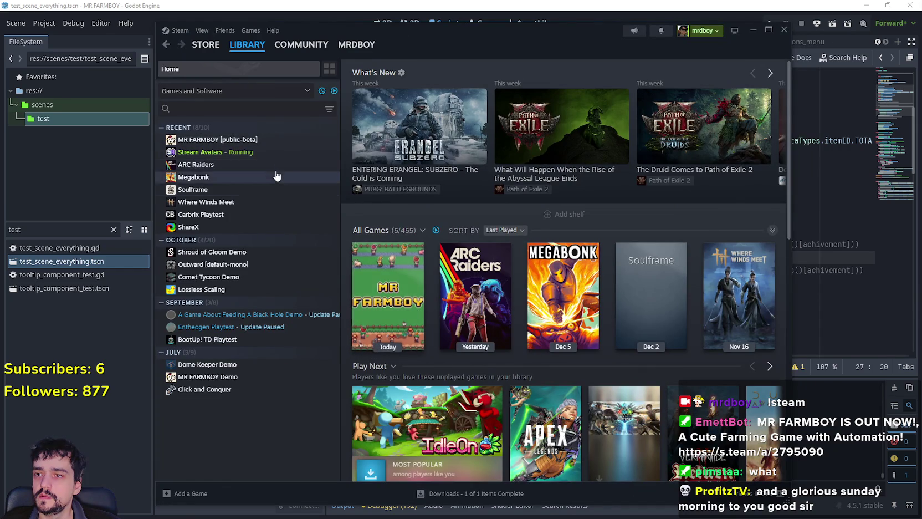
Step: Open MR FARMBOY in the Library and view its achievements, showing Wheat Farmer unlocked
left_click(280, 140)
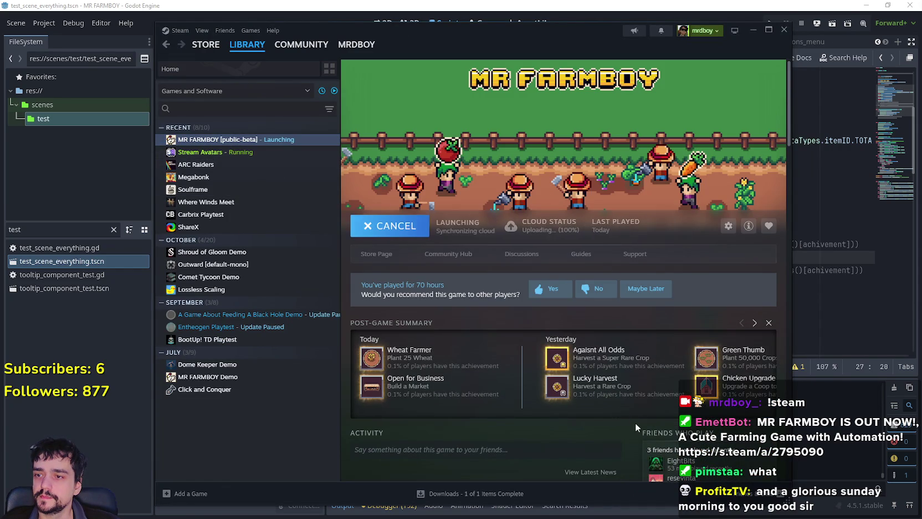
scroll(615, 407, "down", 10)
scroll(614, 384, "up", 10)
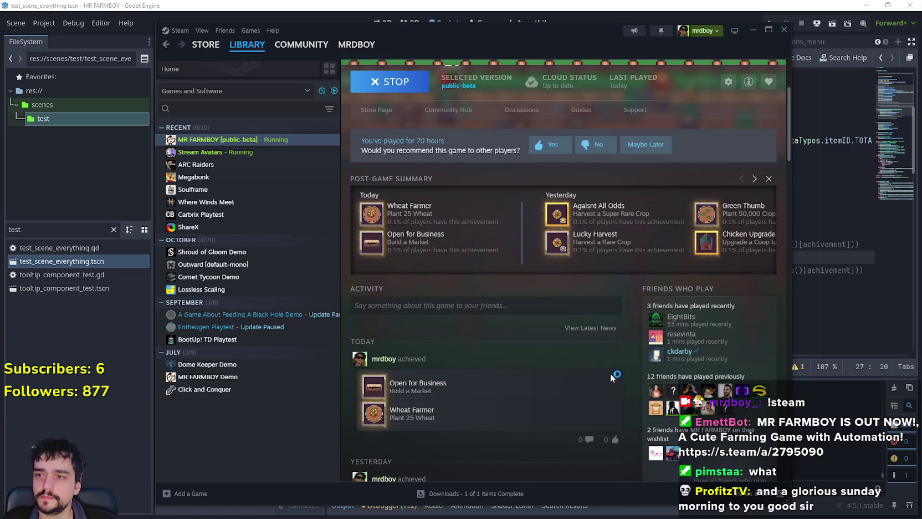
scroll(611, 373, "down", 3)
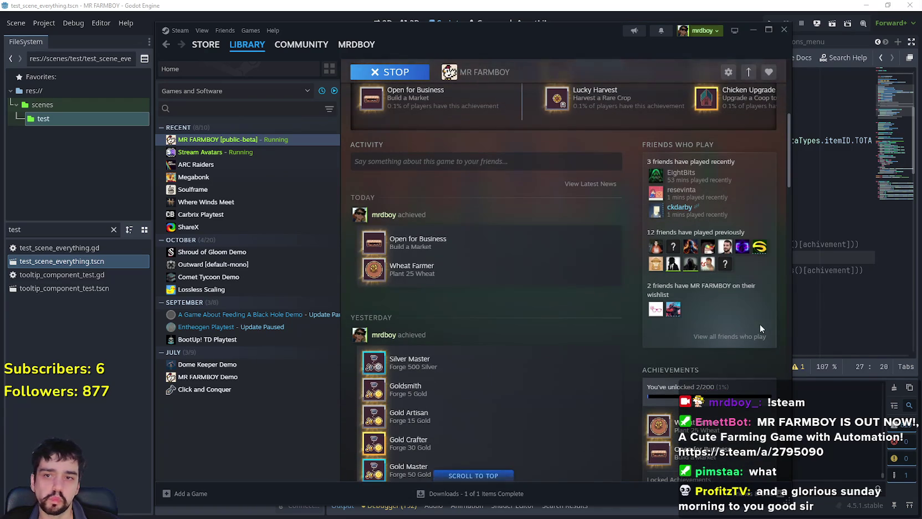
scroll(692, 339, "down", 3)
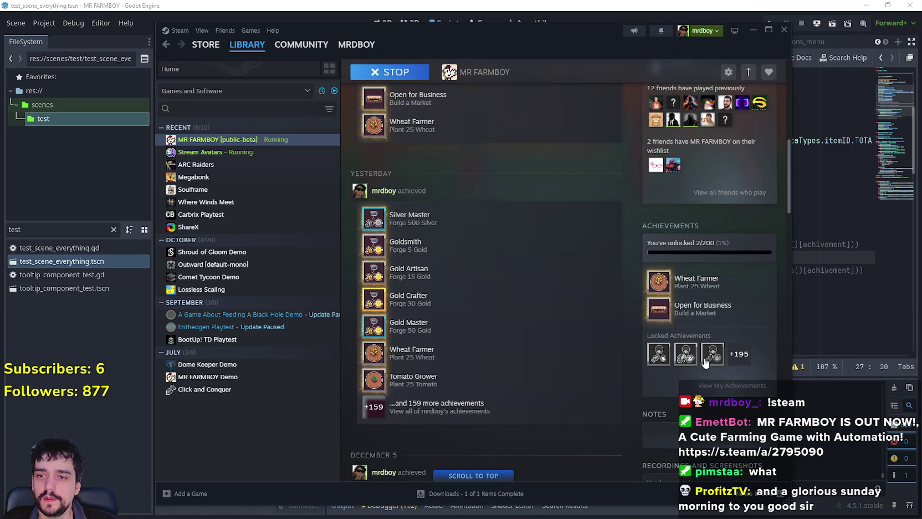
left_click(738, 366)
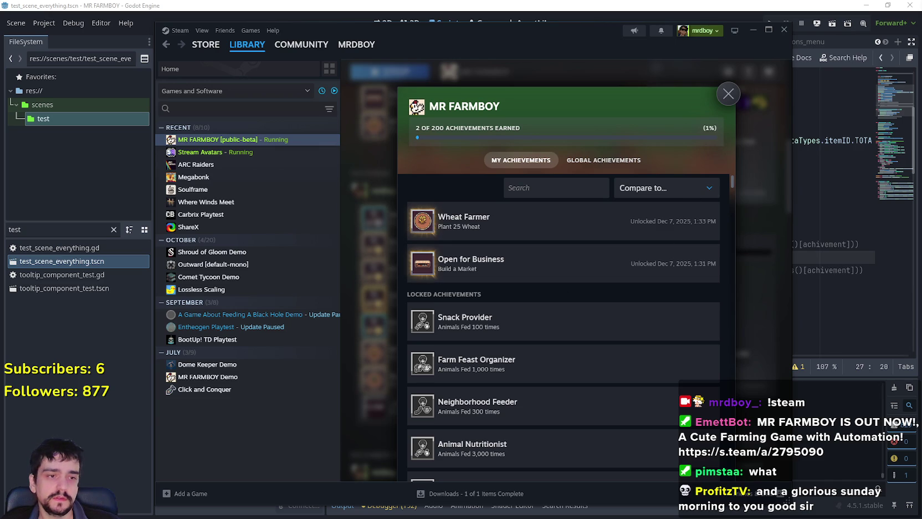
key("alt+Tab")
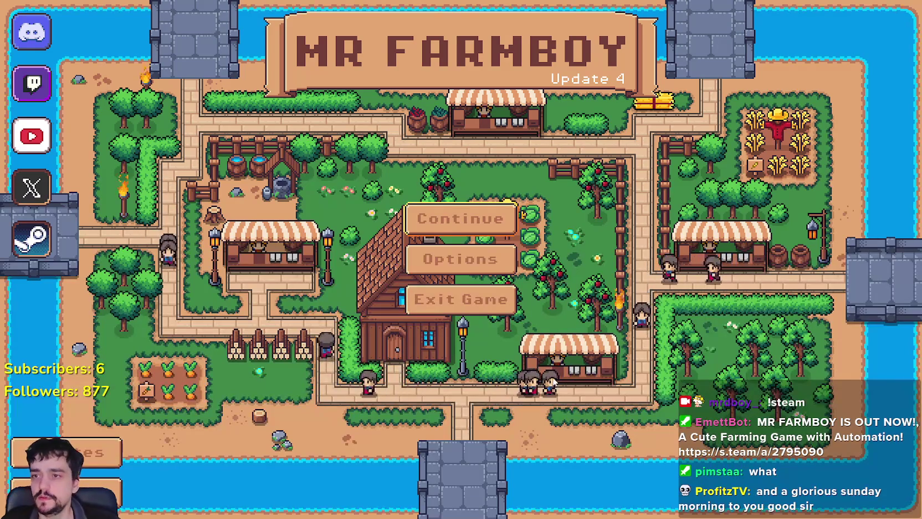
Step: Scroll the Select Save Game list to Save 7 and load it
left_click(429, 219)
scroll(442, 299, "down", 4)
scroll(488, 300, "up", 2)
left_click(455, 253)
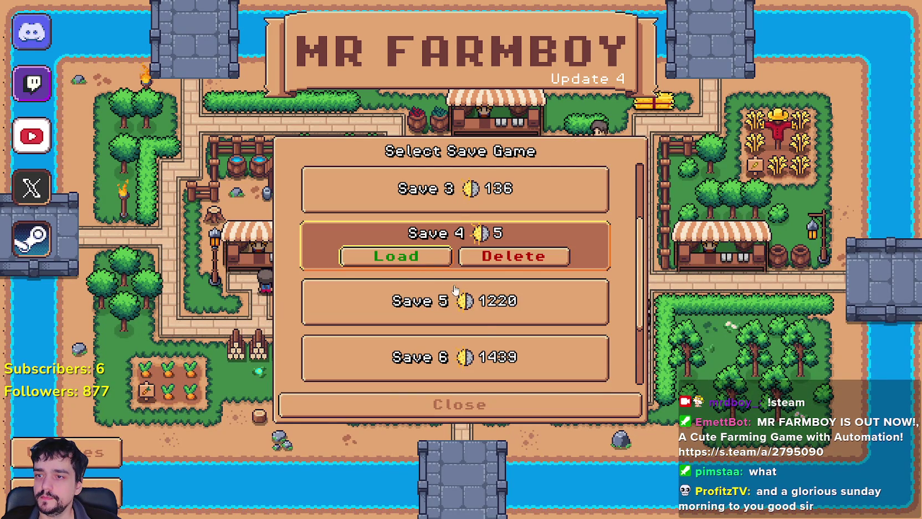
scroll(443, 288, "down", 3)
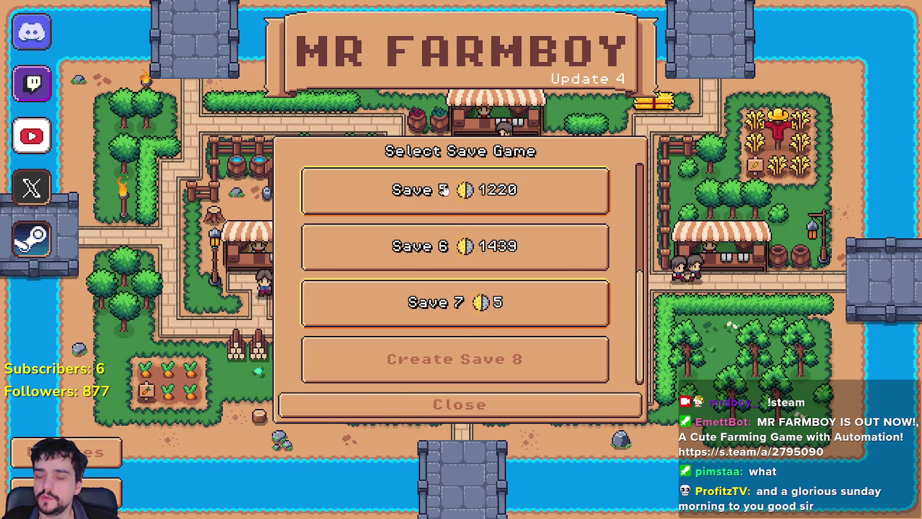
scroll(486, 340, "up", 3)
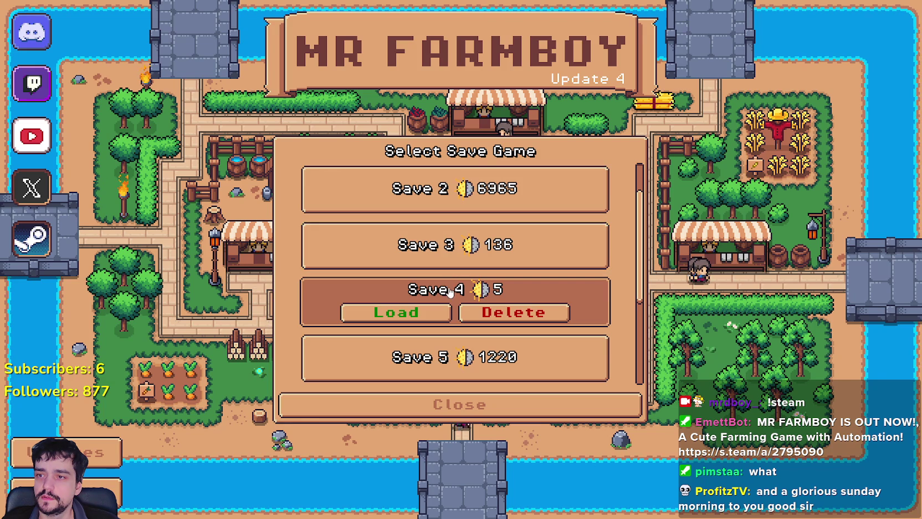
scroll(451, 272, "up", 1)
scroll(452, 292, "down", 3)
scroll(451, 293, "down", 3)
left_click(457, 319)
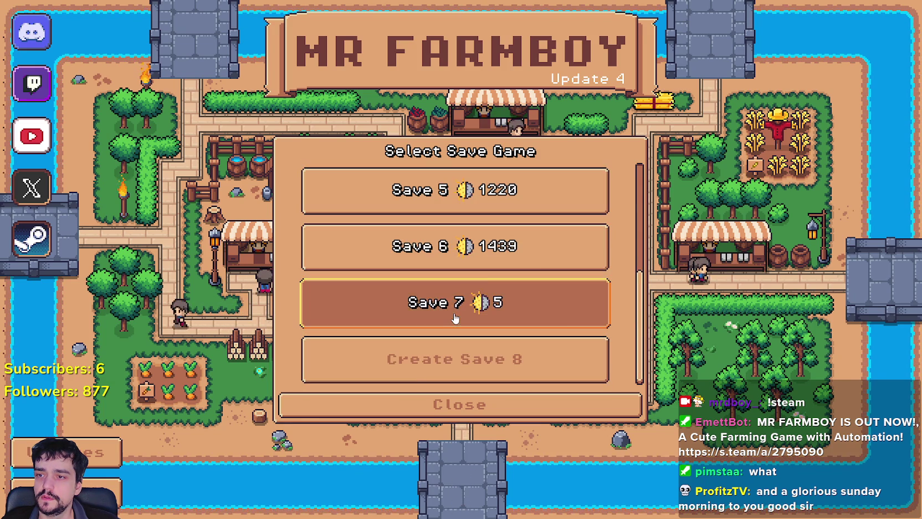
left_click(391, 313)
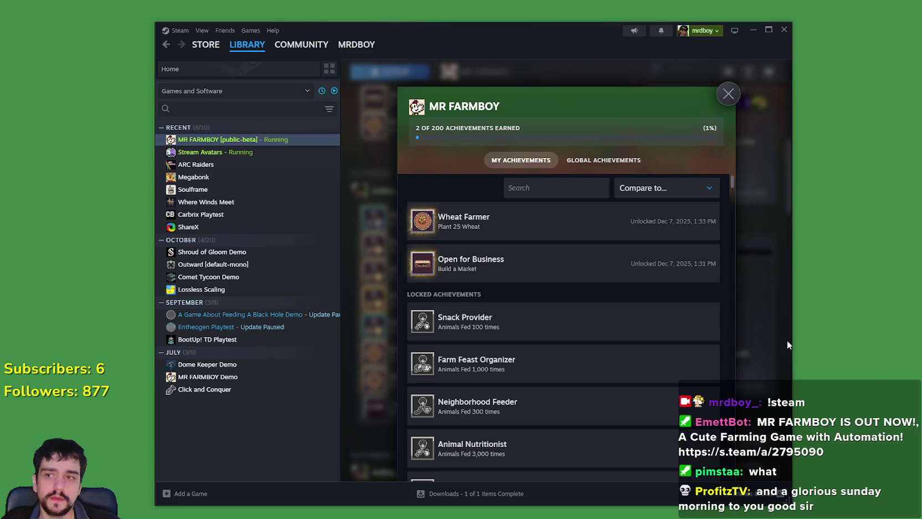
Step: Compare Global and My Achievements for MR FARMBOY, then close the achievements overlay
left_click(610, 162)
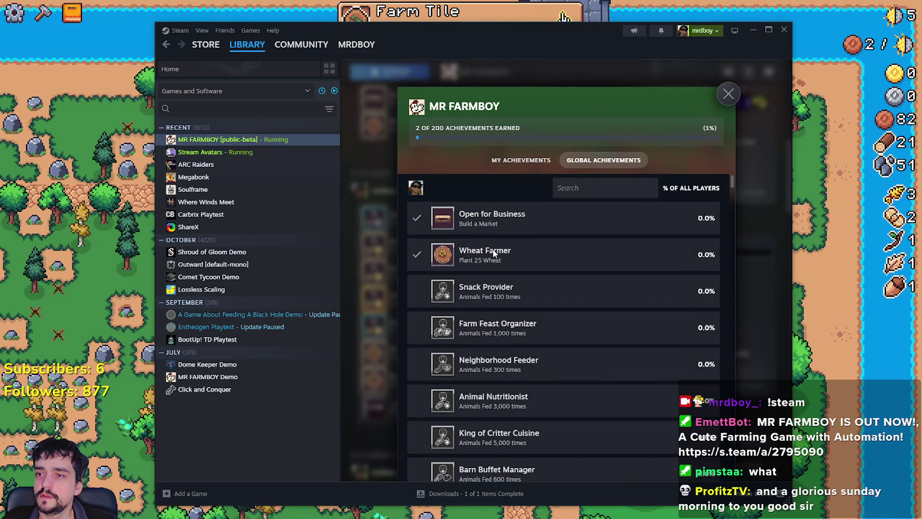
scroll(592, 341, "down", 6)
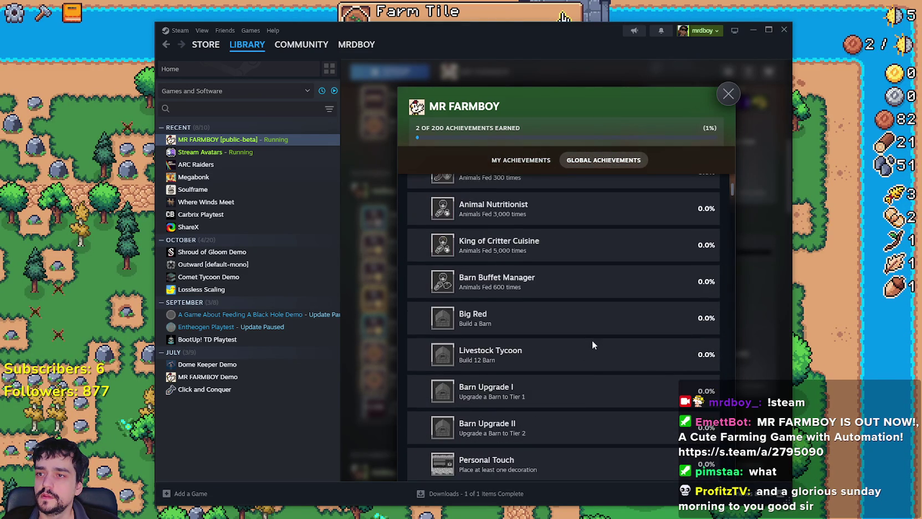
scroll(593, 339, "up", 5)
scroll(592, 340, "up", 1)
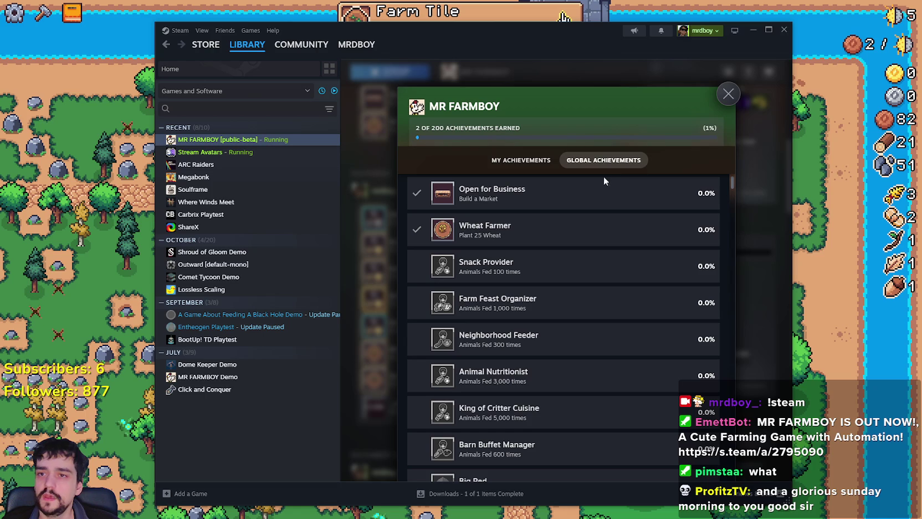
left_click(521, 160)
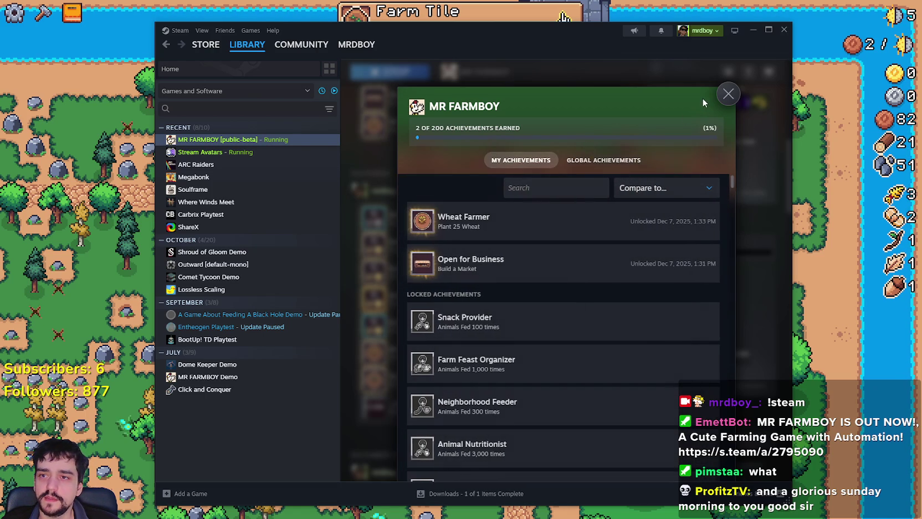
left_click(729, 94)
Step: Browse the MR FARMBOY store page, then minimize Steam so the game shows
scroll(695, 329, "down", 3)
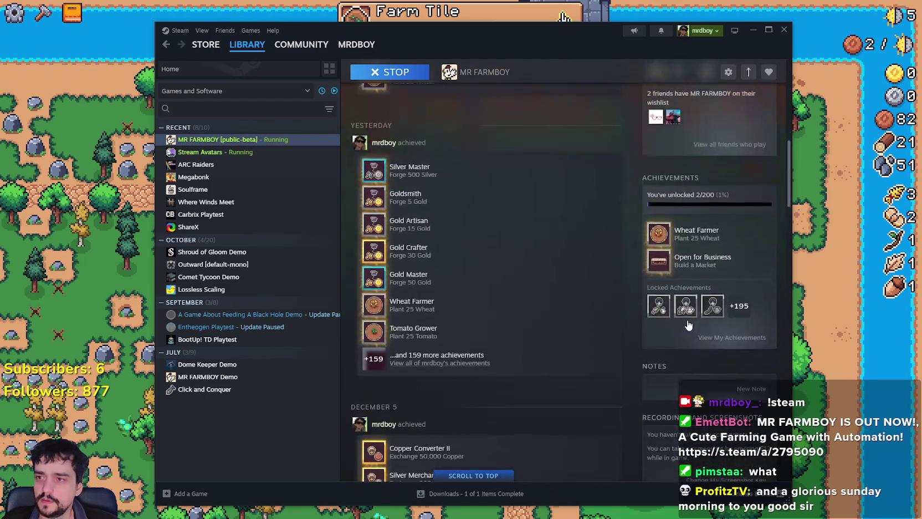
scroll(687, 319, "up", 5)
scroll(563, 257, "up", 5)
left_click(394, 255)
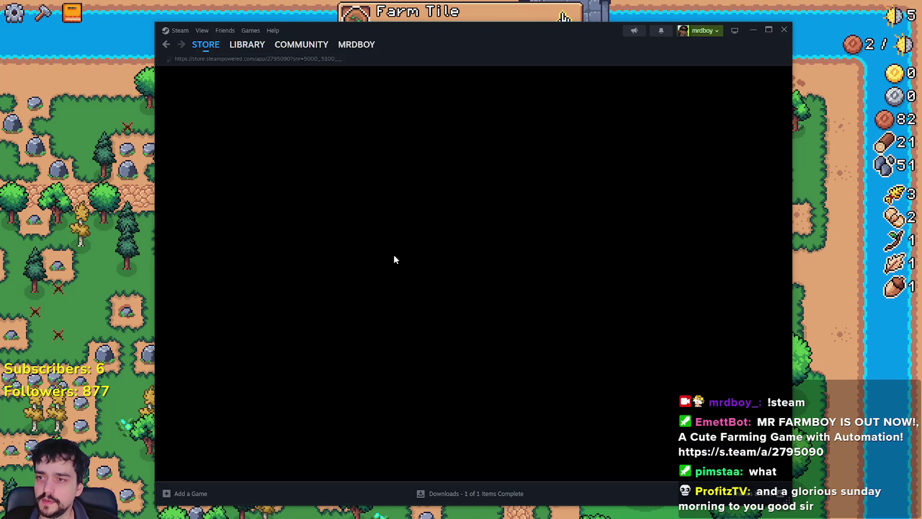
scroll(465, 292, "down", 3)
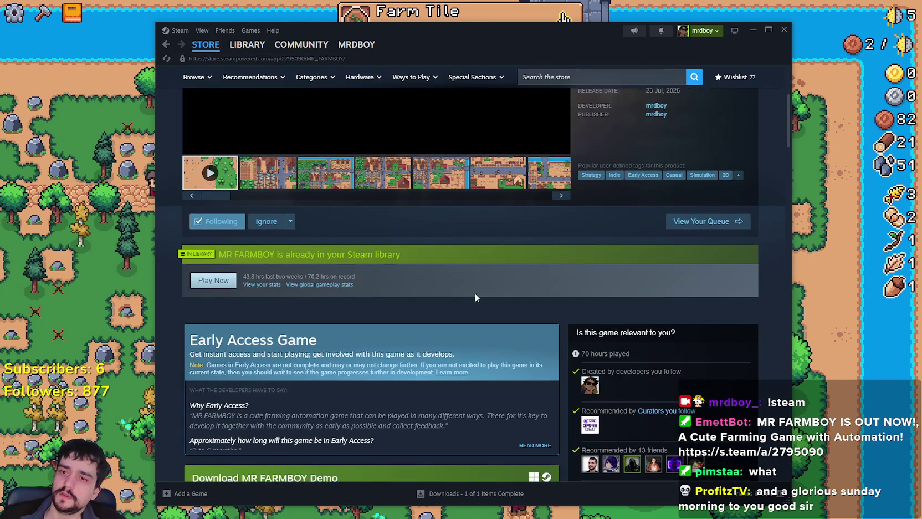
scroll(611, 351, "up", 3)
scroll(612, 322, "down", 10)
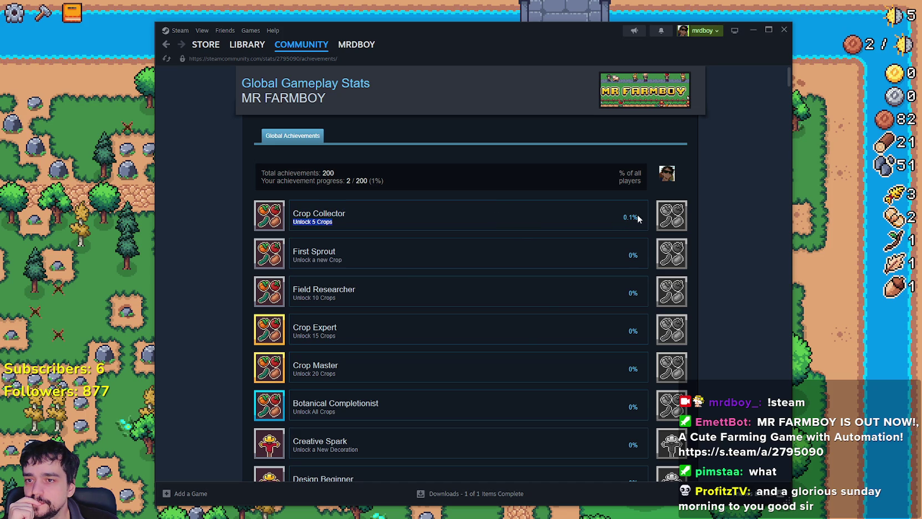
scroll(540, 304, "down", 3)
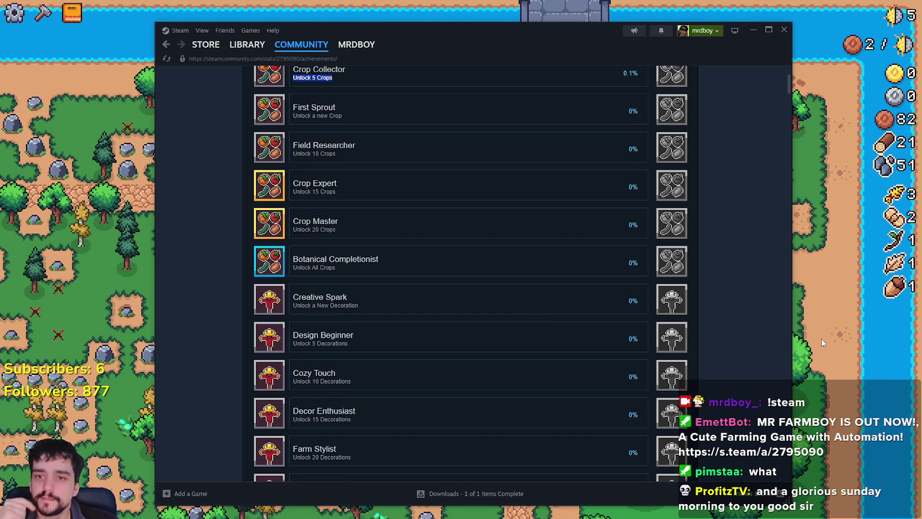
left_click(816, 340)
scroll(548, 308, "up", 3)
Step: Review the crops tab in the Advancements book, then briefly toggle Crafting and the pause menu
key("a")
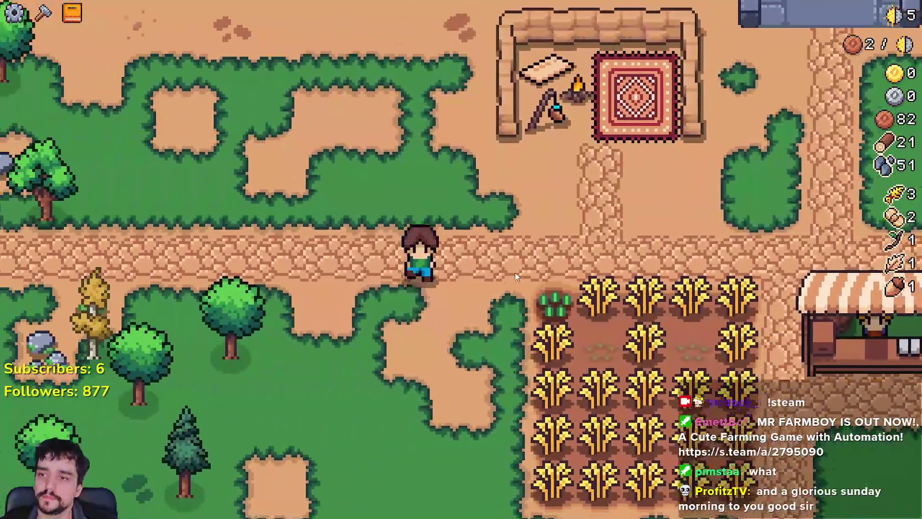
scroll(516, 272, "down", 3)
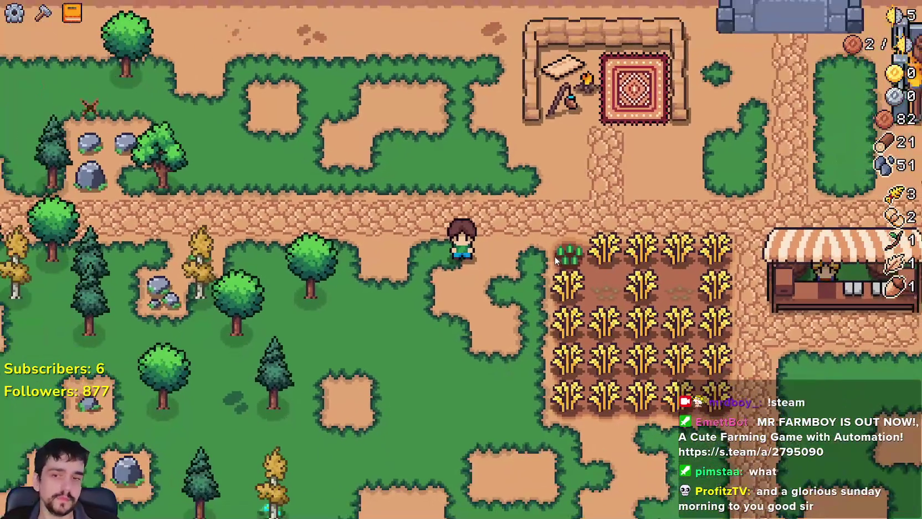
key("Tab")
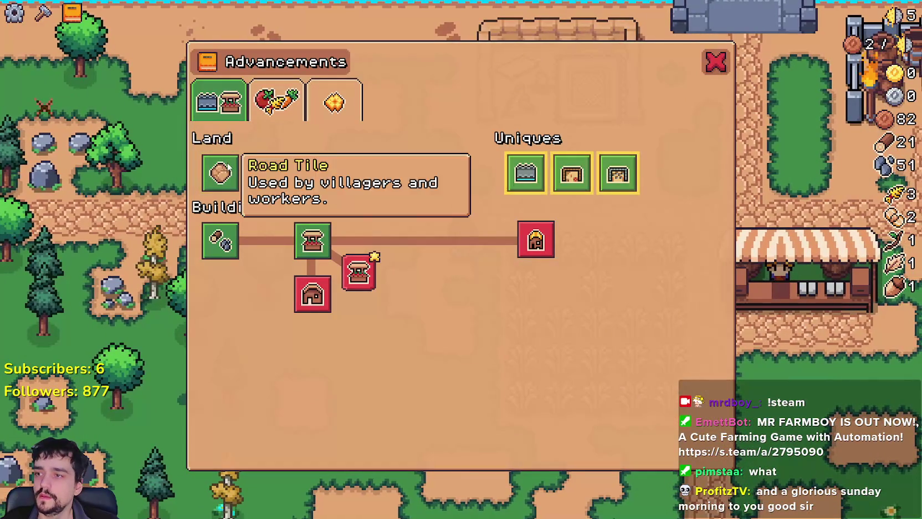
left_click(272, 111)
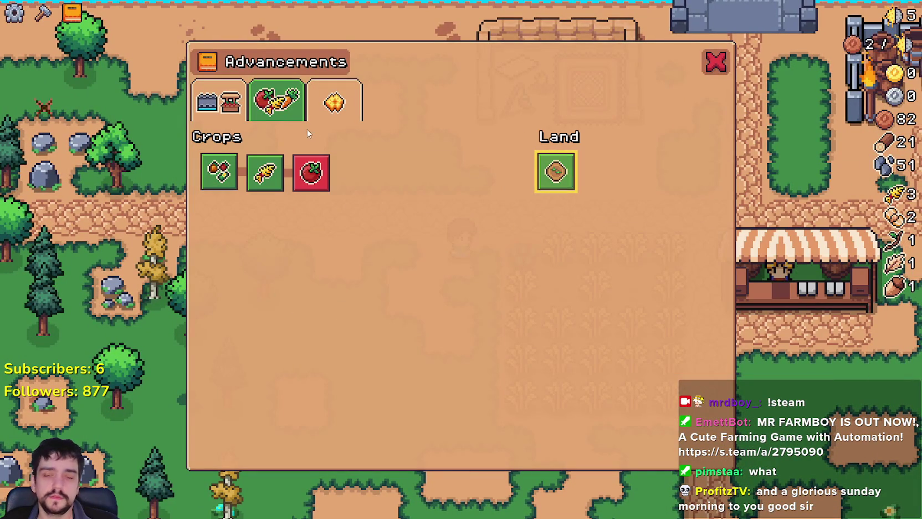
left_click(564, 177)
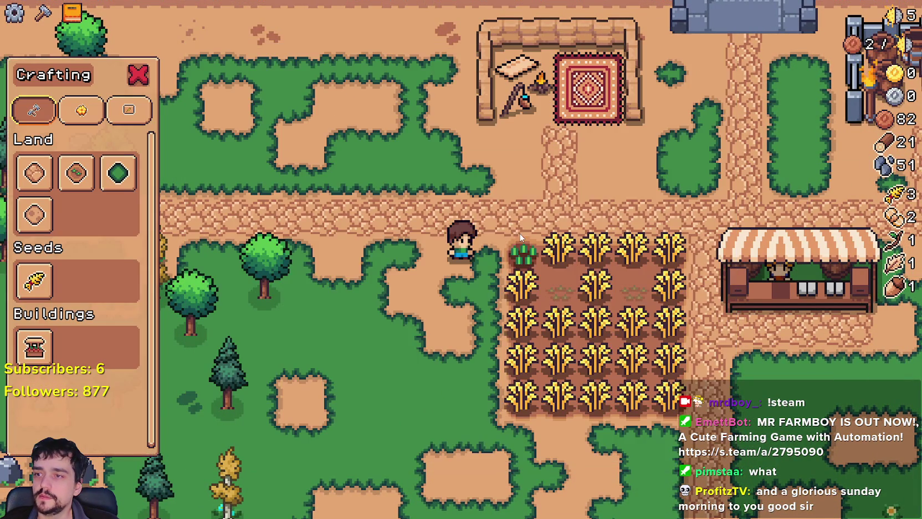
key("d")
key("Escape")
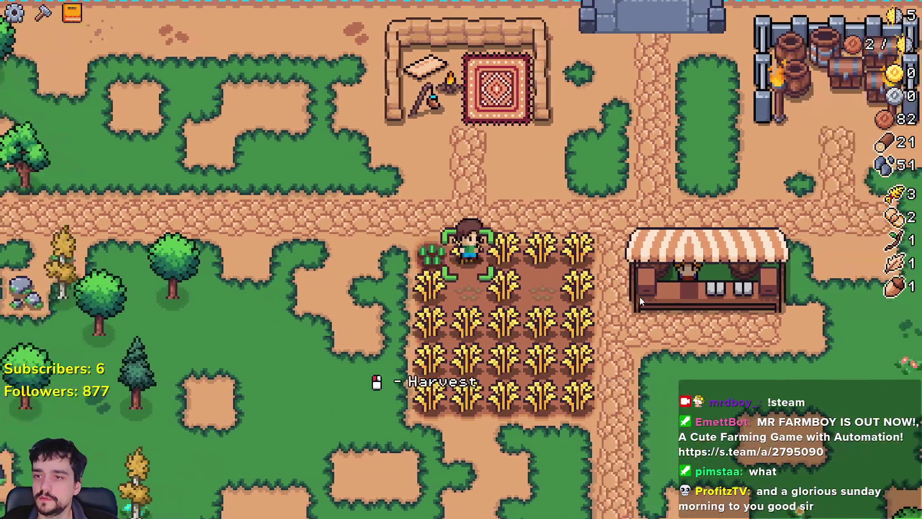
key("Escape")
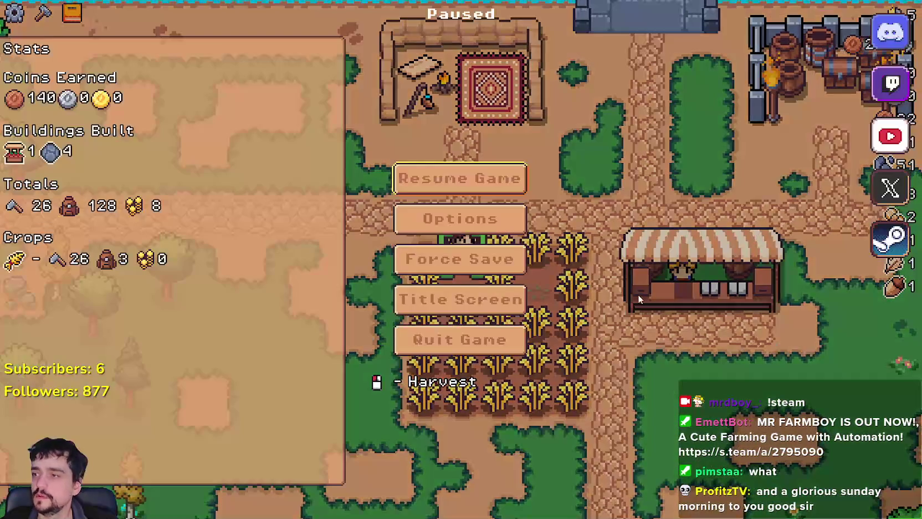
key("Escape")
Step: Walk along the wheat field's top rows harvesting the ripe stalks
key("a")
key("d")
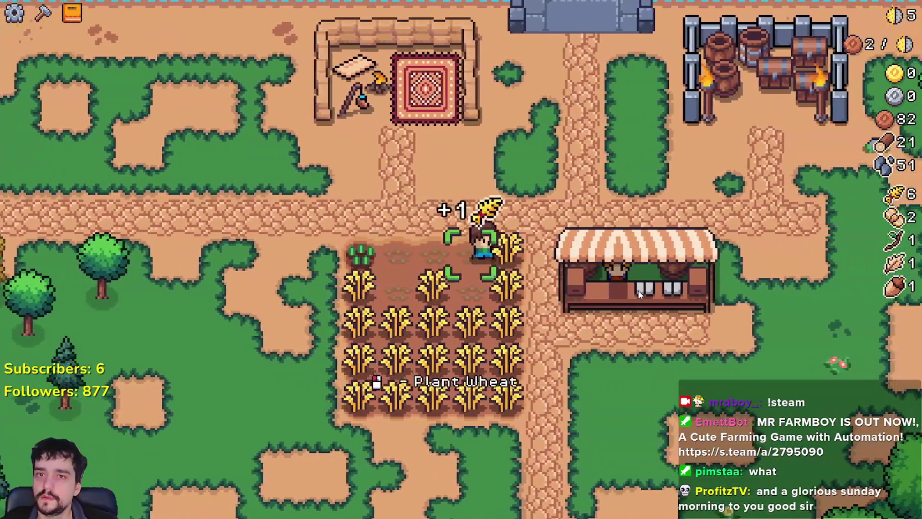
key("d")
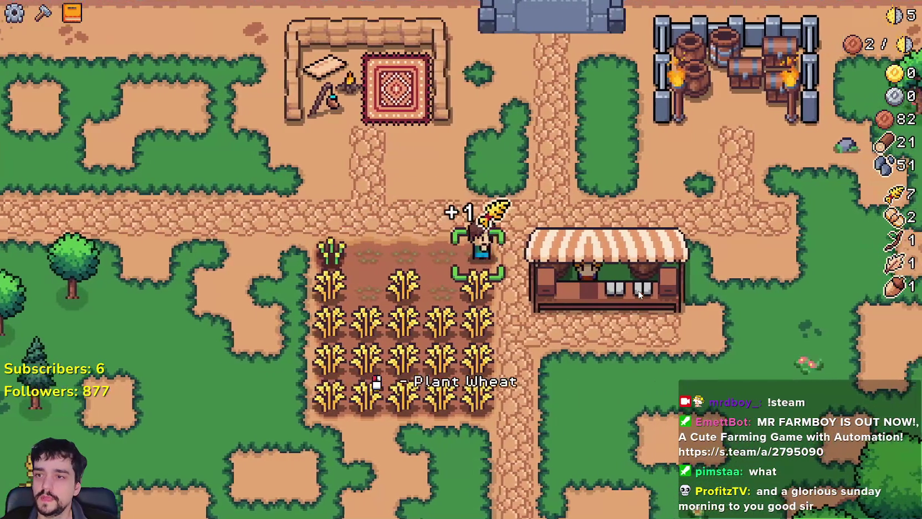
key("w")
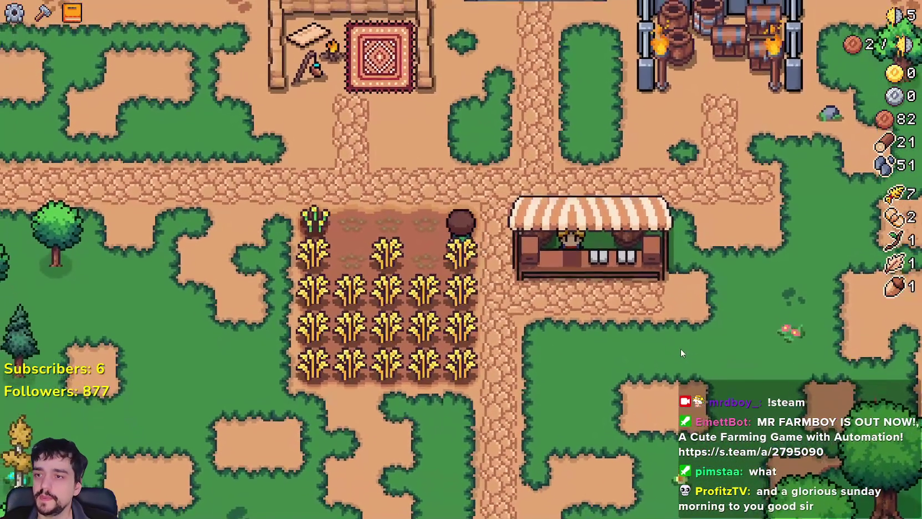
key("a")
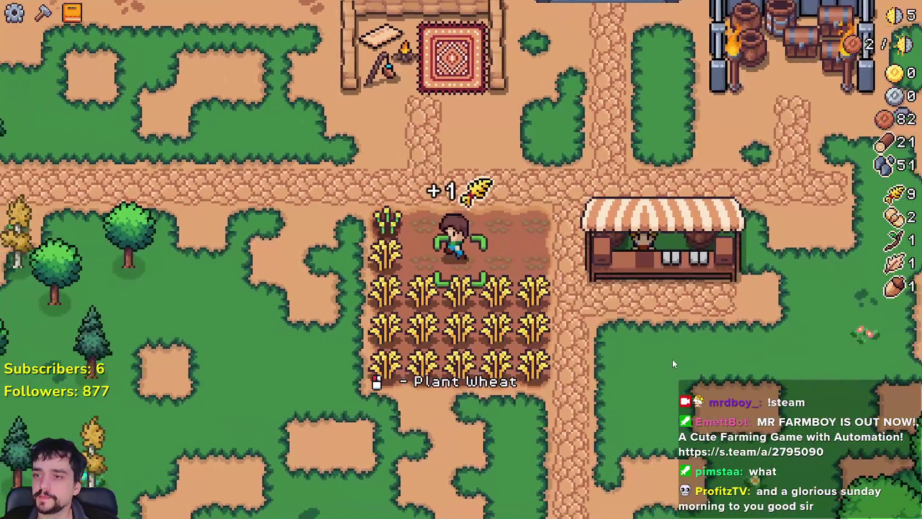
key("s")
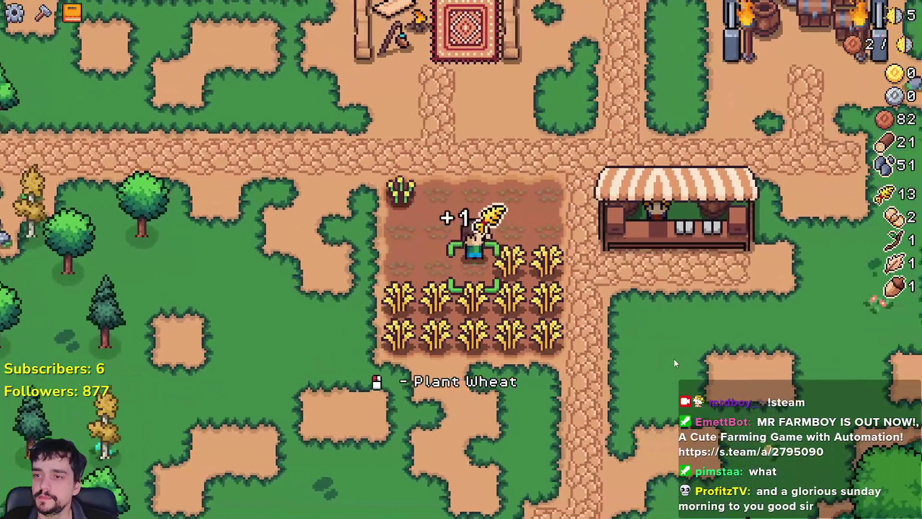
key("d")
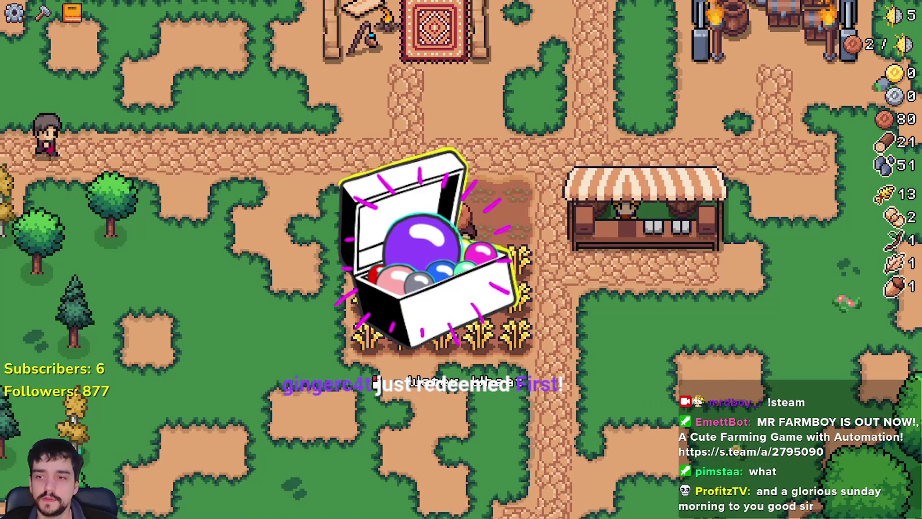
key("d")
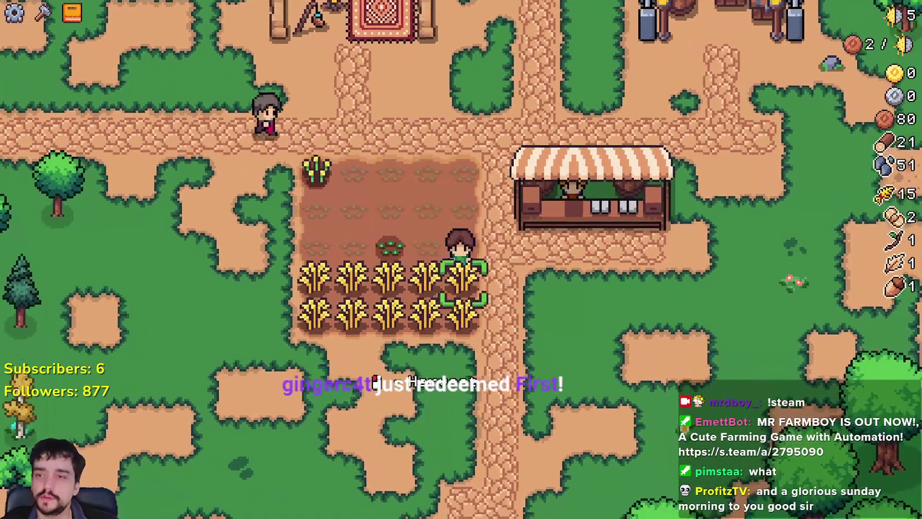
key("a")
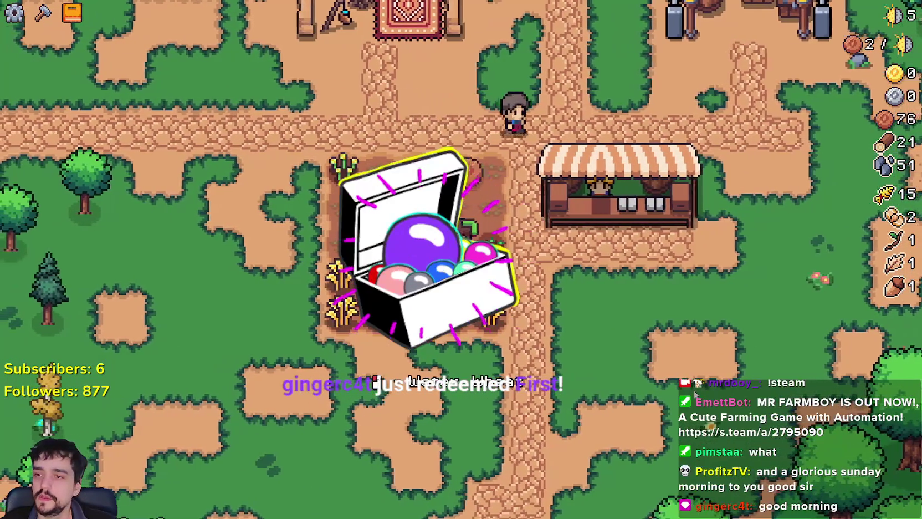
Step: Pause to check stats, then resume harvesting the lower rows, raising wheat to 22
key("Escape")
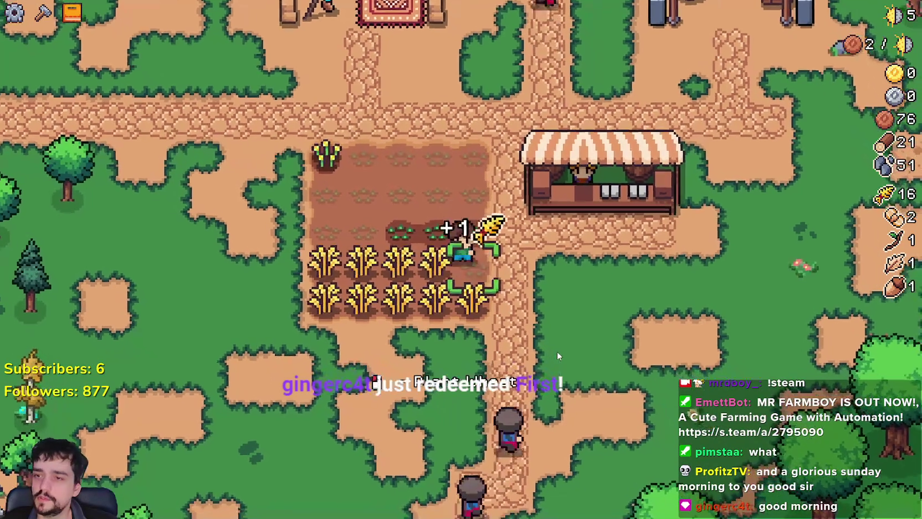
key("Escape")
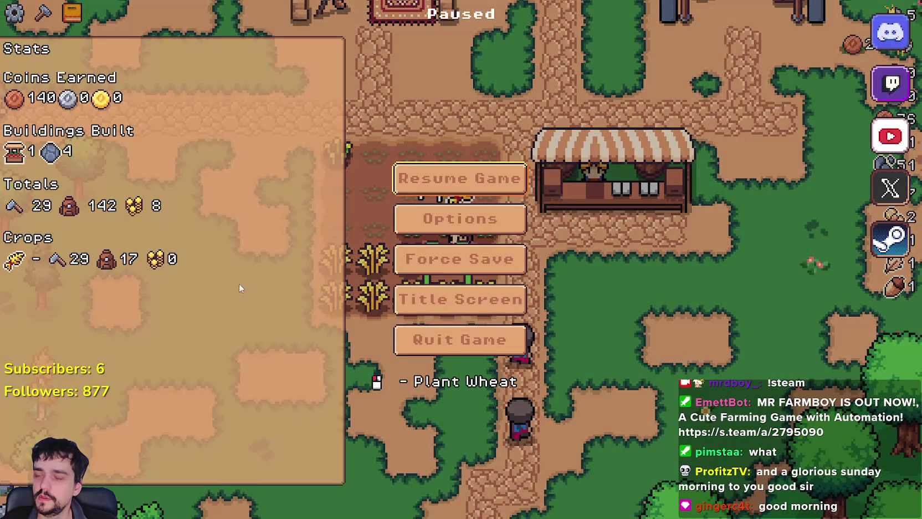
key("Escape")
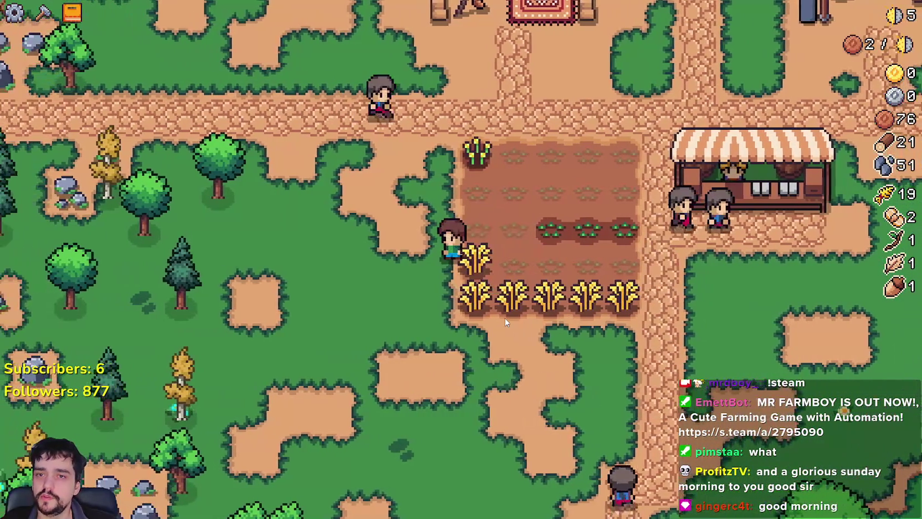
left_click(505, 323)
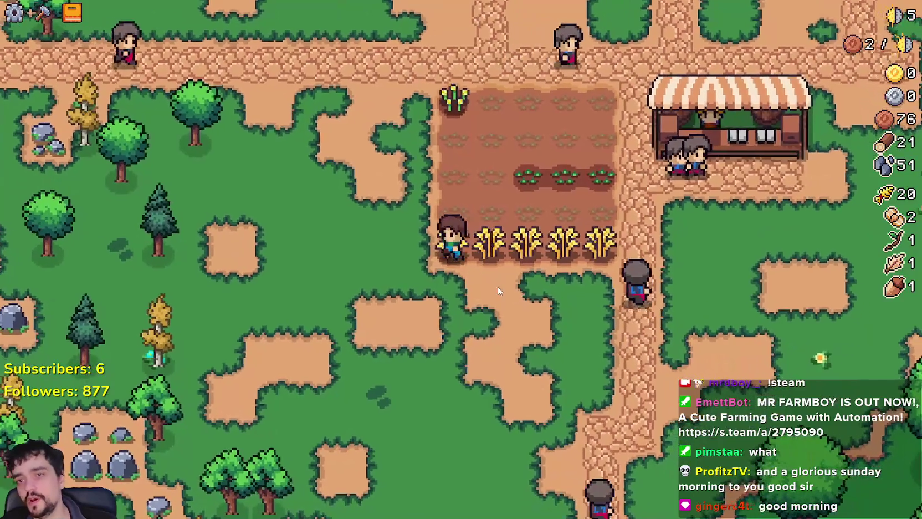
left_click(496, 288)
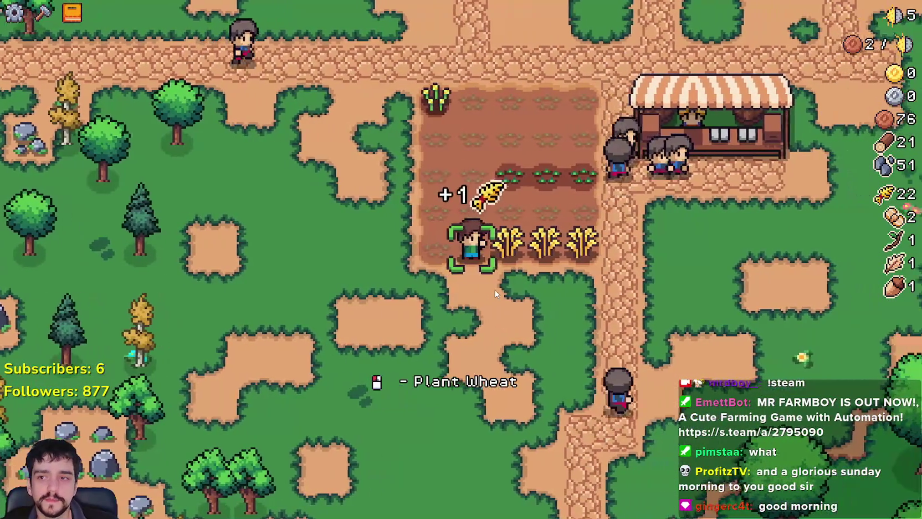
key("d")
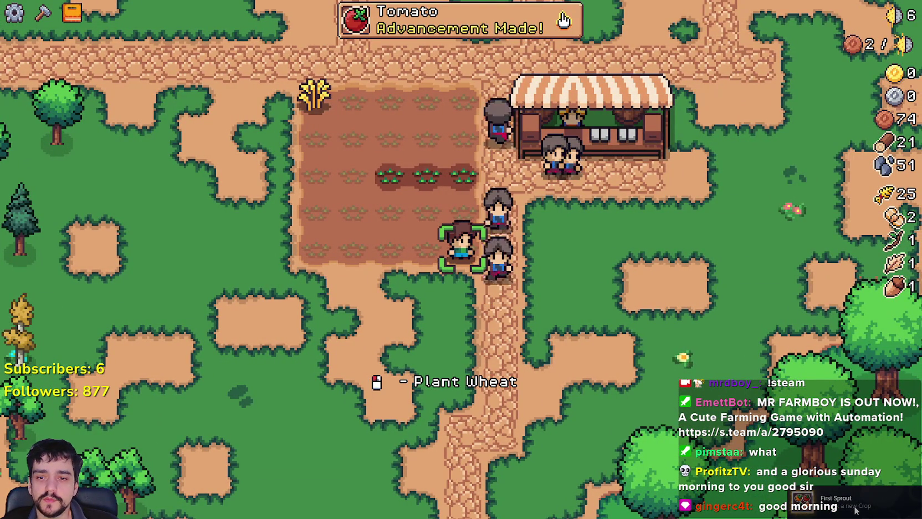
Step: Harvest the corner wheat, chop a tree, and pause showing wheat 26, wood 25, stone 52
key("a")
key("w")
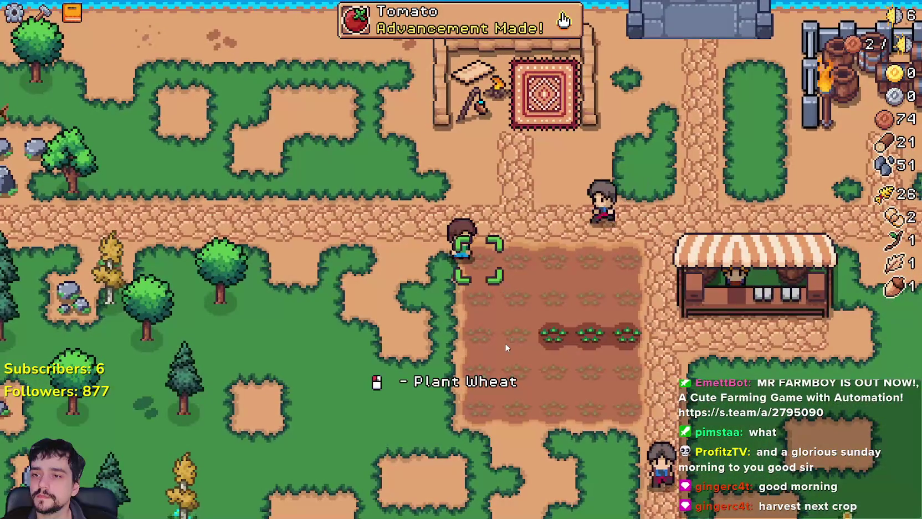
key("a")
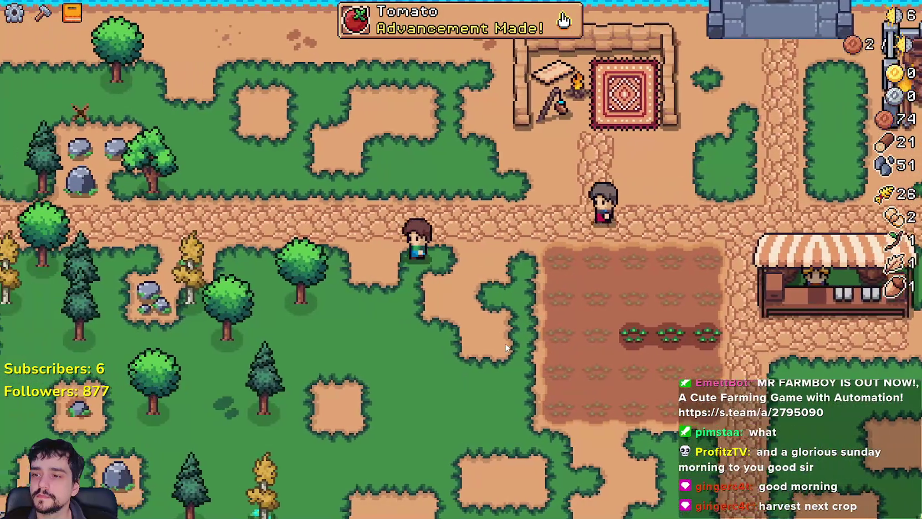
key("a")
key("s")
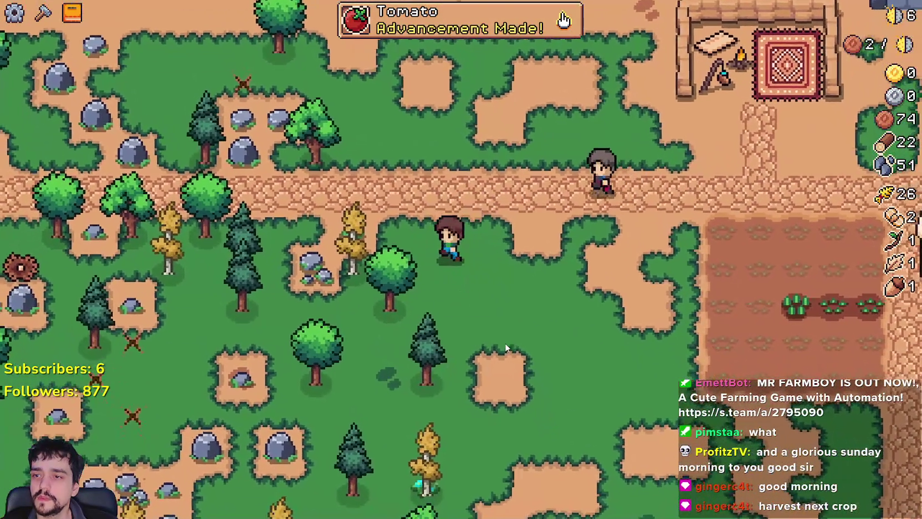
key("a")
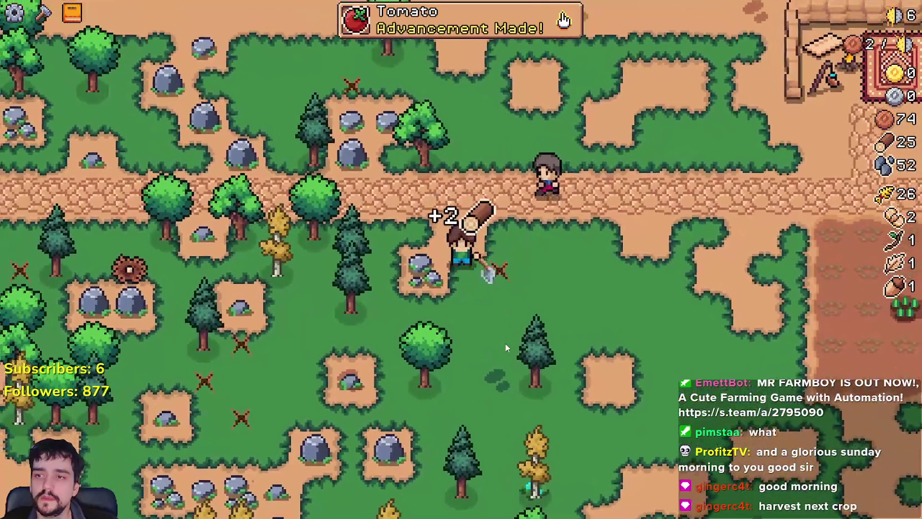
key("d")
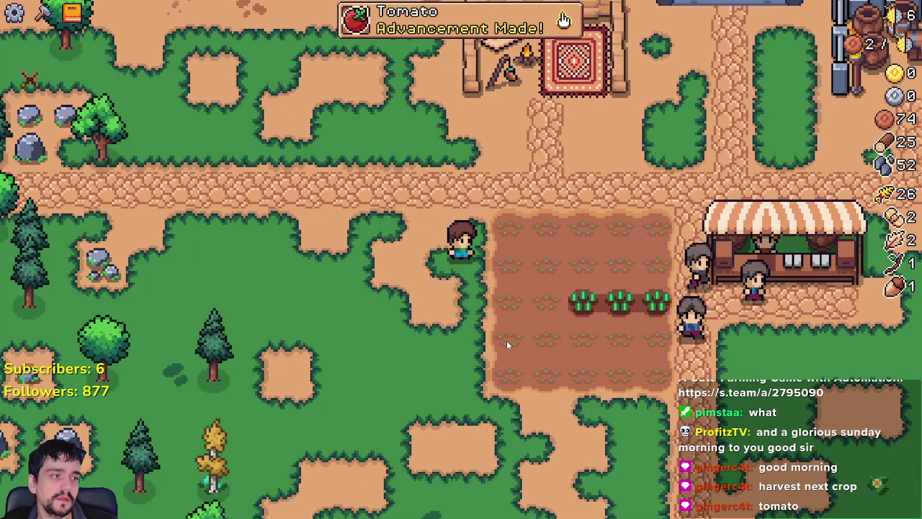
key("Escape")
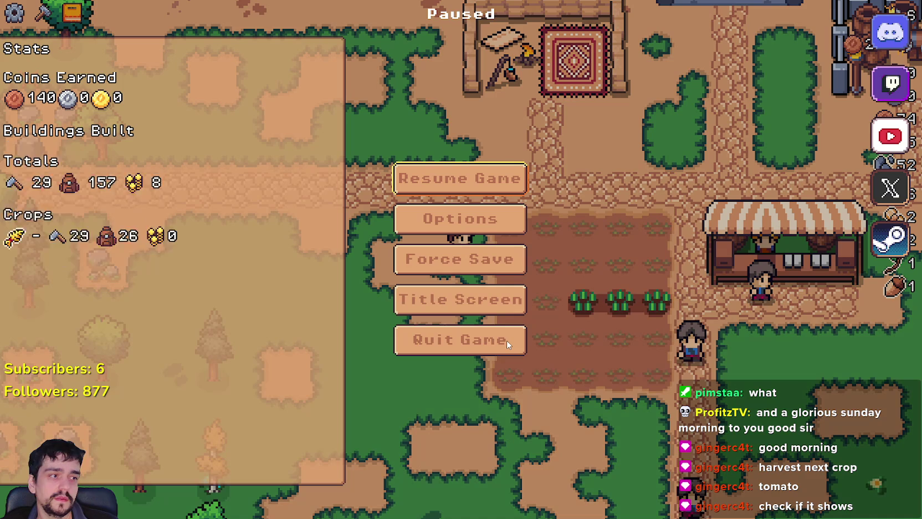
Step: Resume the game and start tilling dirt in an L left of the wheat field
left_click(453, 188)
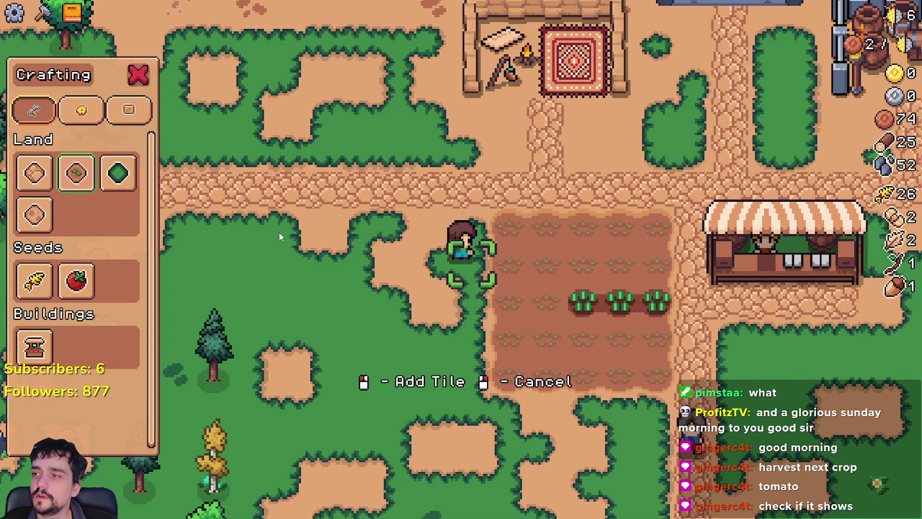
left_click(527, 233)
key("s")
key("a")
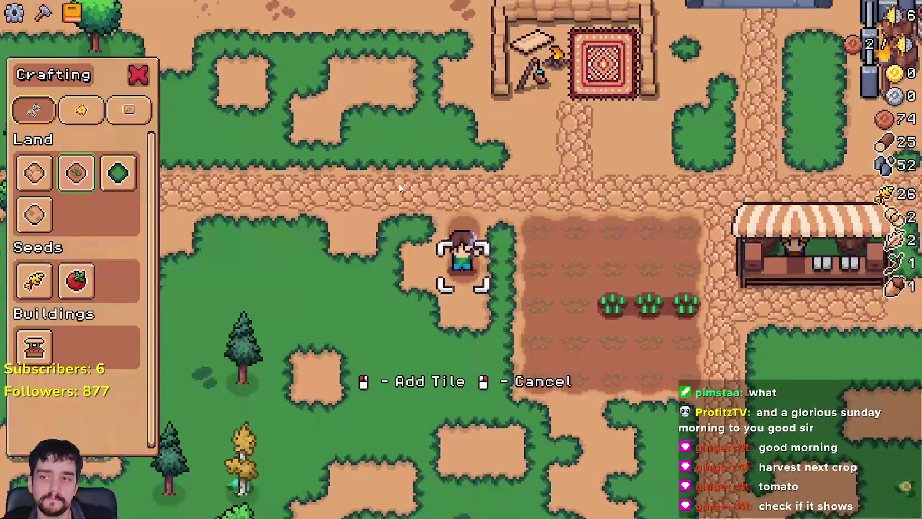
key("a")
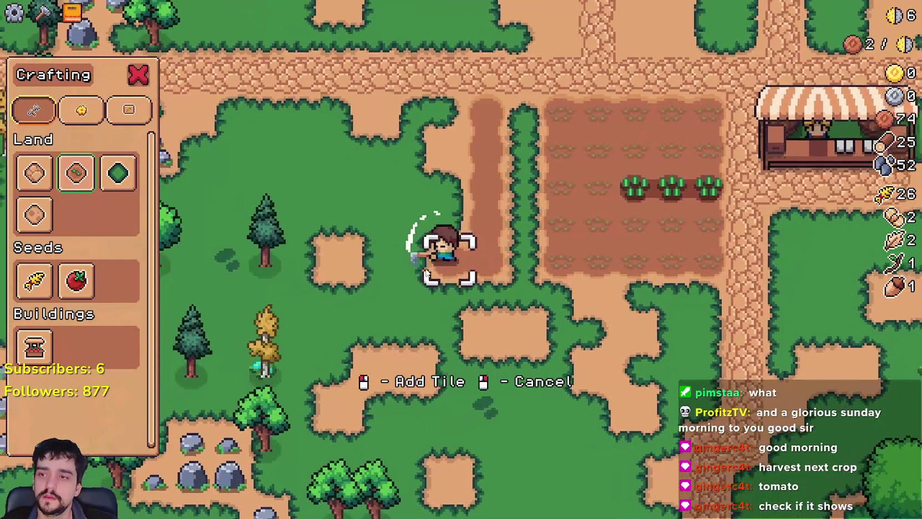
key("w")
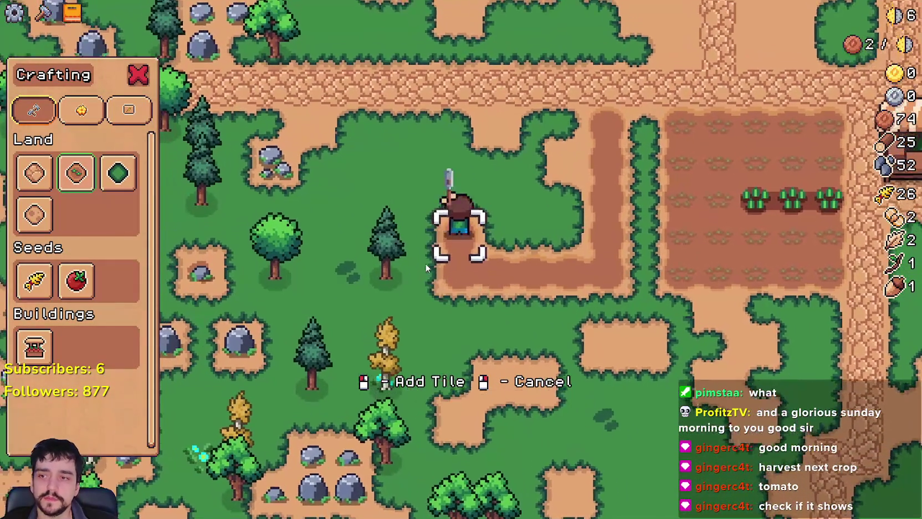
Step: Widen the tilled dirt into a full square plot west of the wheat field
key("d")
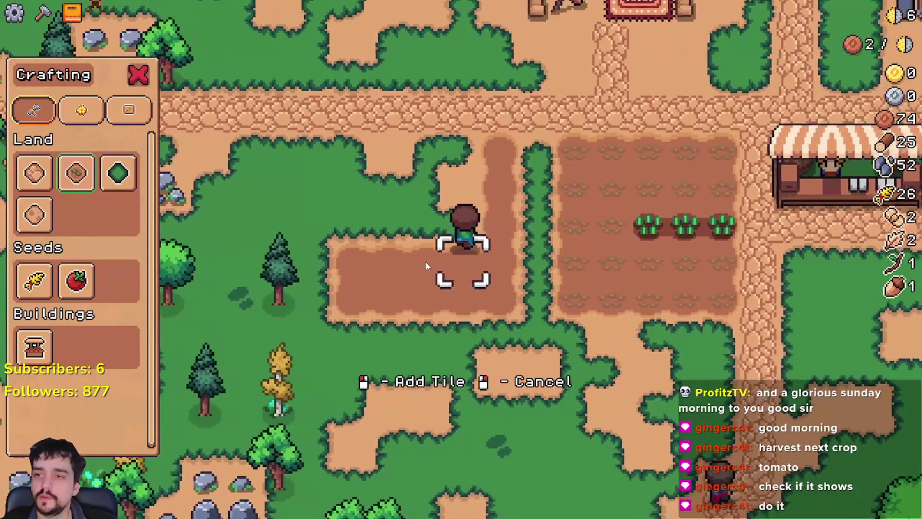
key("w")
key("a")
key("w")
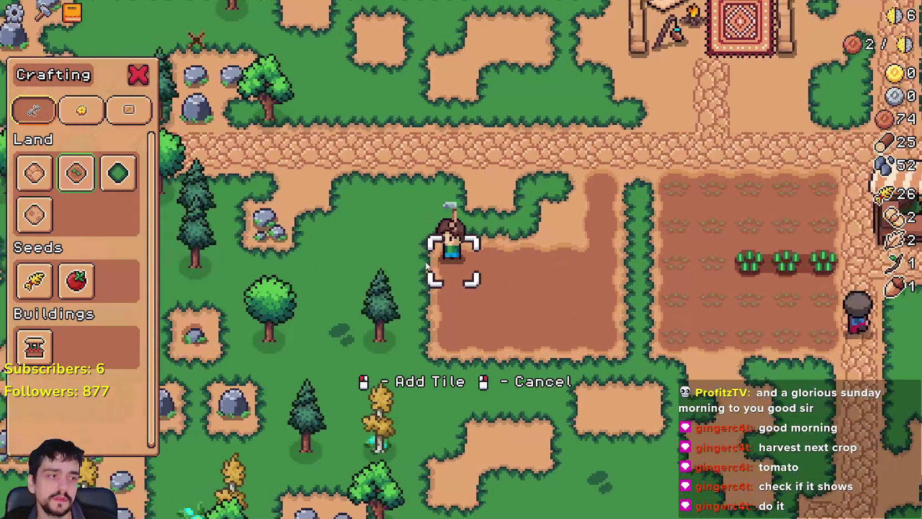
key("d")
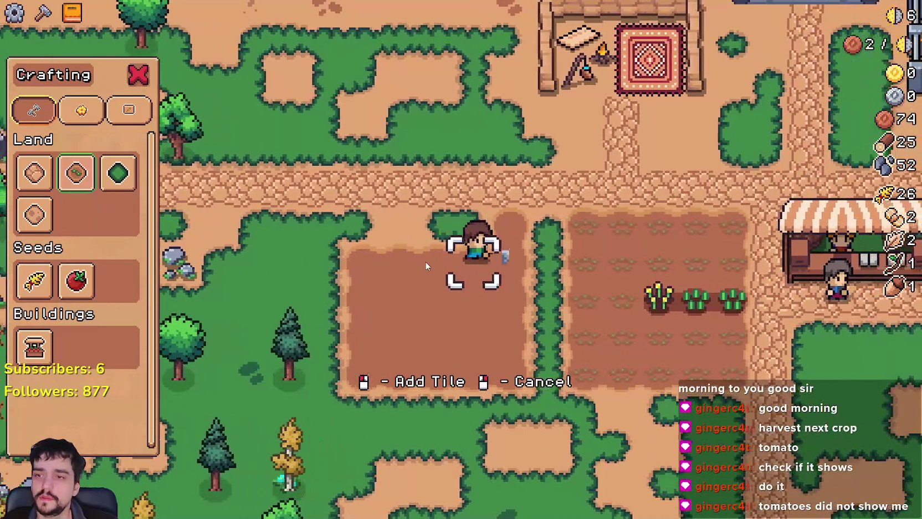
key("w")
key("a")
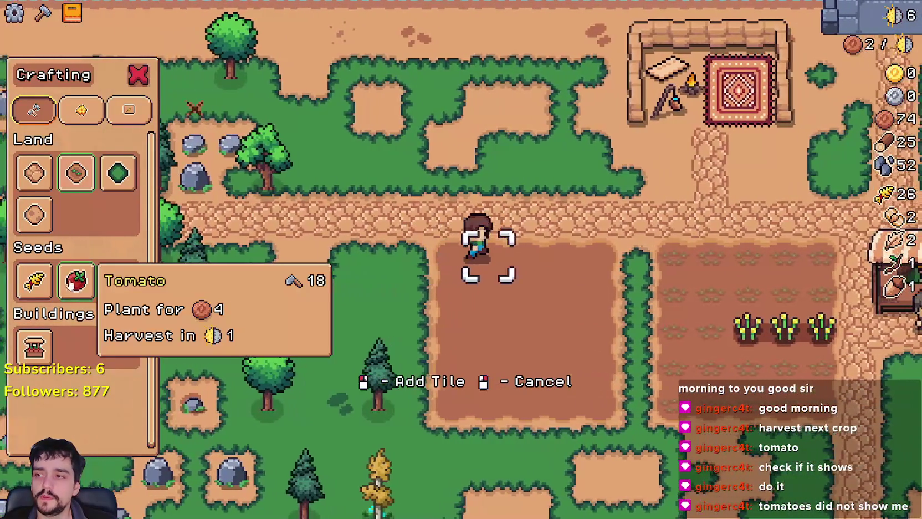
left_click(76, 280)
Step: Plant tomato seeds along the top row of the new plot
key("d")
left_click(602, 310)
left_click(568, 263)
key("a")
left_click(567, 262)
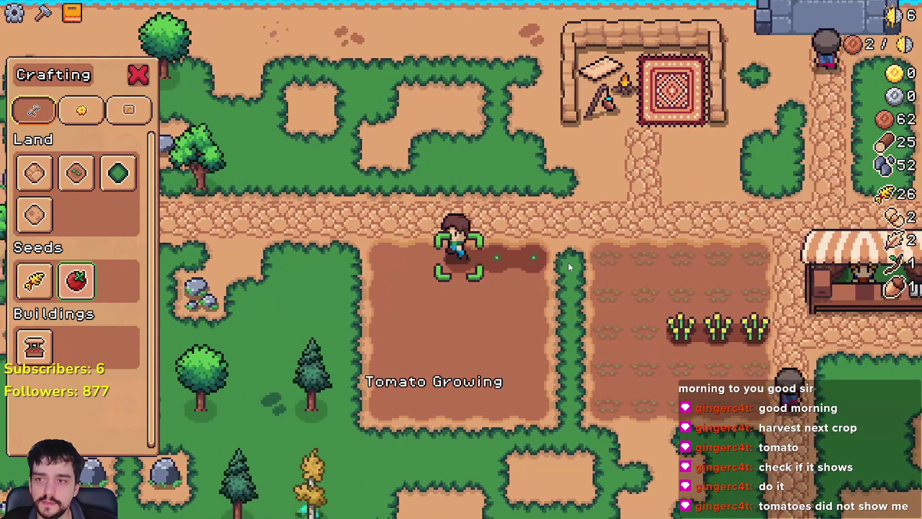
left_click(566, 262)
key("a")
left_click(554, 265)
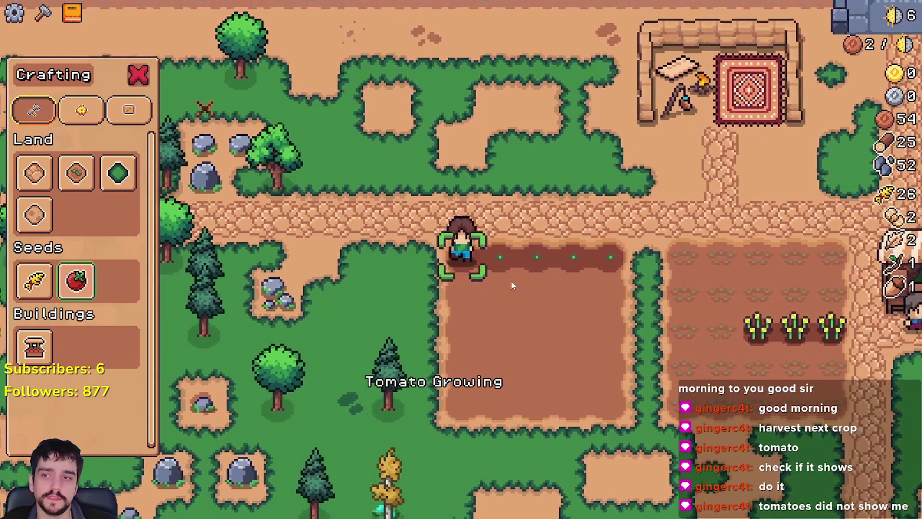
key("s")
left_click(397, 215)
Step: Plant tomato seeds across the next rows of the plot
key("d")
left_click(395, 191)
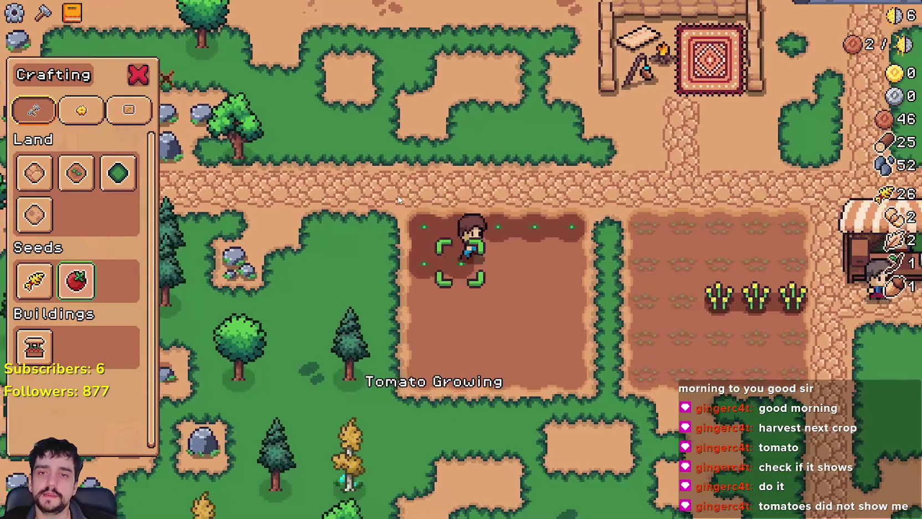
left_click(394, 167)
key("d")
left_click(391, 169)
left_click(391, 169)
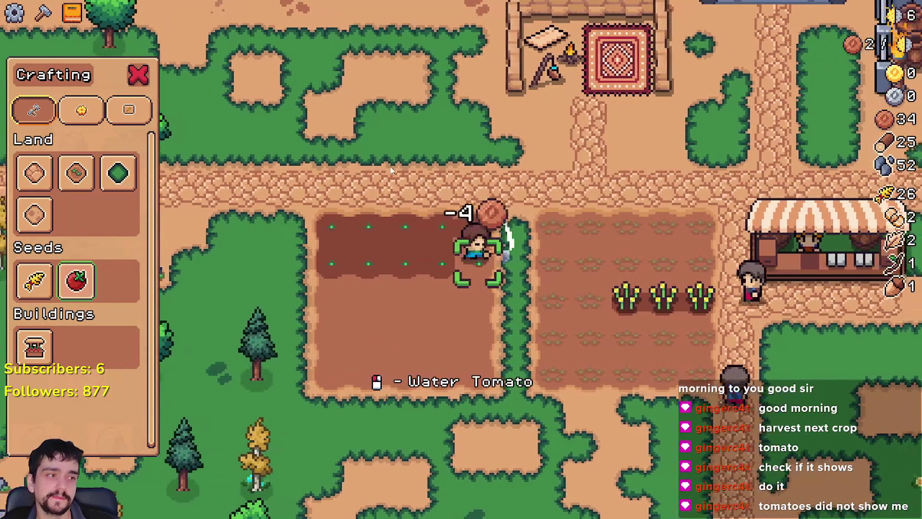
key("s")
left_click(391, 170)
key("a")
left_click(391, 170)
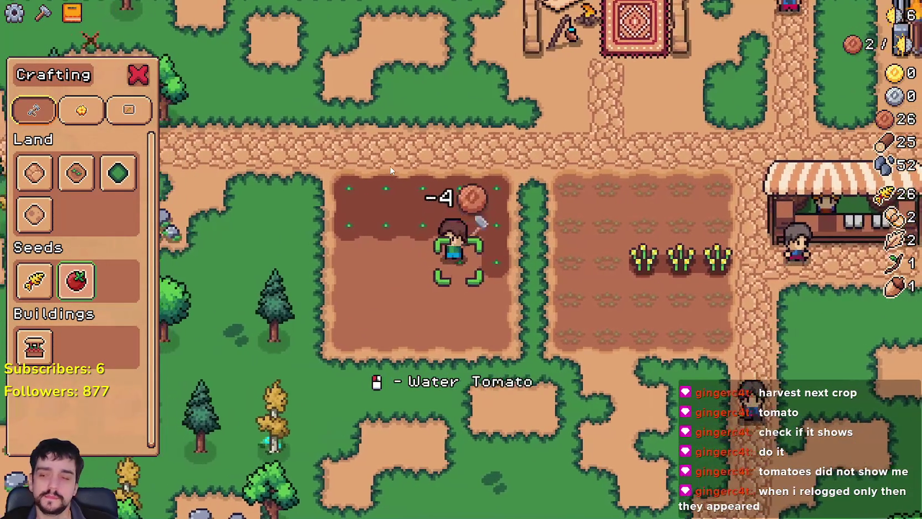
key("a")
left_click(391, 170)
left_click(391, 170)
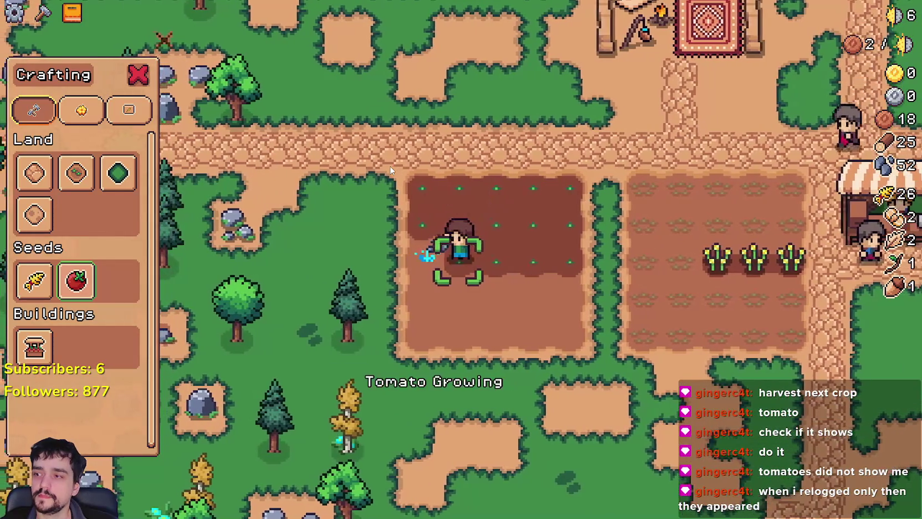
left_click(391, 170)
Step: Plant tomatoes until coins run out at 2, then head to the market stall
key("s")
left_click(391, 169)
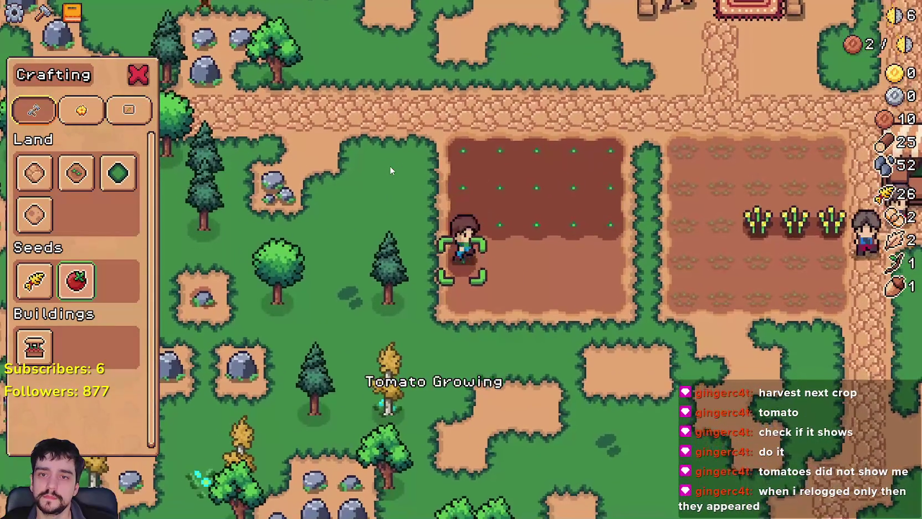
key("d")
left_click(390, 169)
left_click(390, 166)
key("d")
left_click(389, 166)
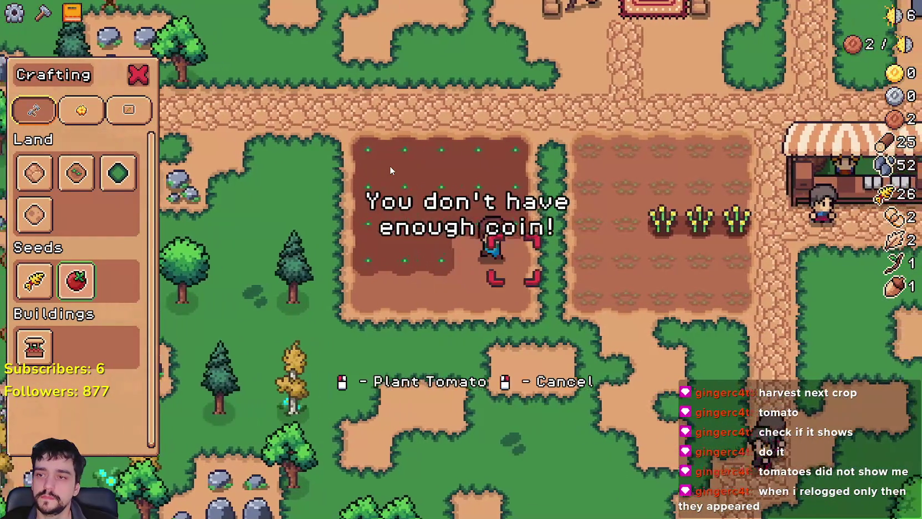
key("d")
key("Escape")
Step: Put the wheat up for sale at the market, then walk back to the tomato field
left_click(552, 219)
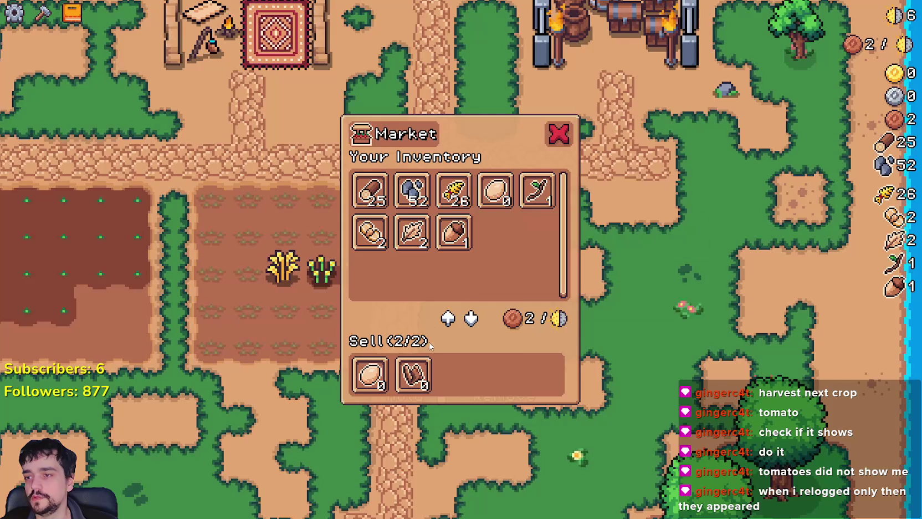
left_click(455, 191)
key("Escape")
key("s")
key("Escape")
key("Escape")
key("a")
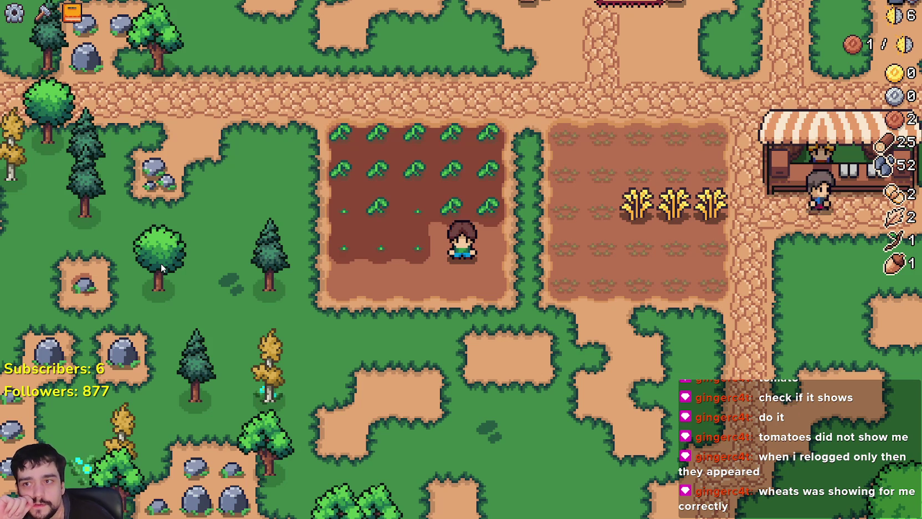
Step: Walk out of the crop field to the nearby rock and mine it for stone
key("a")
key("w")
key("e")
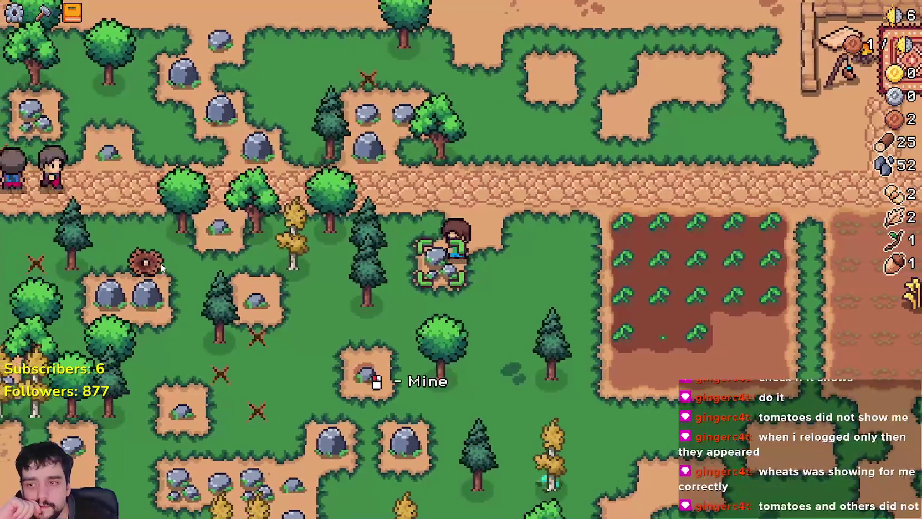
key("d")
key("w")
key("d")
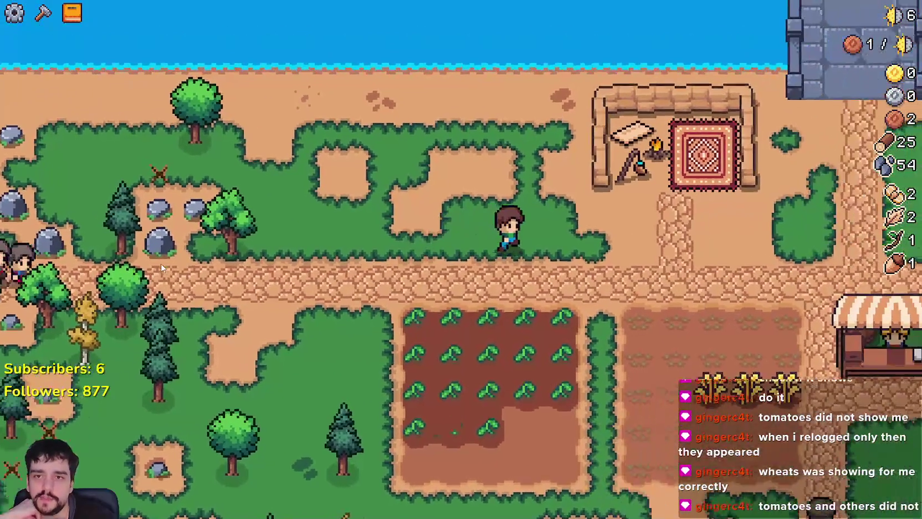
Step: Walk to the King's Outpost storage and read its info, then close it
key("d")
key("w")
key("a")
key("w")
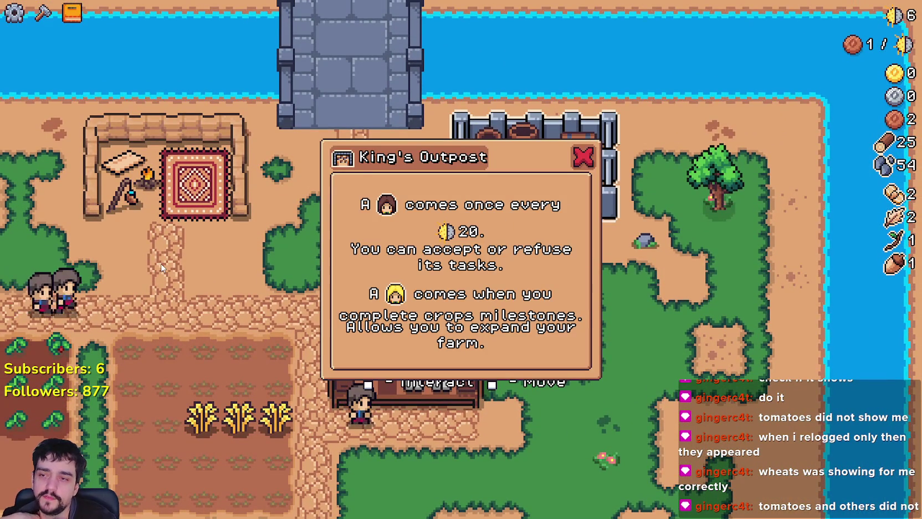
key("Escape")
Step: Walk back past the tomato field into the rocky forest
key("s")
key("a")
key("a")
key("s")
key("s")
key("a")
key("a")
key("w")
key("a")
Step: Pick up two sticks in the forest and return to the tomato field
key("w")
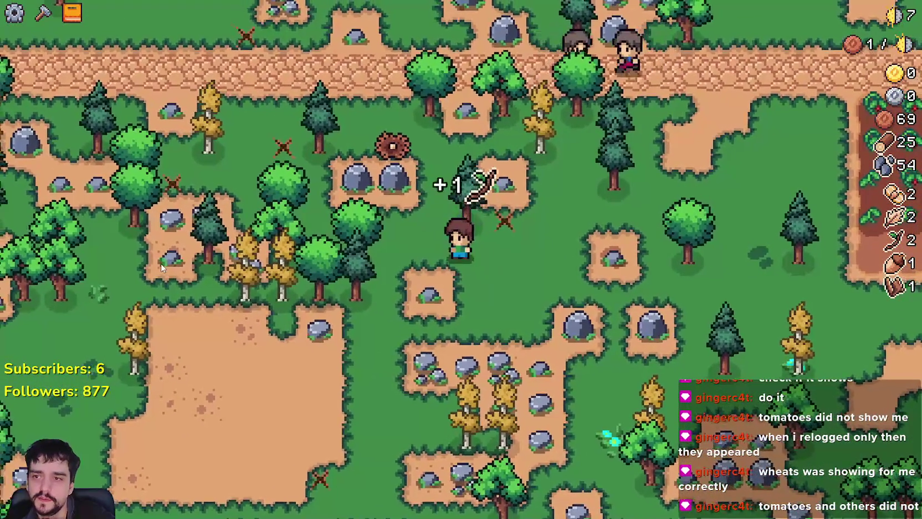
key("d")
key("w")
key("d")
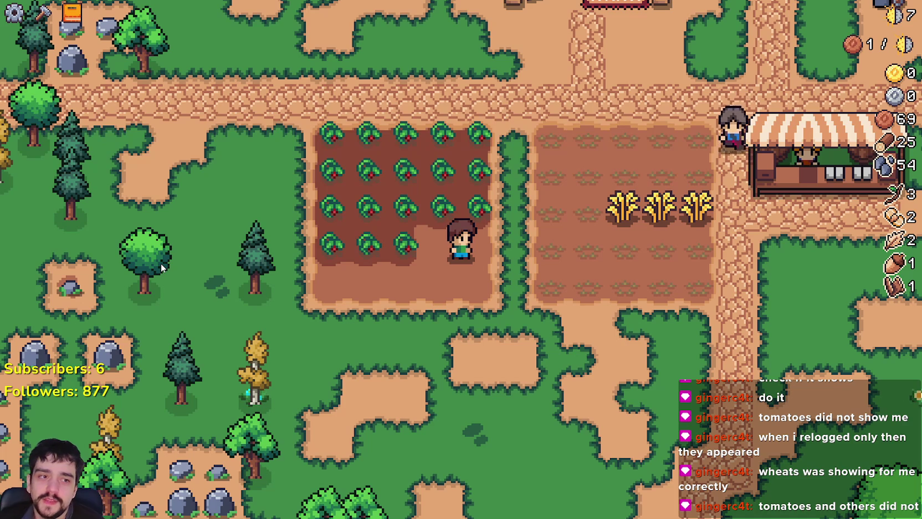
Step: Harvest a ripe tomato and check the crop stats in the pause menu
key("w")
left_click(161, 268)
key("s")
key("Escape")
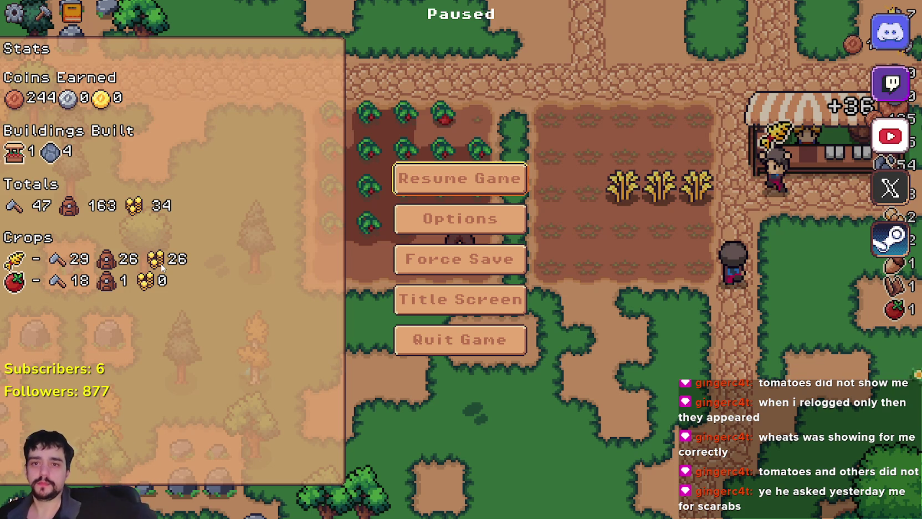
key("Escape")
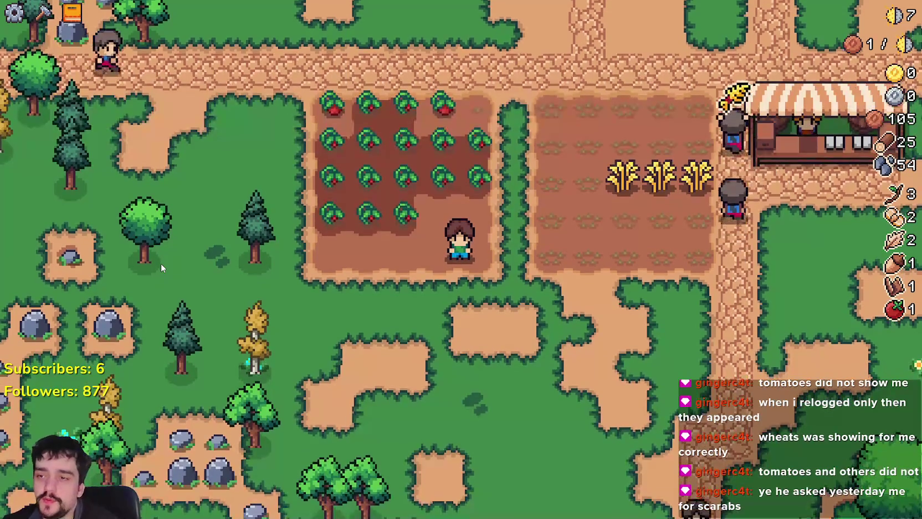
Step: Harvest the ripe tomatoes in the top rows of the plot
key("w")
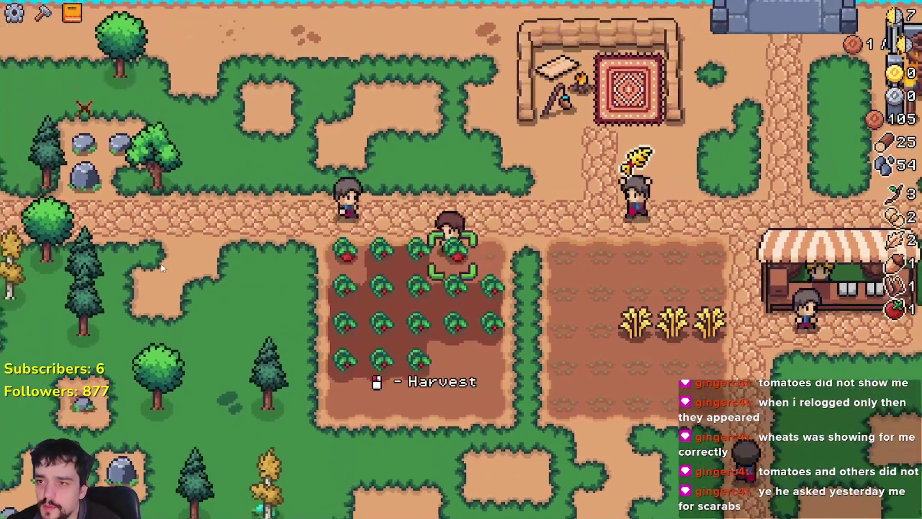
left_click(161, 263)
key("a")
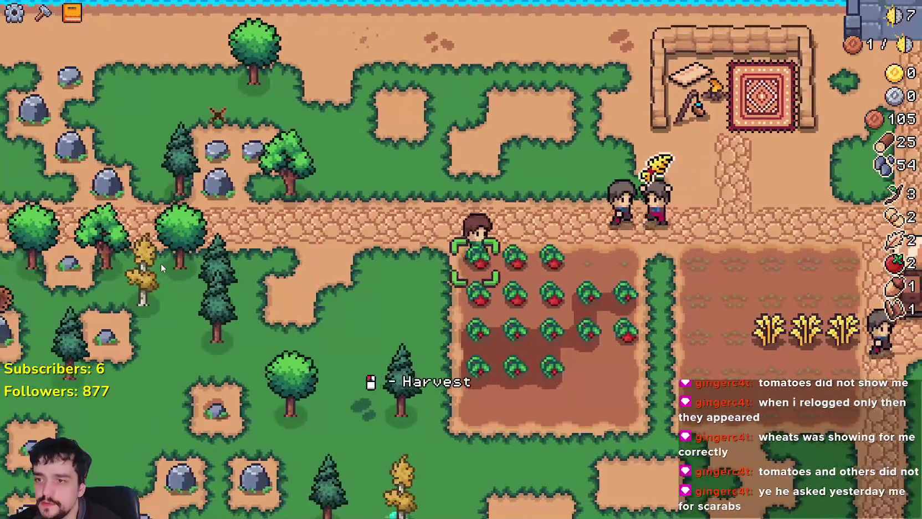
left_click(161, 263)
key("d")
left_click(160, 263)
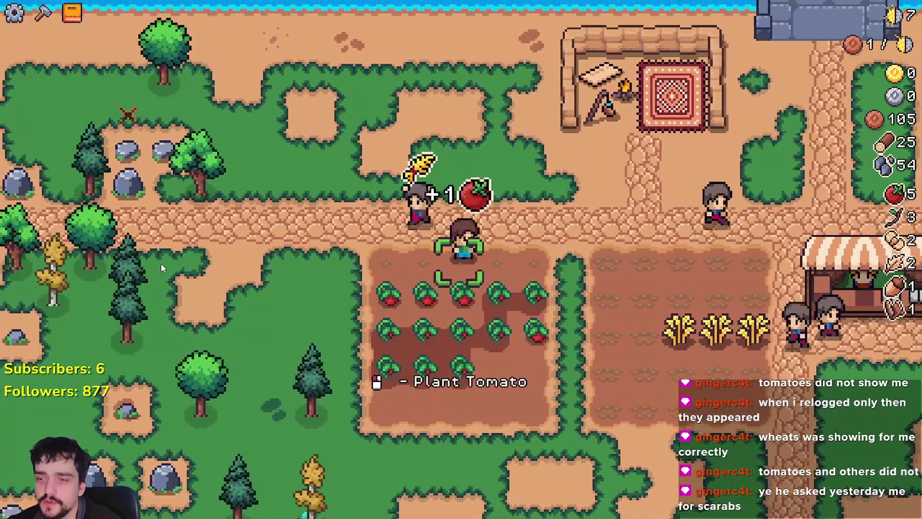
key("s")
left_click(161, 262)
key("a")
left_click(161, 262)
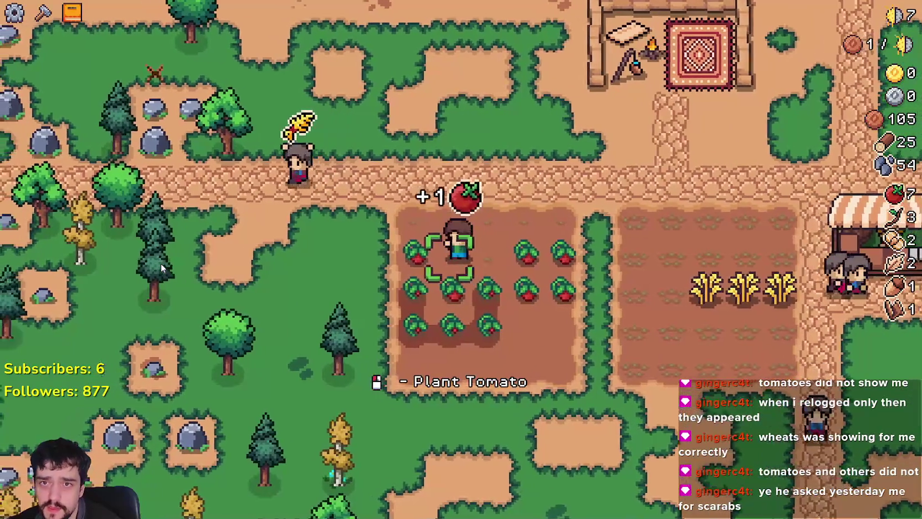
key("a")
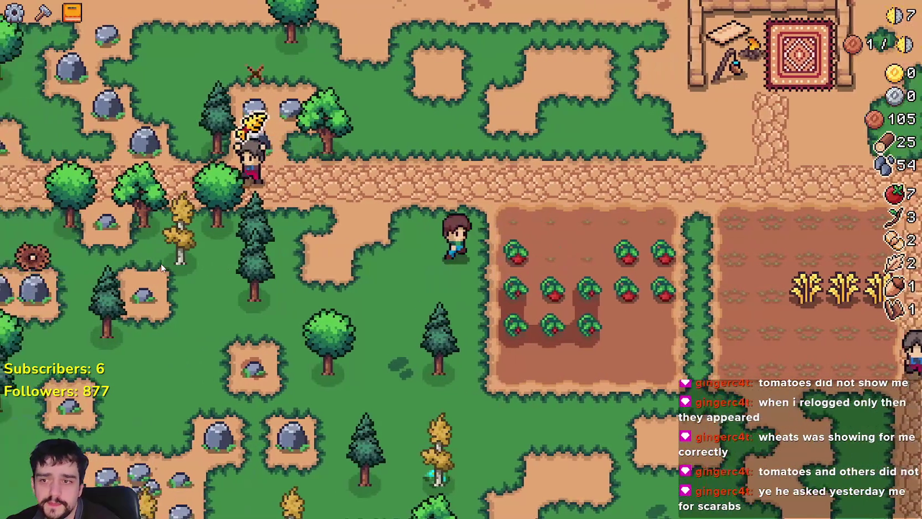
key("d")
Step: Harvest the remaining ripe tomatoes, bringing the tomato count to 14
left_click(160, 263)
key("d")
left_click(161, 263)
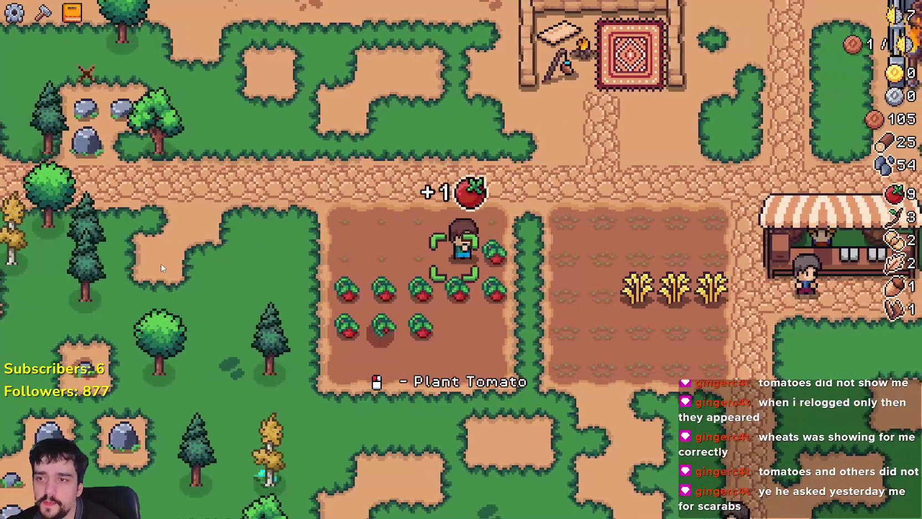
key("s")
left_click(161, 263)
left_click(160, 263)
key("a")
left_click(161, 262)
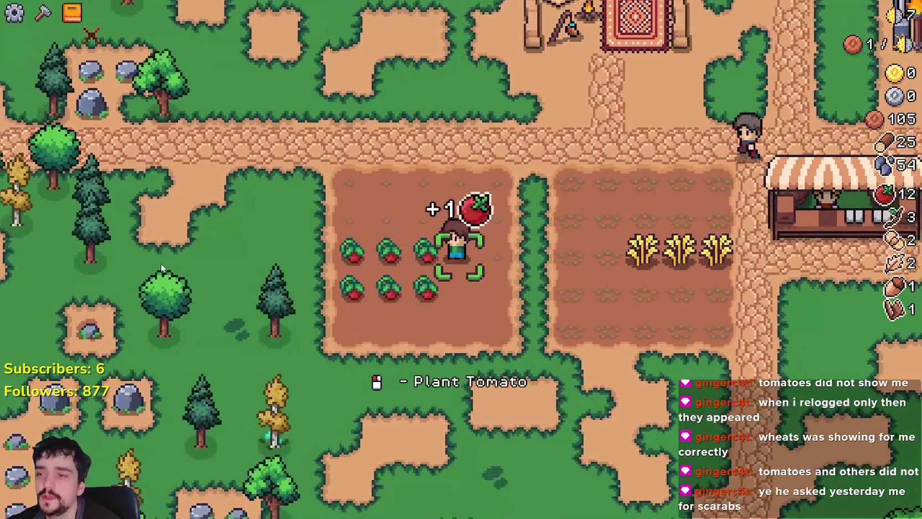
key("s")
left_click(161, 262)
left_click(162, 264)
Step: Harvest three ripe wheat from the neighbouring wheat plot
key("d")
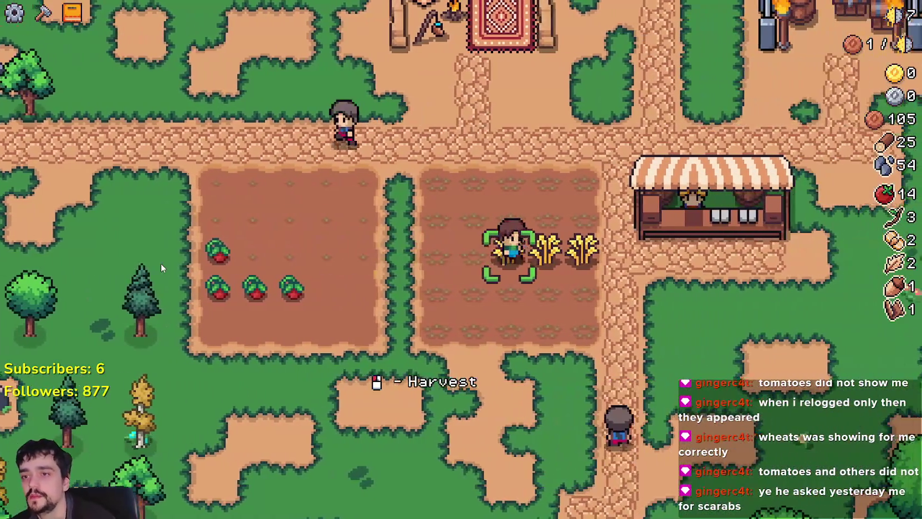
left_click(161, 262)
key("d")
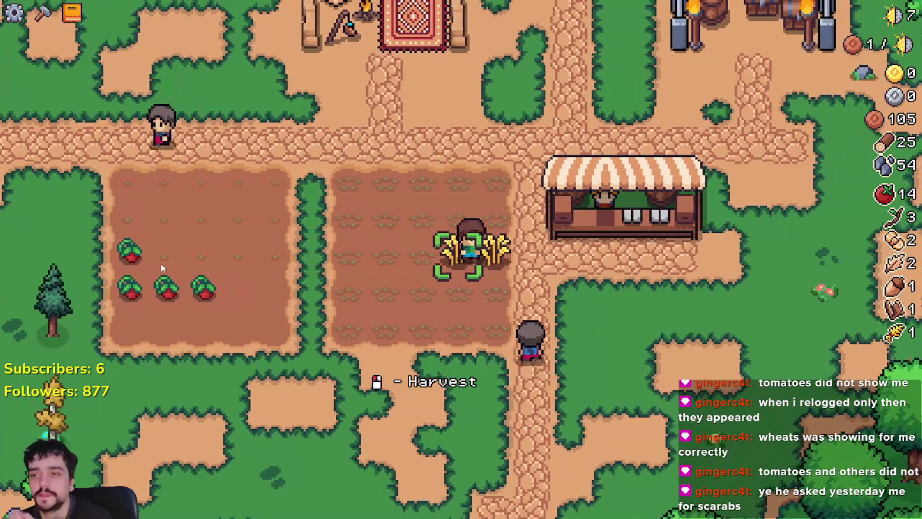
left_click(161, 263)
left_click(161, 263)
Step: Sell the 3 wheat at the market stall, lifting coins to 117
key("d")
left_click(161, 263)
key("w")
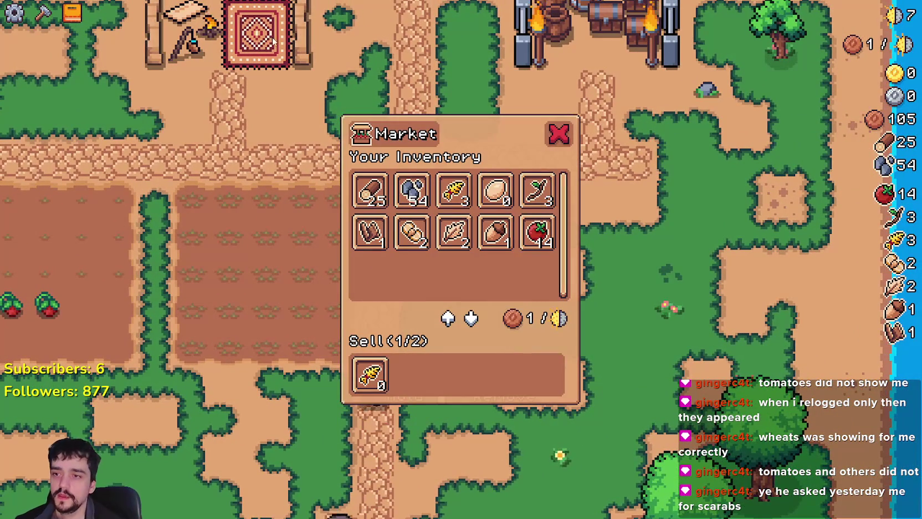
key("s")
left_click(453, 190)
left_click(491, 235)
key("Escape")
key("Escape")
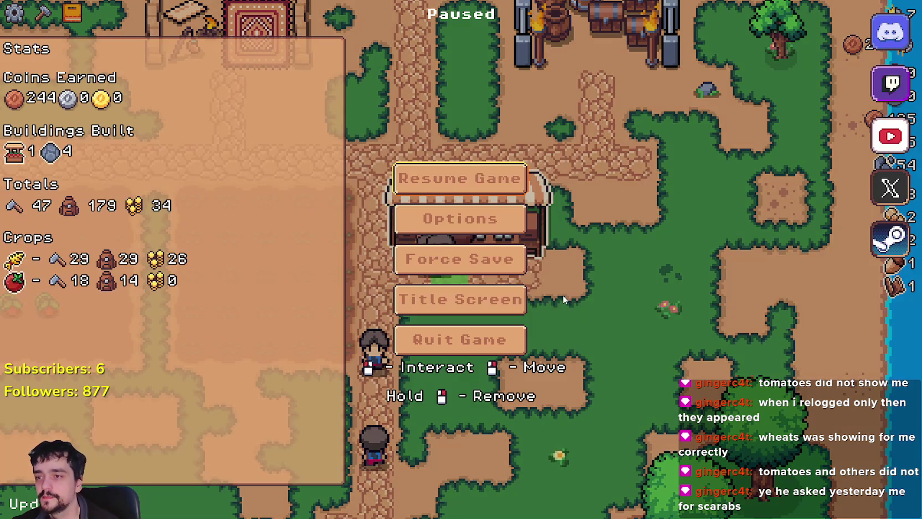
key("Escape")
Step: View the King's Outpost info, then walk back to the farm plots' corner
key("w")
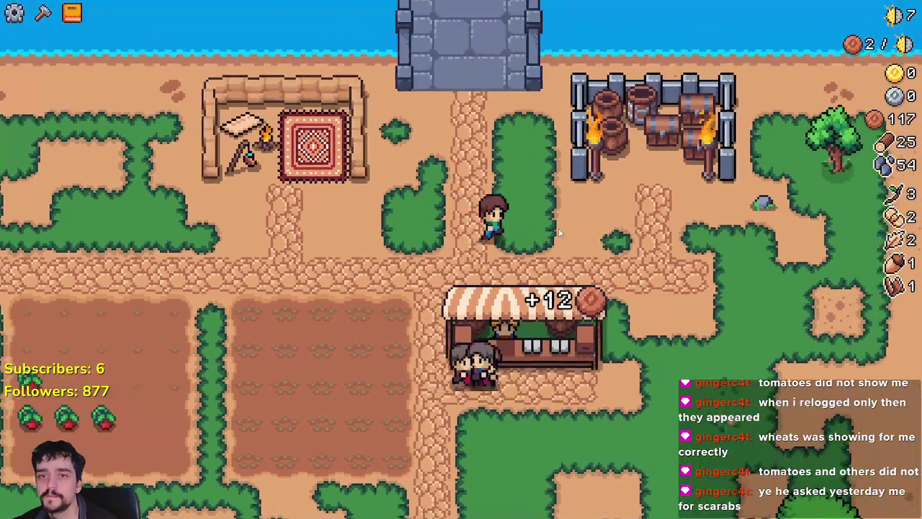
key("d")
left_click(550, 214)
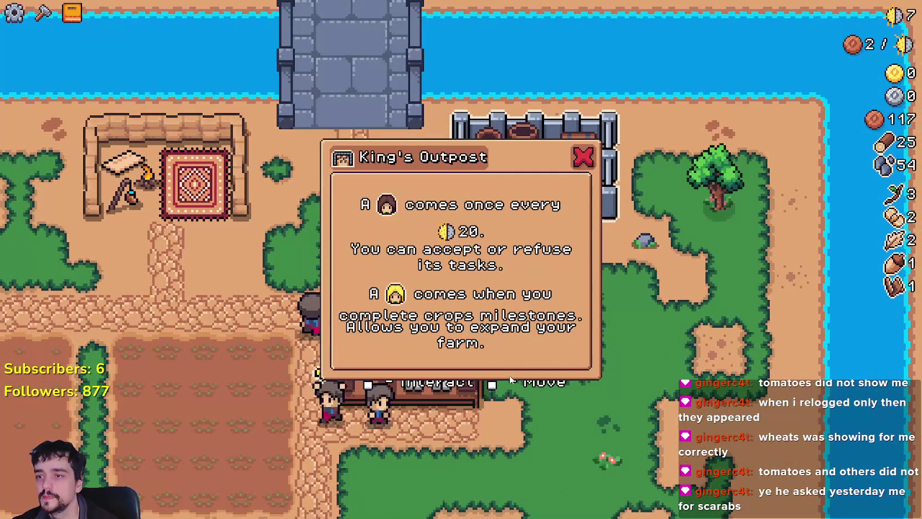
key("Escape")
key("s")
key("a")
key("a")
key("s")
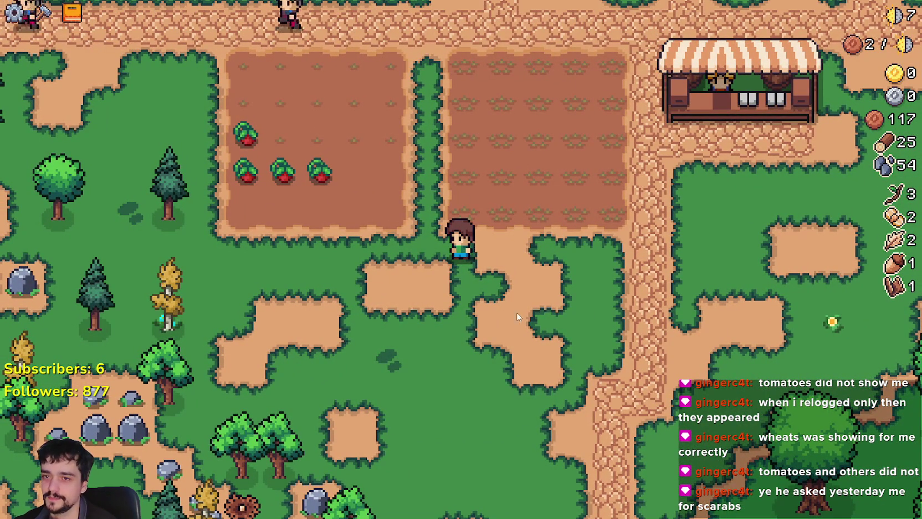
Step: Walk the farmer across the farm plot toward the market stall, checking the stats on the way
key("d")
key("w")
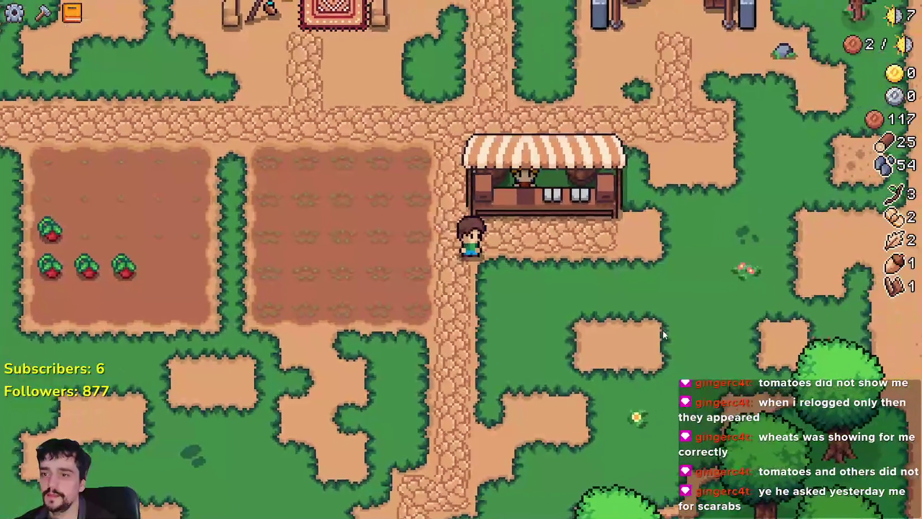
scroll(586, 283, "up", 2)
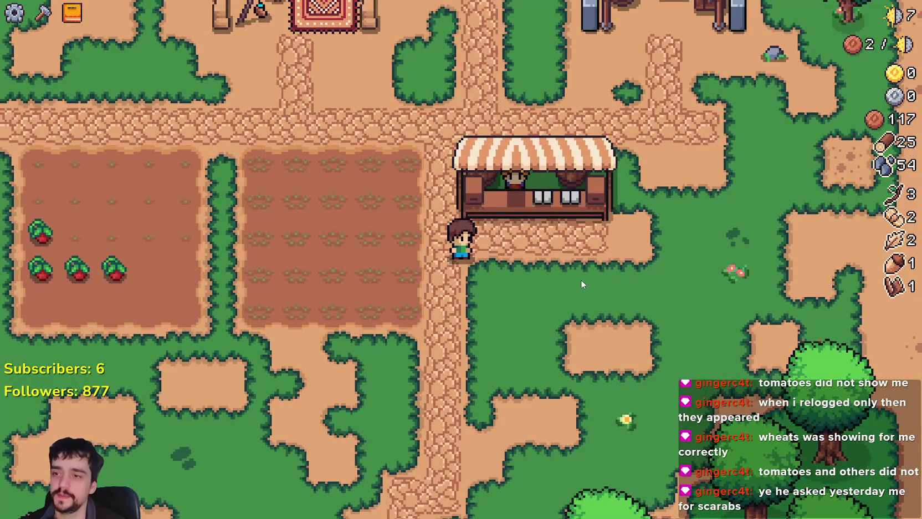
scroll(540, 268, "down", 2)
key("a")
key("w")
scroll(515, 369, "up", 1)
key("Escape")
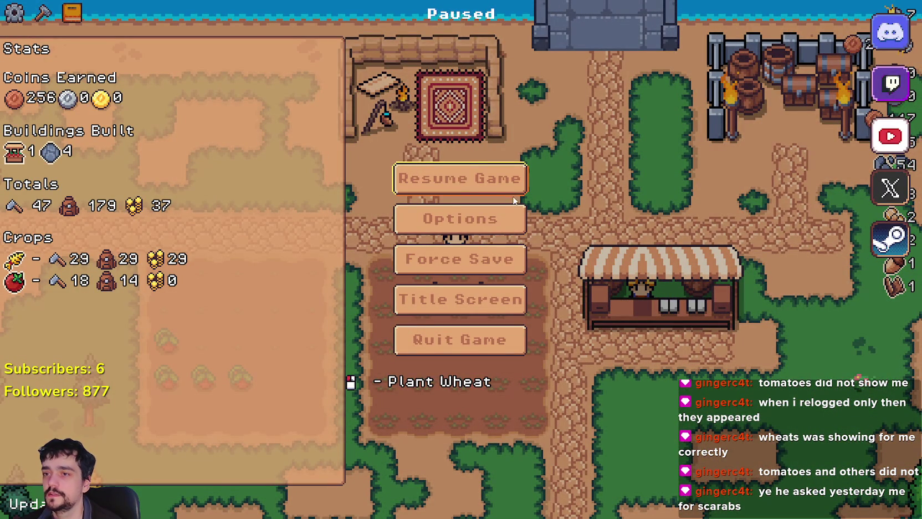
key("Escape")
Step: Sell the 14 tomatoes at the market stall, raising copper coins from 117 to 229
key("w")
key("d")
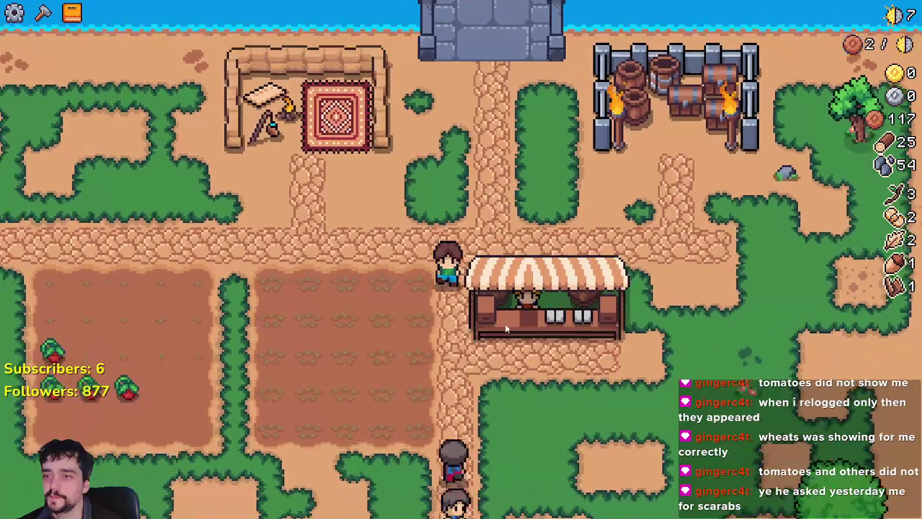
key("s")
key("d")
key("w")
left_click(542, 216)
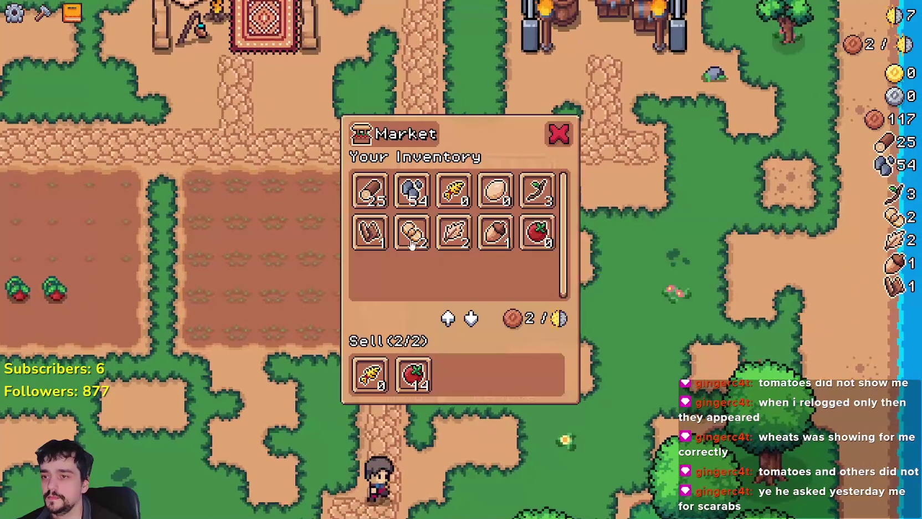
key("s")
key("w")
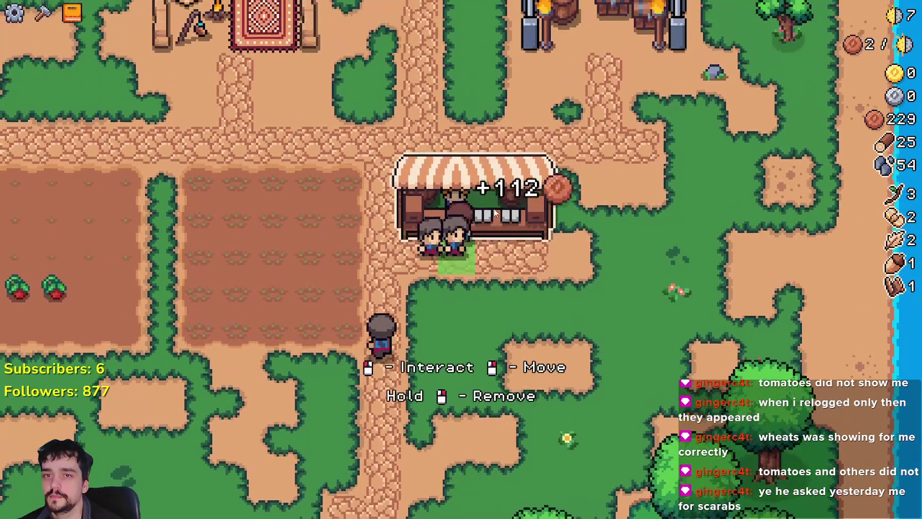
left_click(496, 272)
key("s")
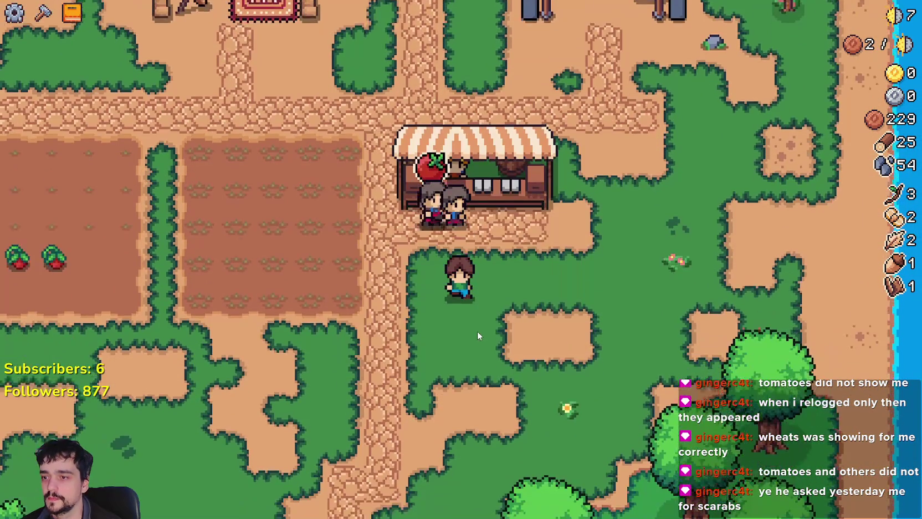
Step: Check the stats in the pause menu, then quit the game back to the editor
key("Escape")
key("Escape")
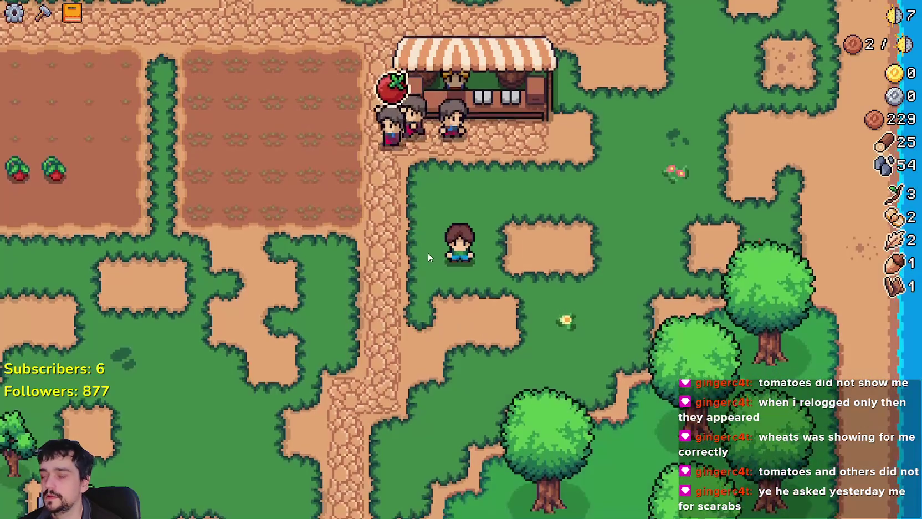
key("w")
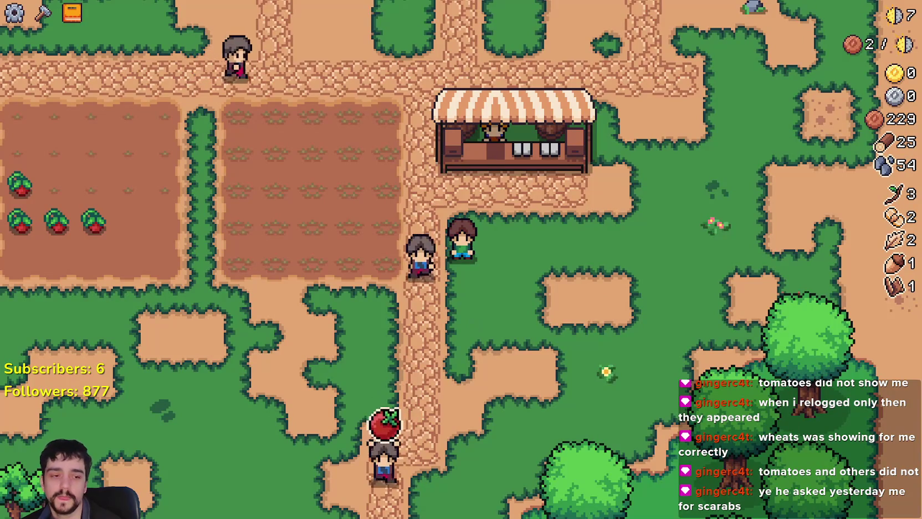
key("F8")
Step: Filter the file list for 'stats' and open stats_manager.gd in the script editor
double_click(16, 229)
type("stats")
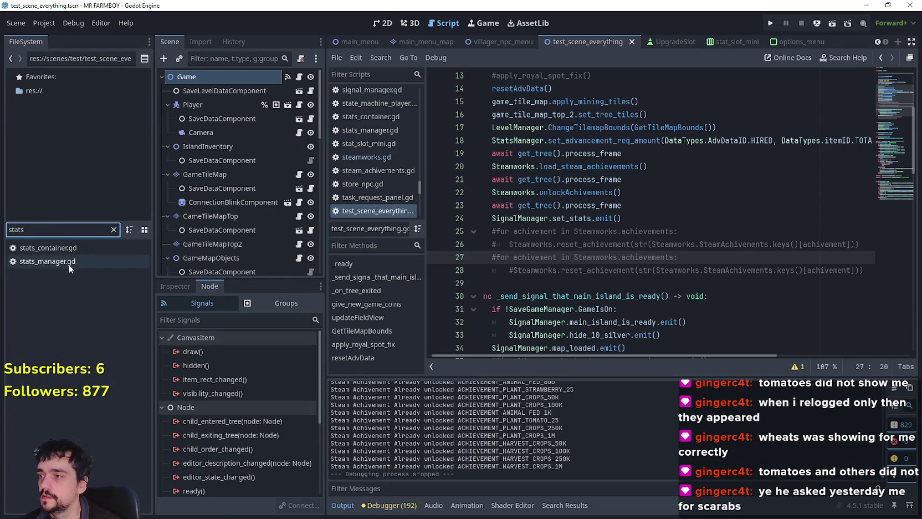
left_click(68, 263)
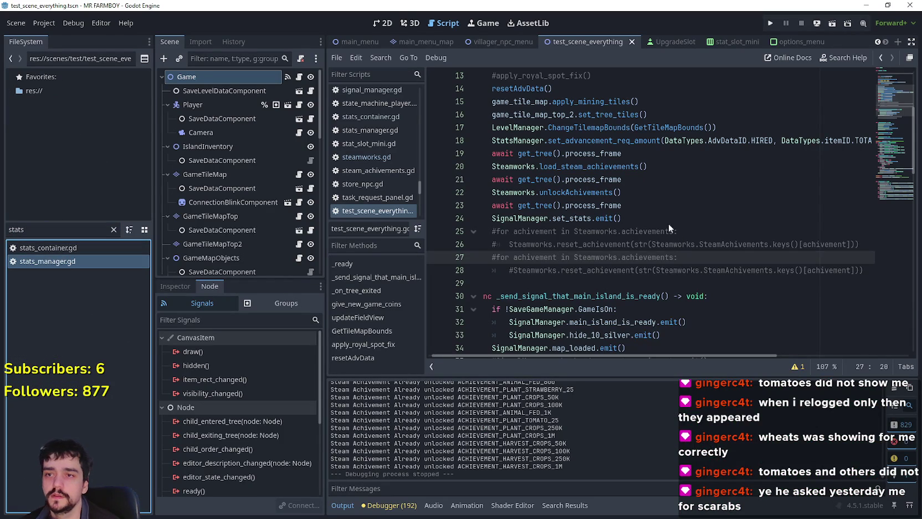
key("Return")
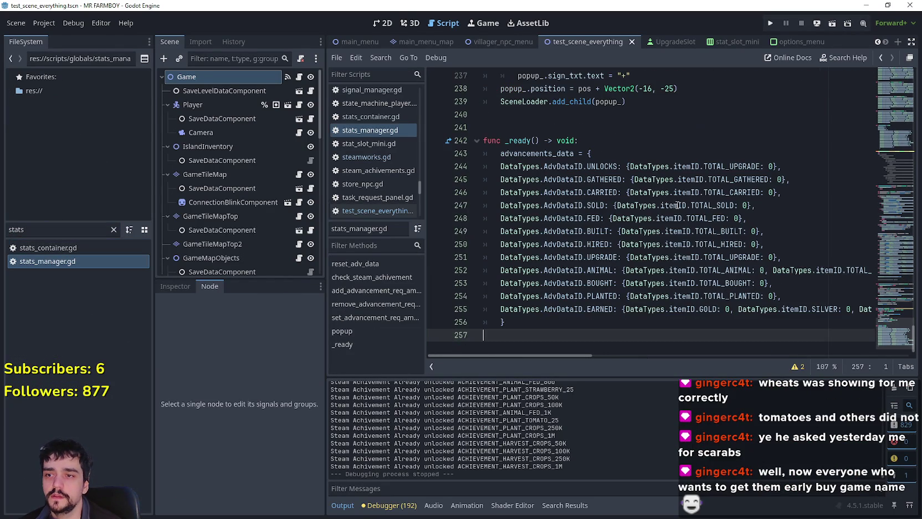
mouse_move(895, 342)
left_mouse_down()
mouse_move(885, 111)
mouse_move(884, 157)
mouse_move(886, 147)
left_mouse_up()
Step: Find the advancement_gathered_banned array and its use around lines 166–168
double_click(592, 137)
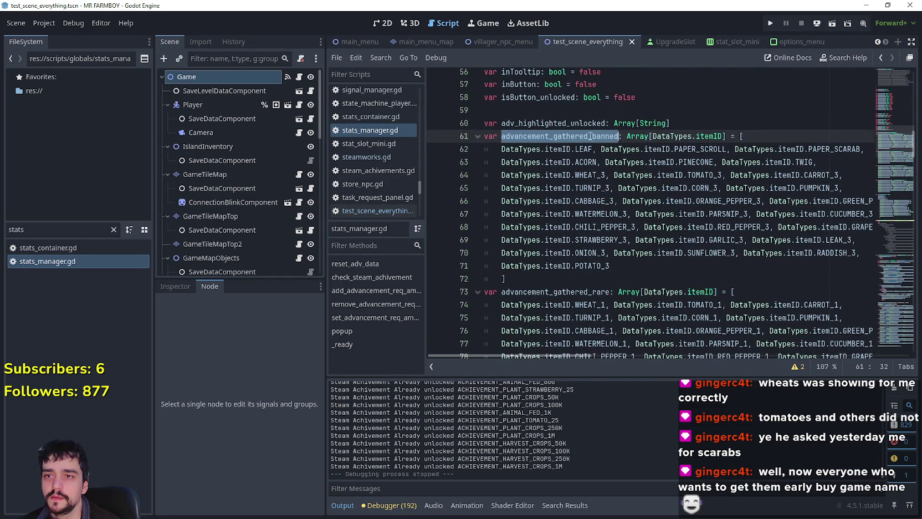
mouse_move(505, 280)
left_mouse_down()
mouse_move(516, 267)
mouse_move(469, 139)
left_mouse_up()
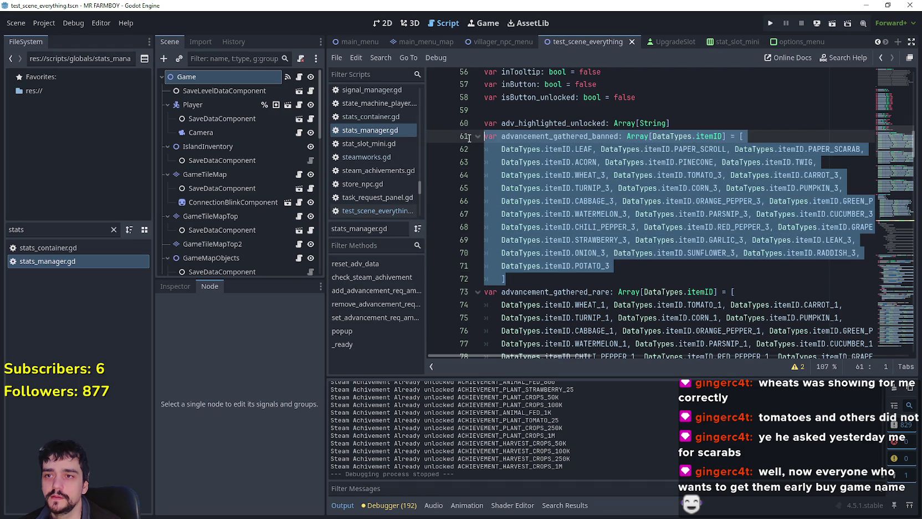
double_click(561, 136)
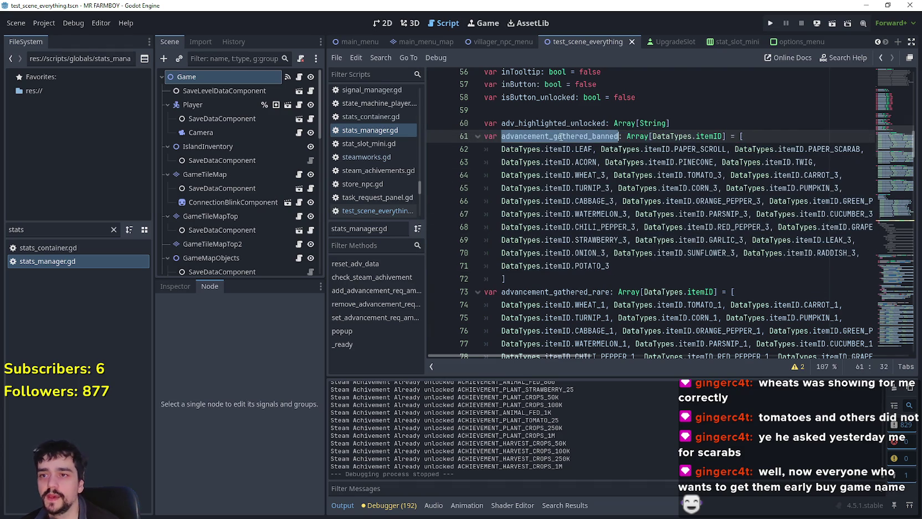
key("ctrl+f")
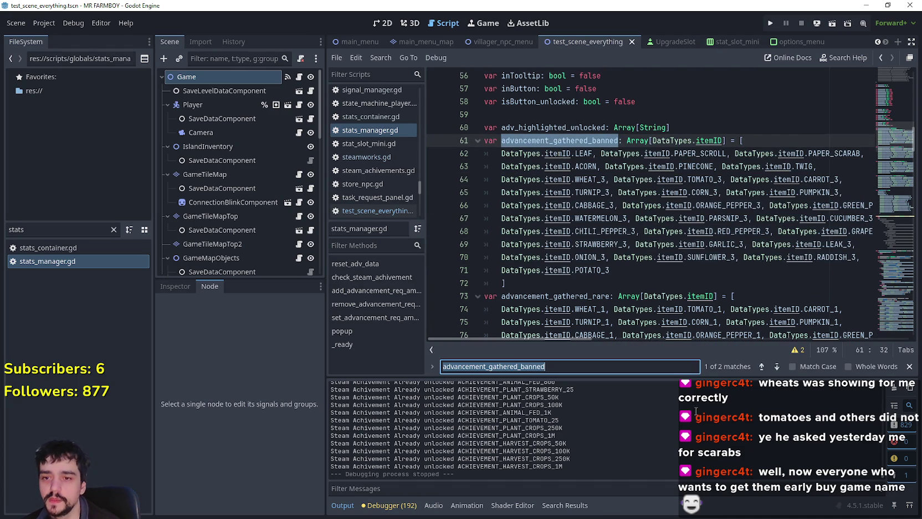
left_click(776, 367)
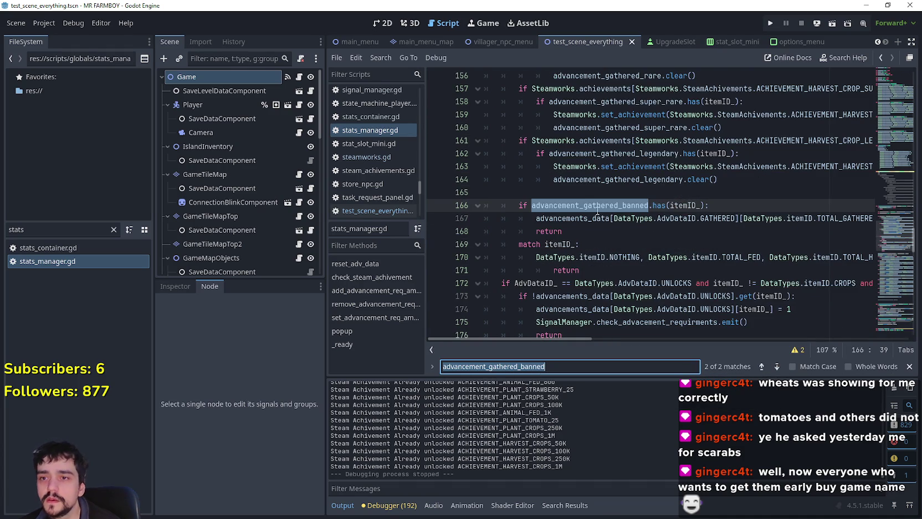
left_click(591, 236)
scroll(582, 255, "up", 2)
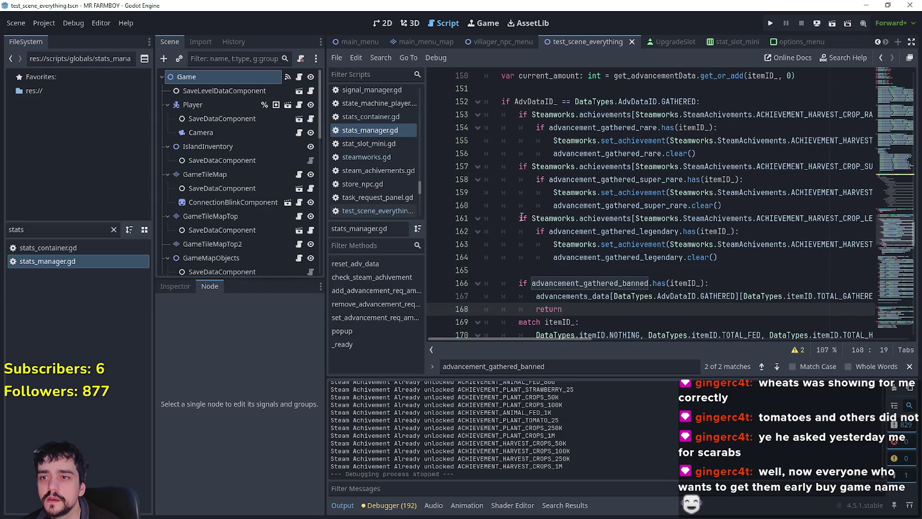
scroll(545, 256, "down", 1)
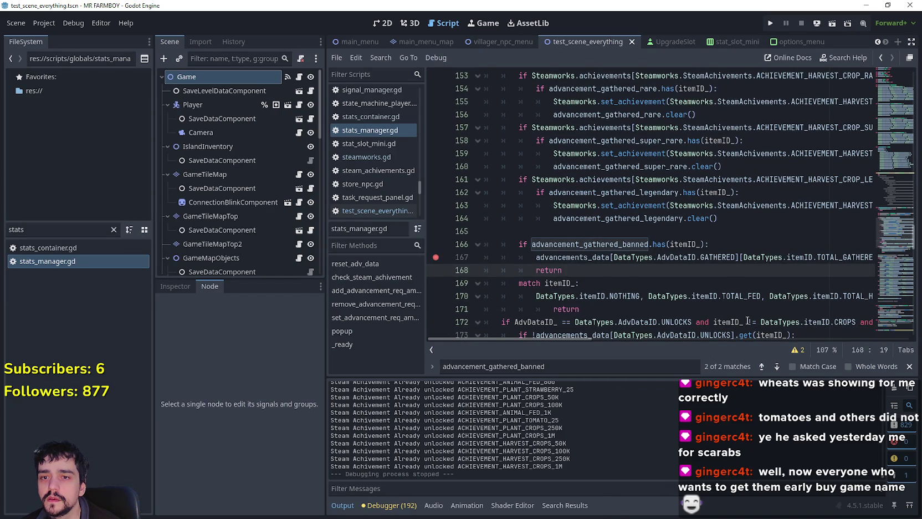
scroll(543, 268, "down", 2)
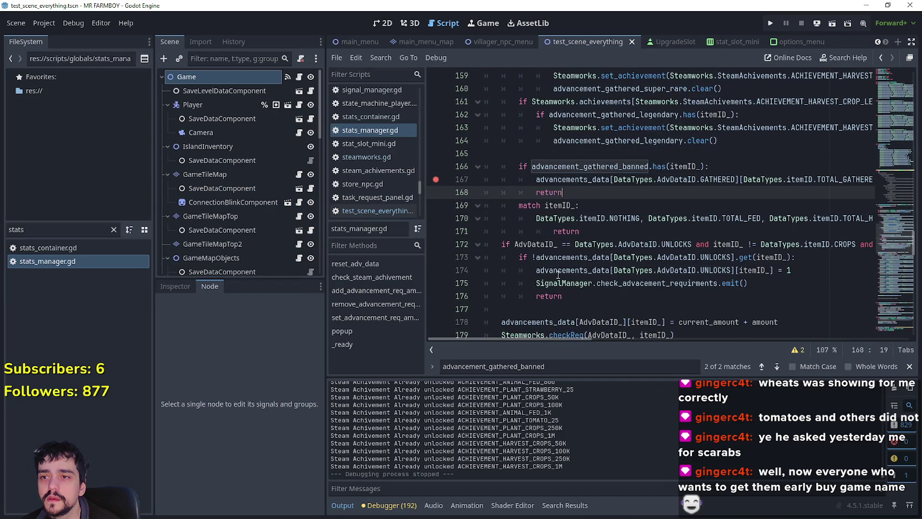
Step: Move the line 167 breakpoint to the return on line 168 and add breakpoints on lines 178 and 179
left_click(436, 192)
left_click(436, 179)
scroll(520, 246, "down", 1)
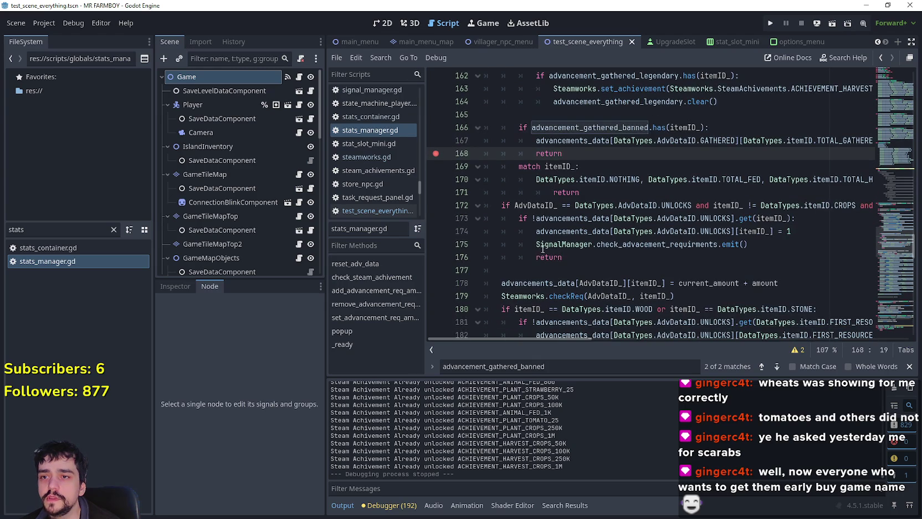
scroll(507, 265, "down", 1)
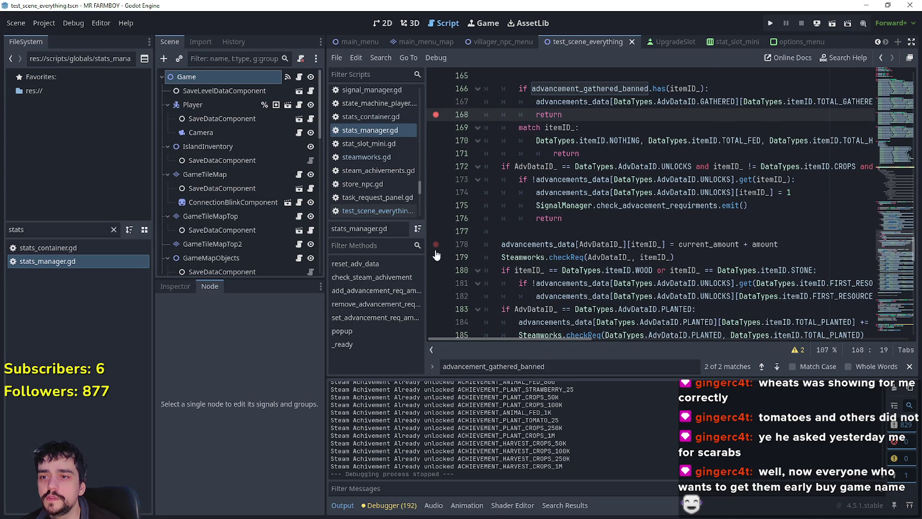
left_click(436, 244)
left_click(436, 257)
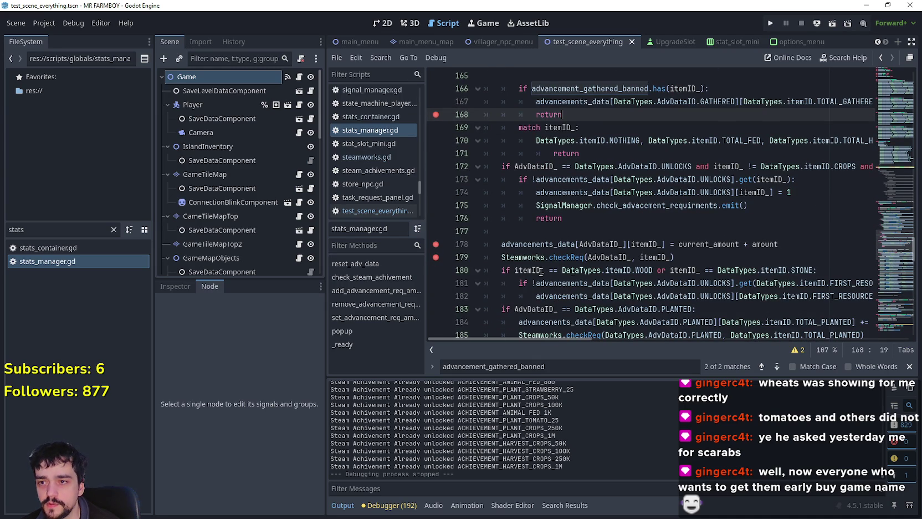
Step: Inspect the AdvDataID_ and itemID_ arguments on line 178
left_click(697, 255)
double_click(602, 244)
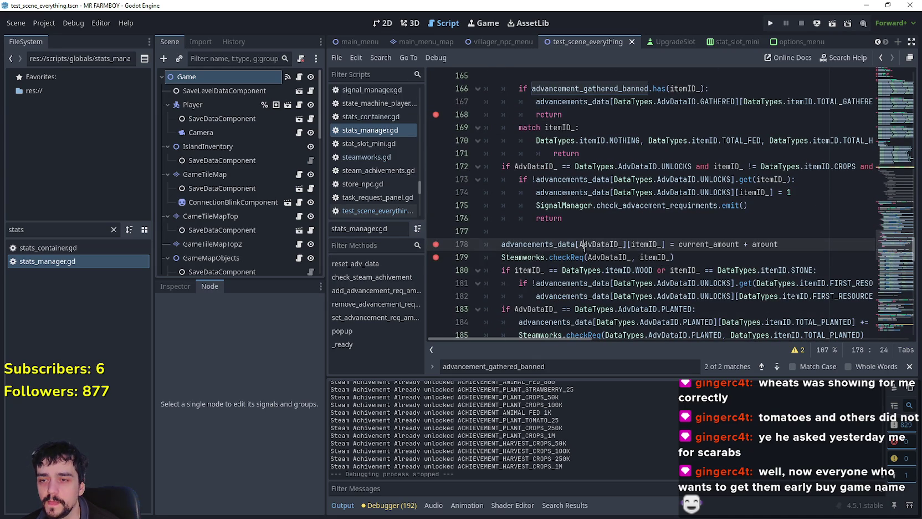
double_click(645, 243)
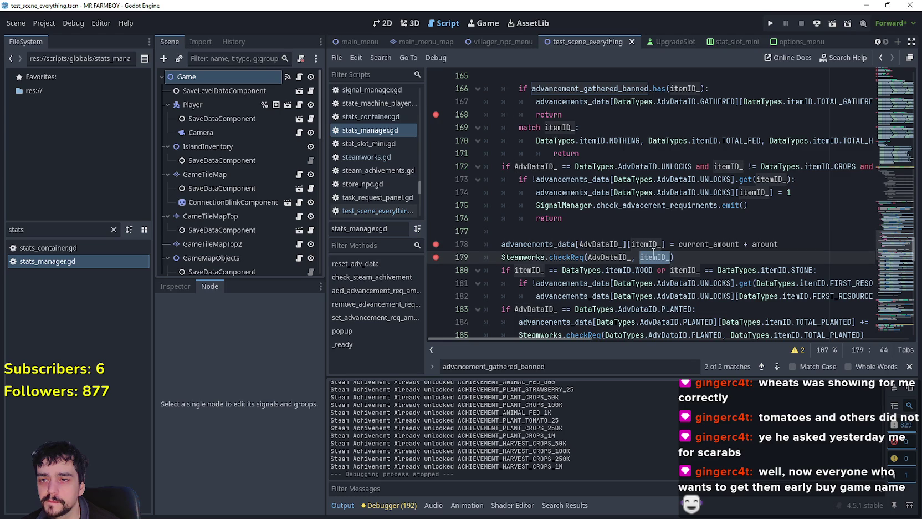
left_click(718, 257)
Step: Run the project, walk the farmer through the forest to pick up a resource, then close the game
key("w")
key("s")
key("a")
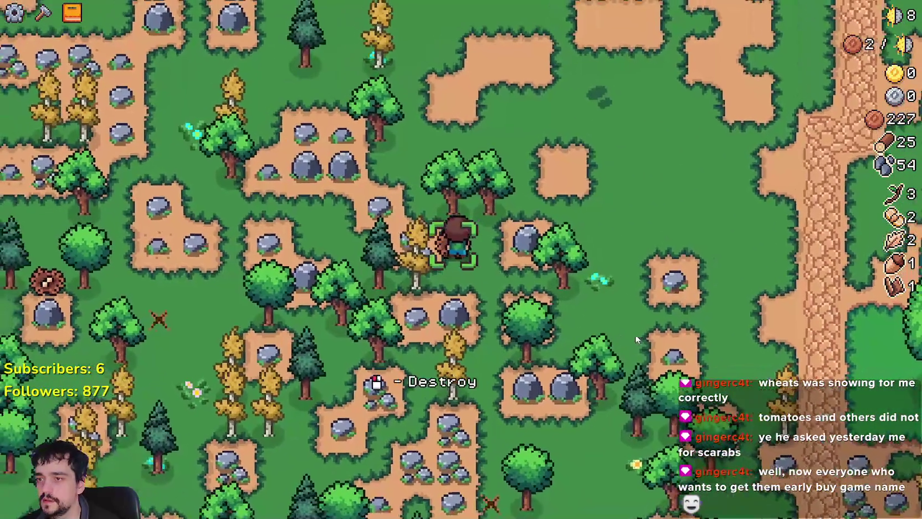
key("a")
key("w")
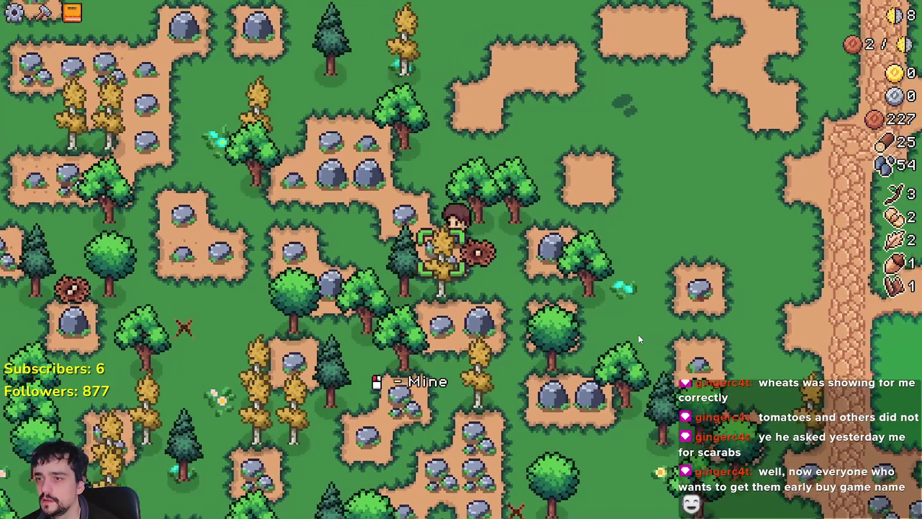
key("a")
key("s")
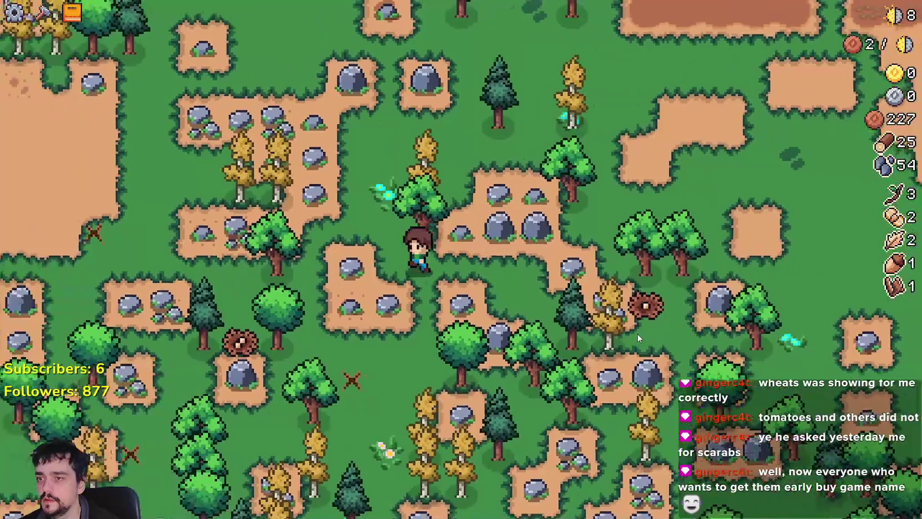
key("w")
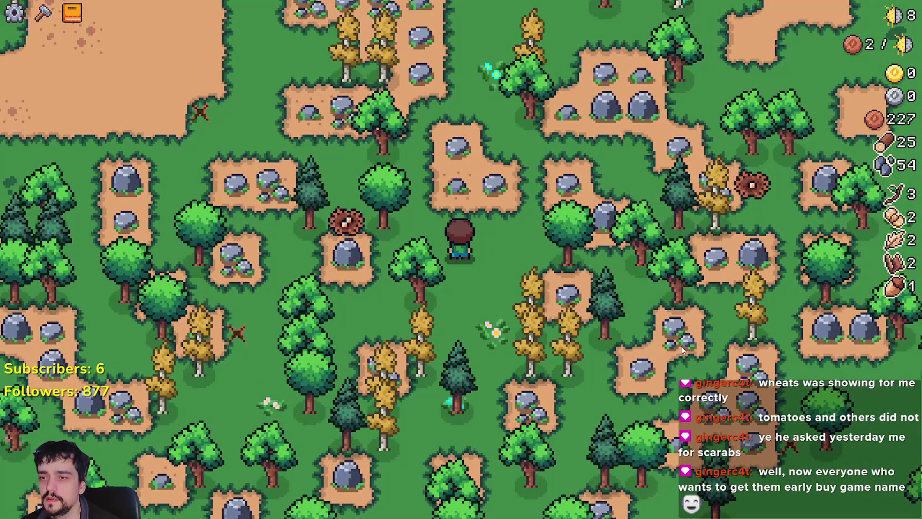
key("alt+F4")
scroll(448, 239, "up", 5)
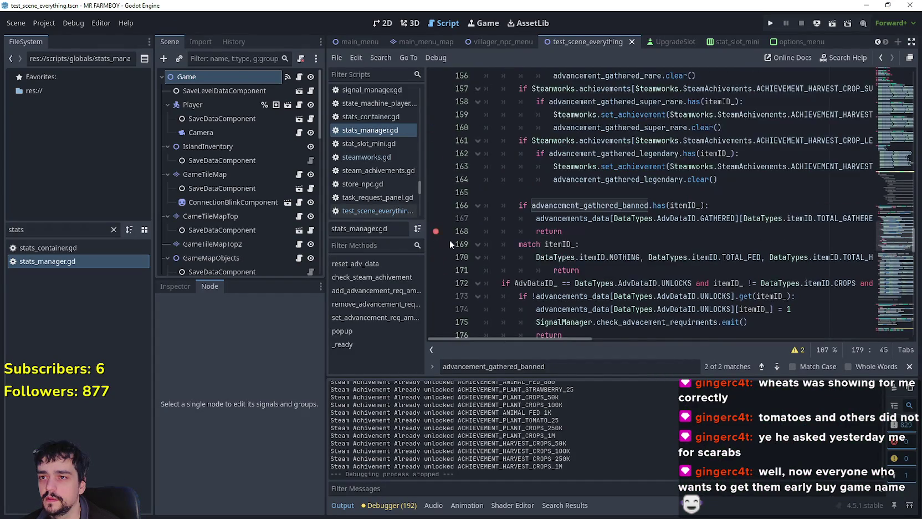
Step: Review the GATHERED condition on line 152 and set a trial breakpoint on line 147
scroll(555, 283, "up", 4)
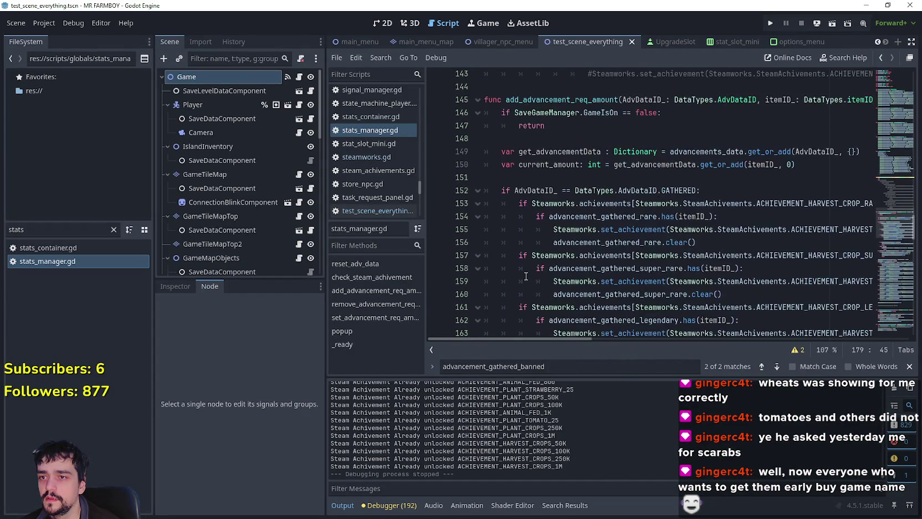
scroll(490, 204, "down", 1)
left_click_drag(503, 194, 724, 190)
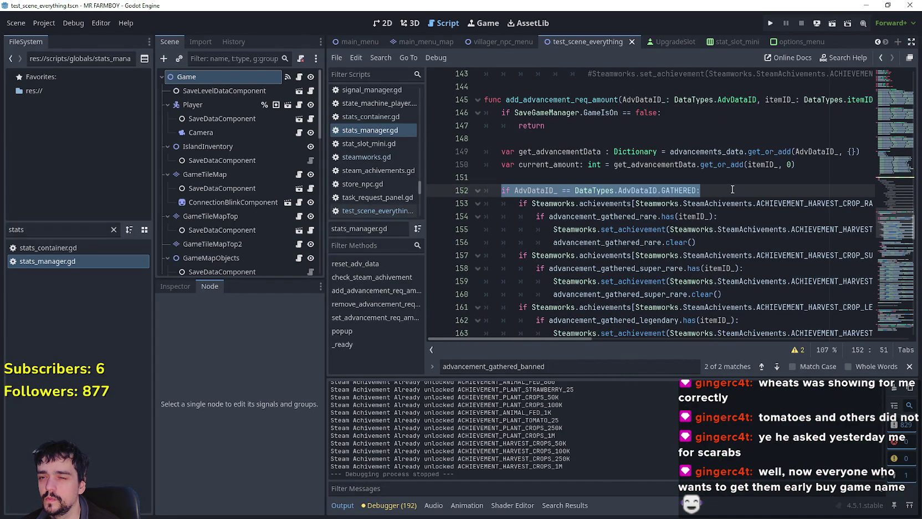
scroll(555, 207, "up", 1)
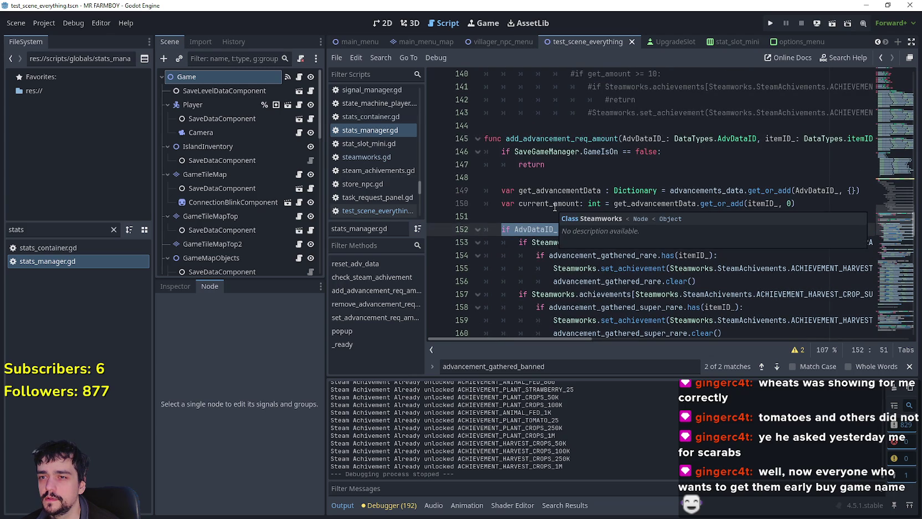
left_click(518, 175)
scroll(627, 237, "down", 8)
scroll(504, 174, "up", 9)
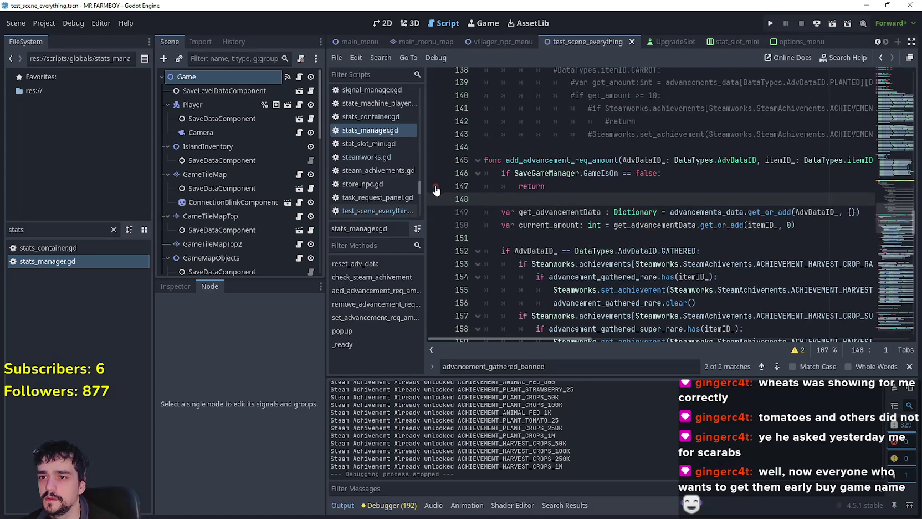
left_click(436, 188)
Step: Run the project, walk the farmer onto a rock to gather it, then stop the game
key("F6")
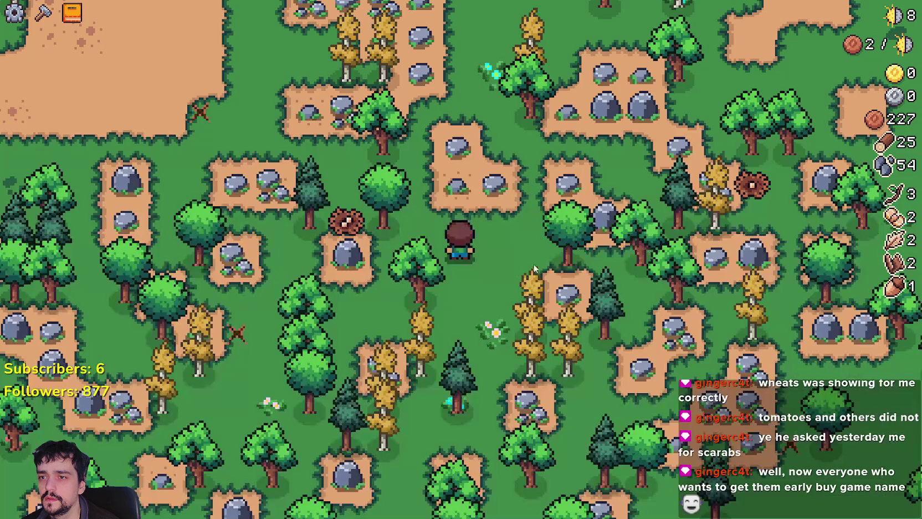
key("F8")
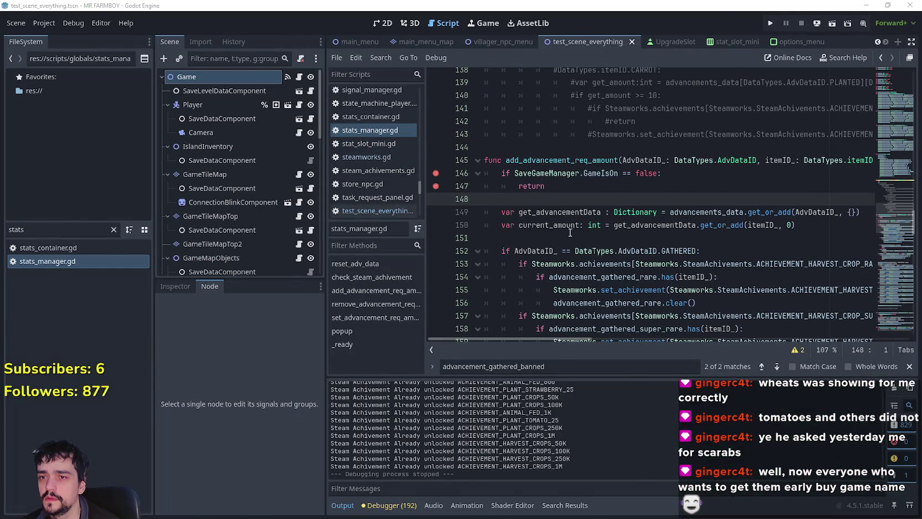
key("F6")
key("a")
key("w")
key("d")
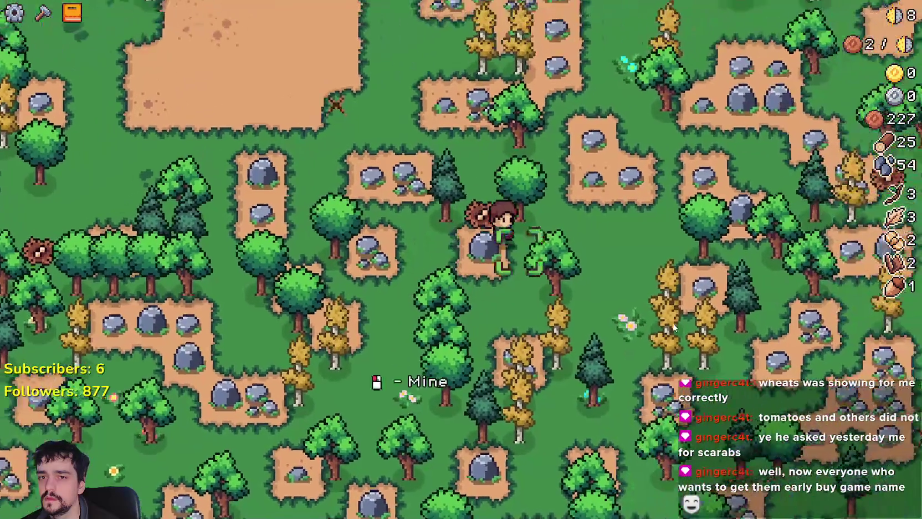
key("F8")
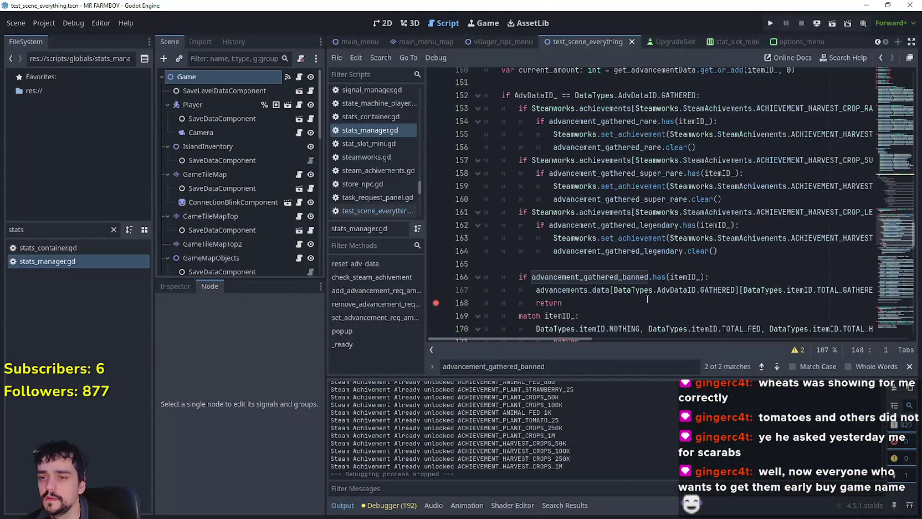
Step: Check get_advancementData on line 149, run the game again, and quit from the pause menu
scroll(647, 299, "down", 3)
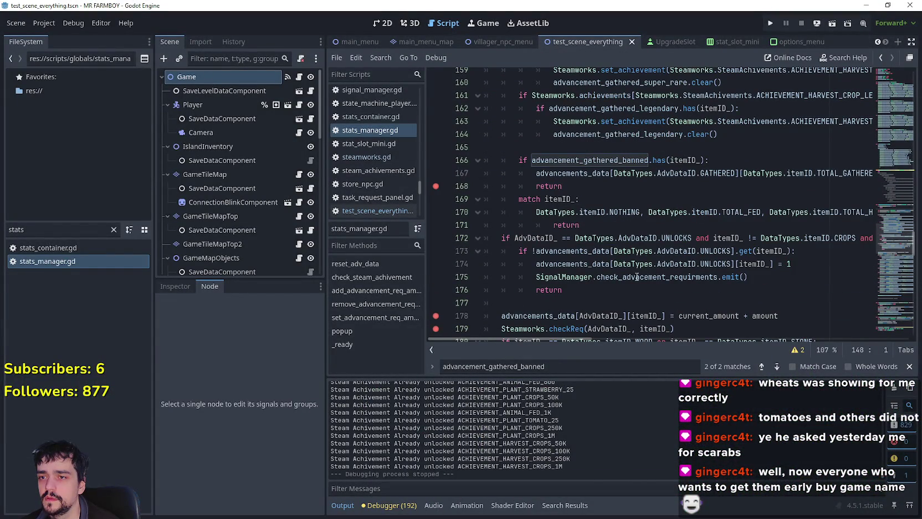
scroll(610, 252, "up", 3)
scroll(610, 252, "down", 2)
scroll(610, 252, "up", 4)
scroll(608, 252, "up", 1)
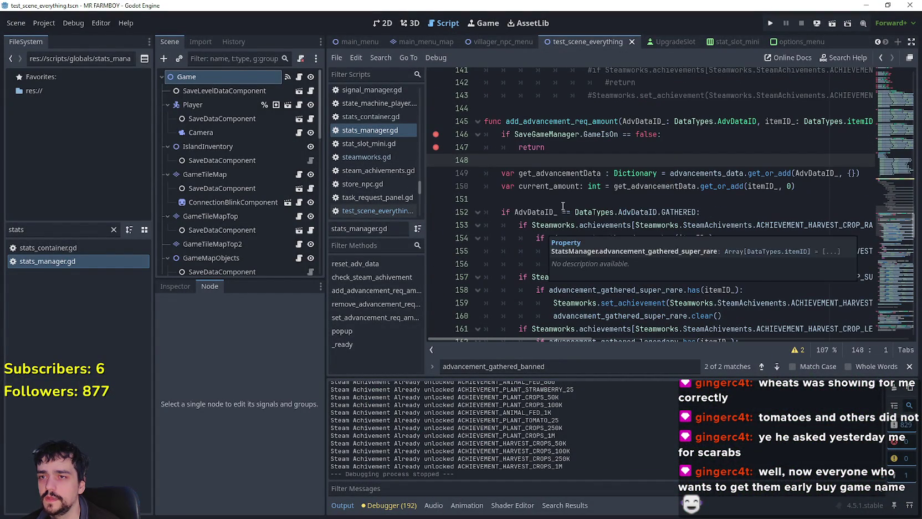
left_click(577, 173)
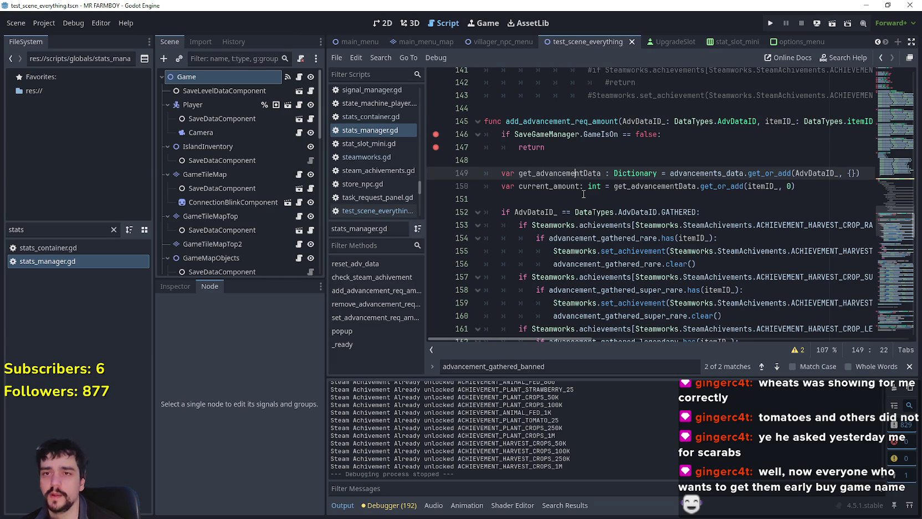
key("F6")
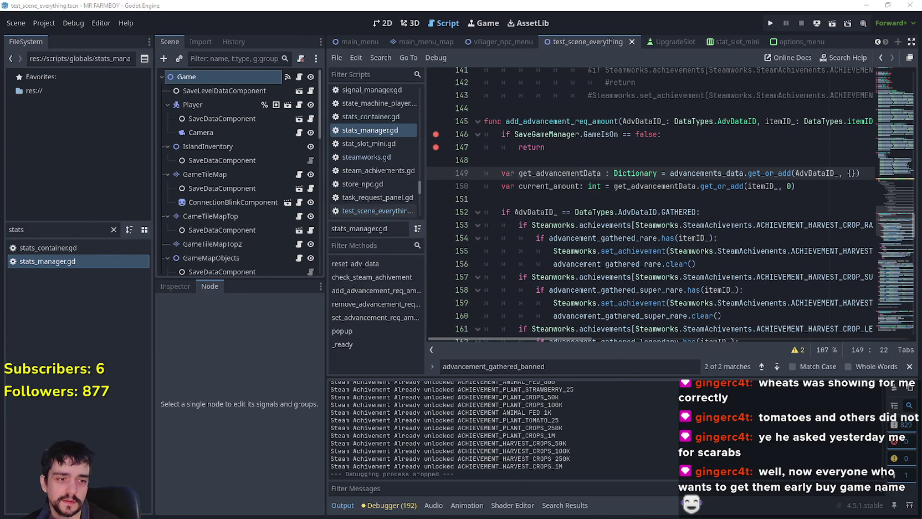
key("Escape")
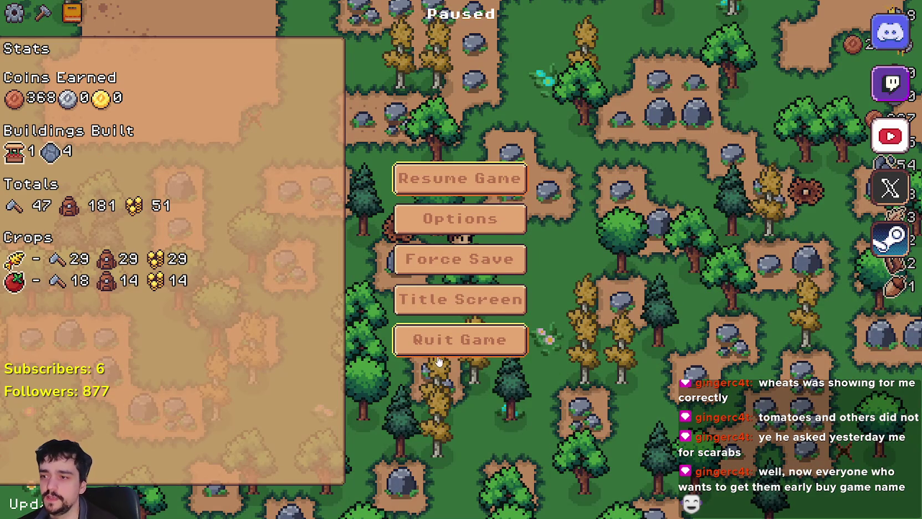
left_click(452, 355)
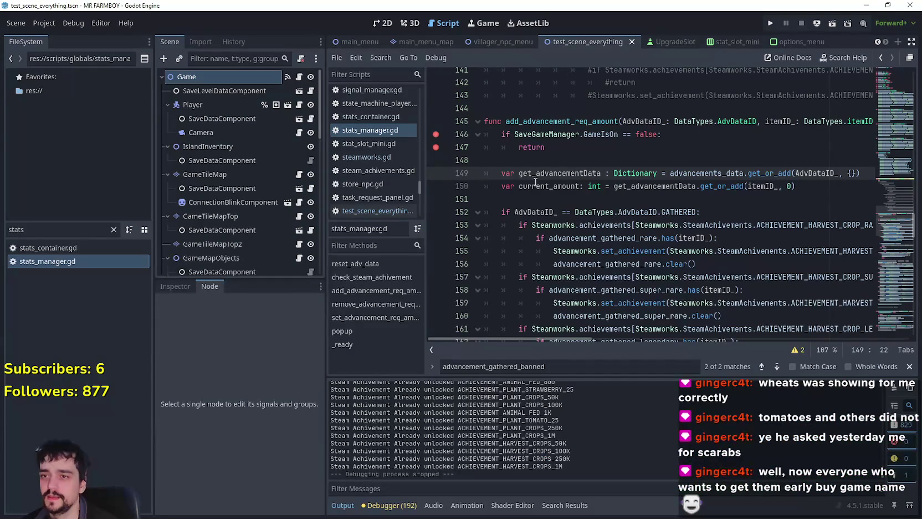
Step: Remove the breakpoints on lines 146 and 147, then launch the project with F5
left_click(547, 147)
left_click(436, 135)
left_click(436, 146)
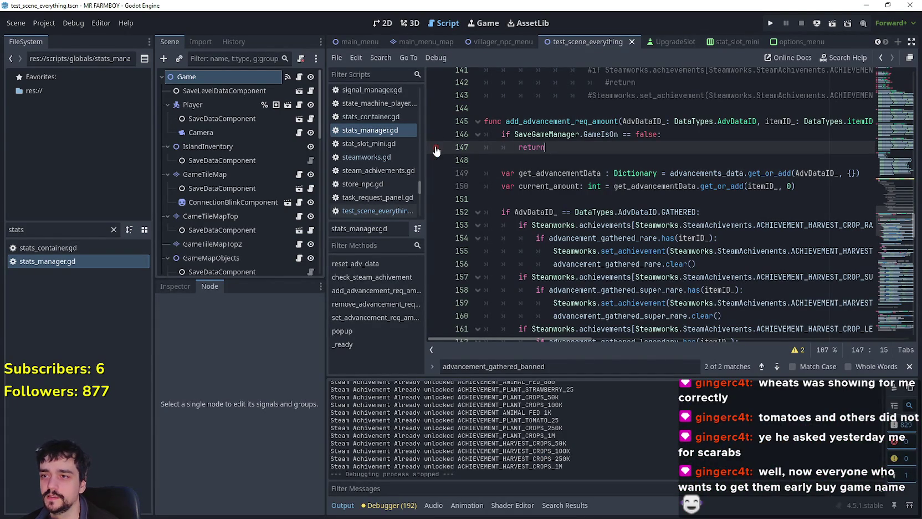
left_click(605, 186)
scroll(546, 223, "down", 10)
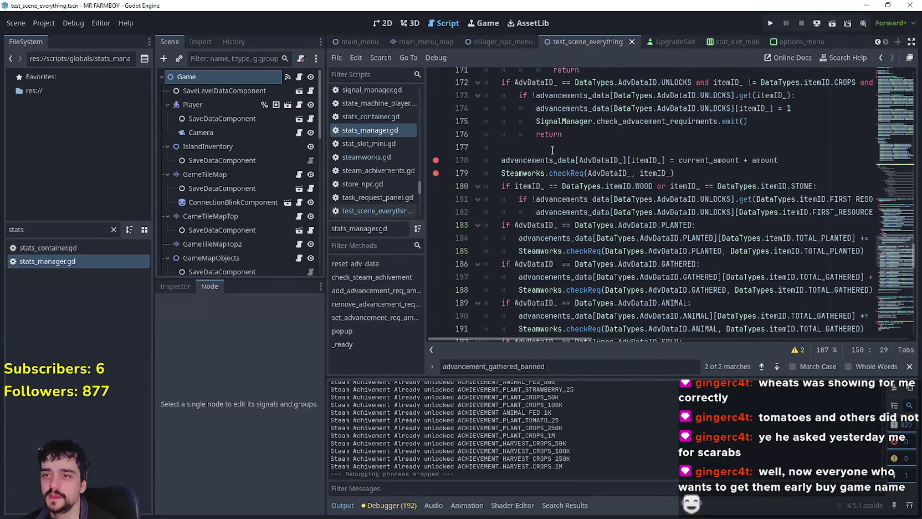
left_click(552, 150)
scroll(552, 150, "up", 2)
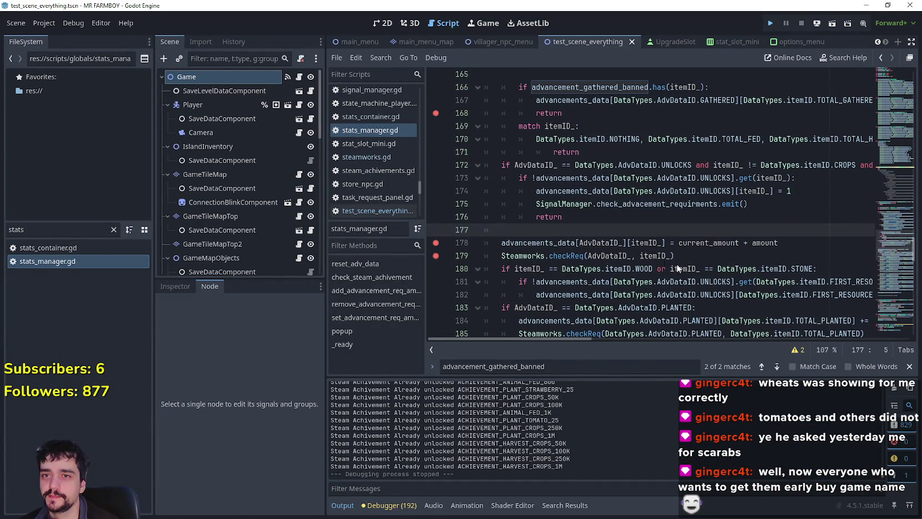
key("F5")
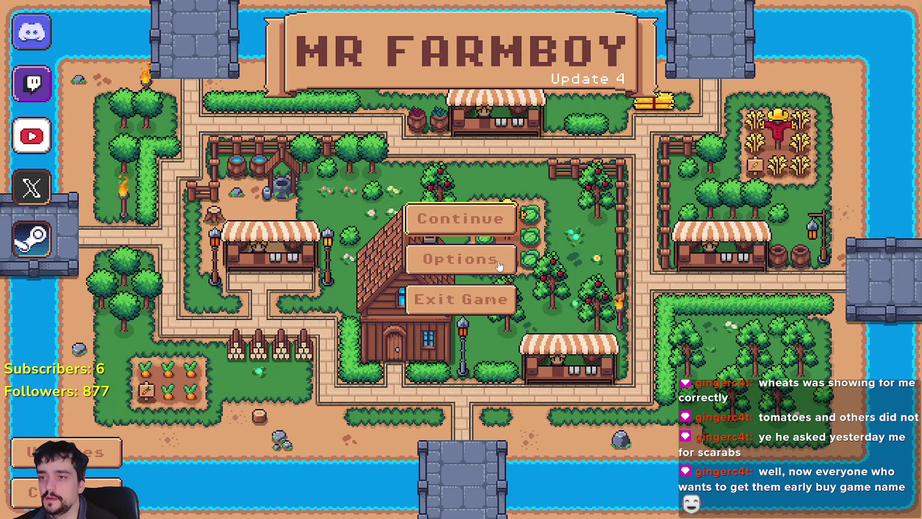
Step: Load Save 7 from the Continue list of saved games
left_click(513, 219)
scroll(530, 313, "down", 3)
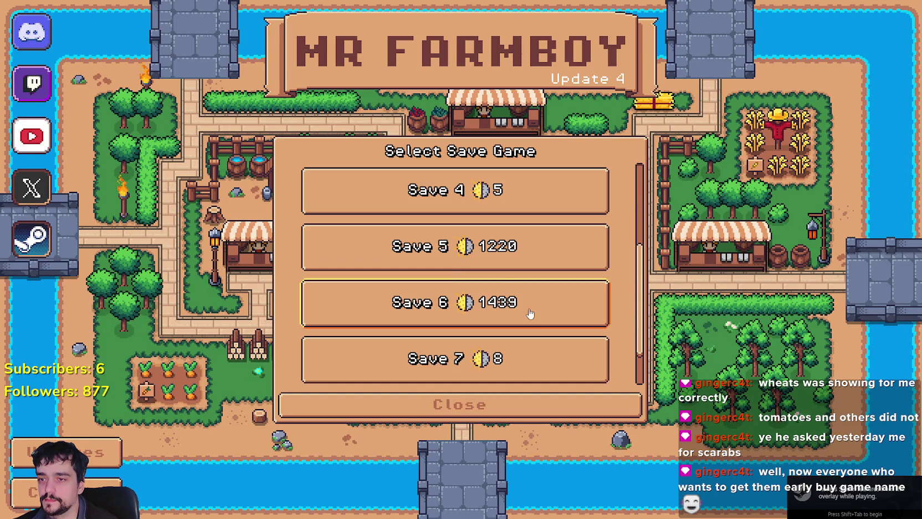
scroll(507, 342, "down", 1)
left_click(507, 342)
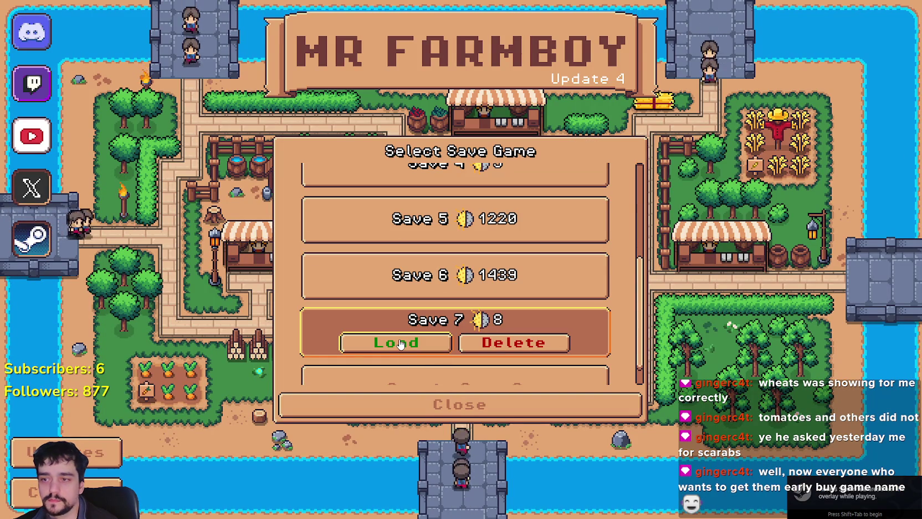
left_click(406, 351)
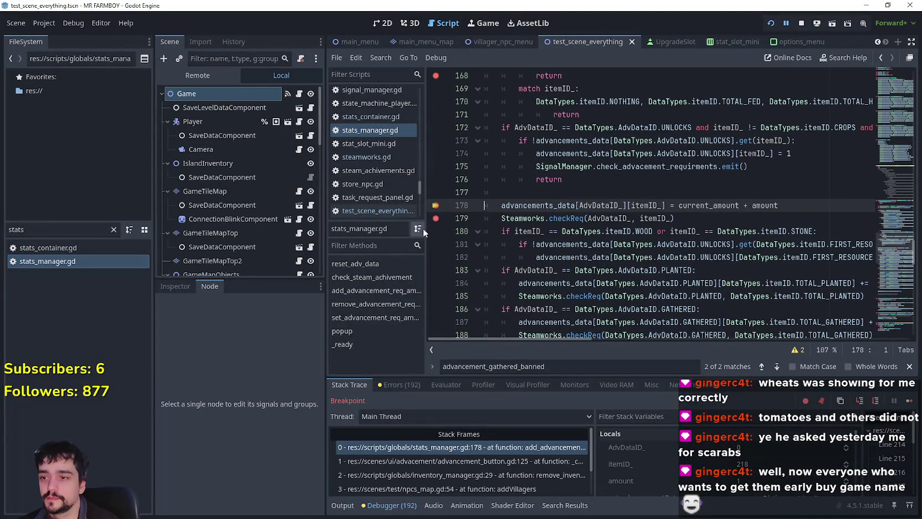
scroll(536, 273, "up", 1)
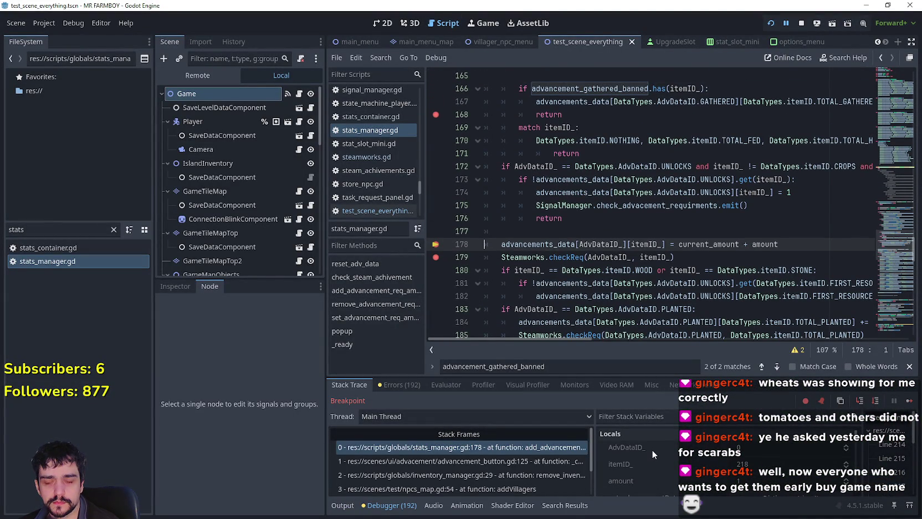
key("F12")
left_click_drag(706, 262, 484, 244)
scroll(642, 455, "down", 1)
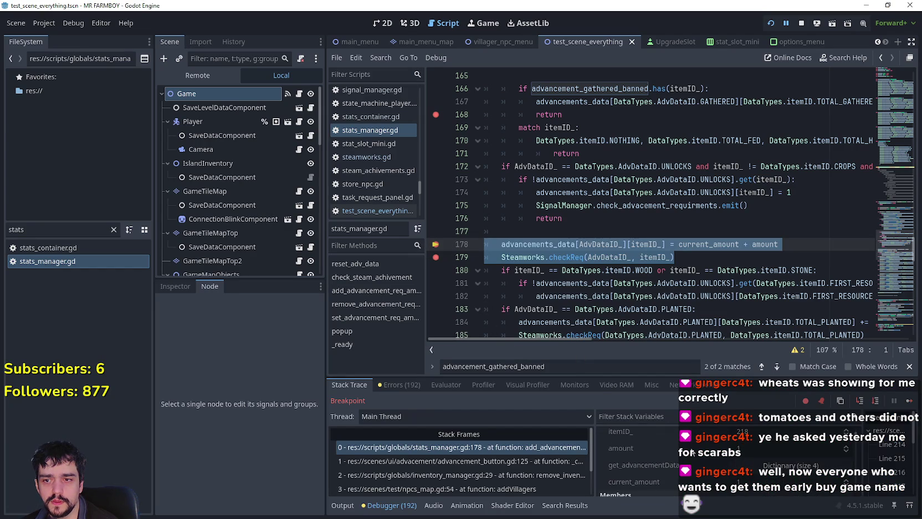
scroll(693, 452, "up", 1)
scroll(751, 445, "up", 1)
scroll(522, 259, "up", 2)
scroll(523, 259, "up", 8)
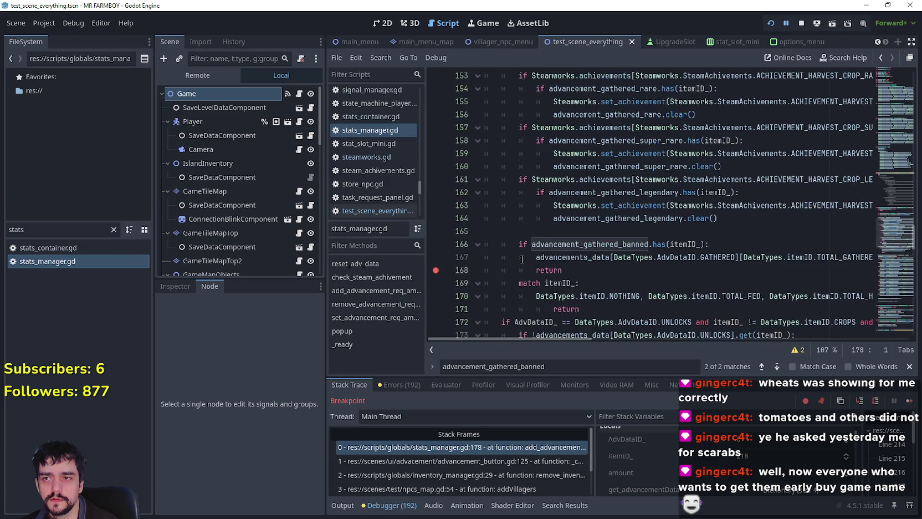
scroll(520, 261, "down", 4)
scroll(520, 260, "down", 6)
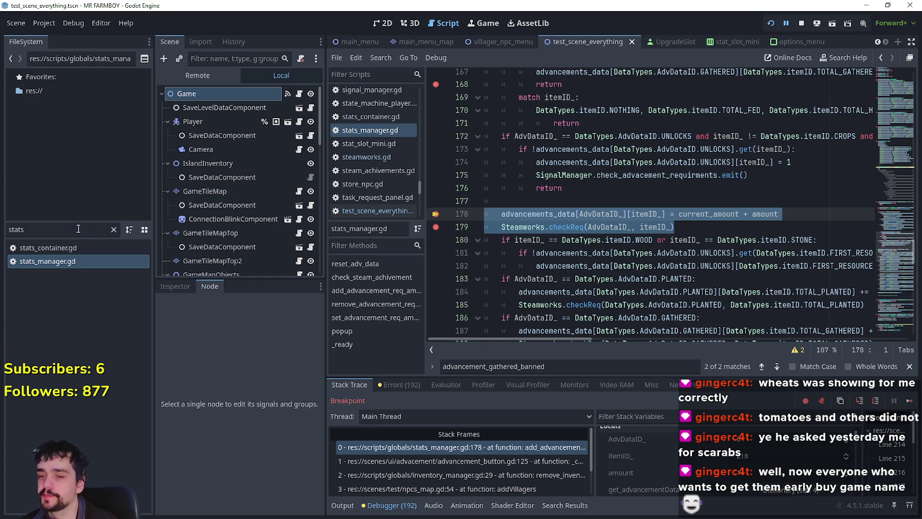
scroll(746, 448, "down", 1)
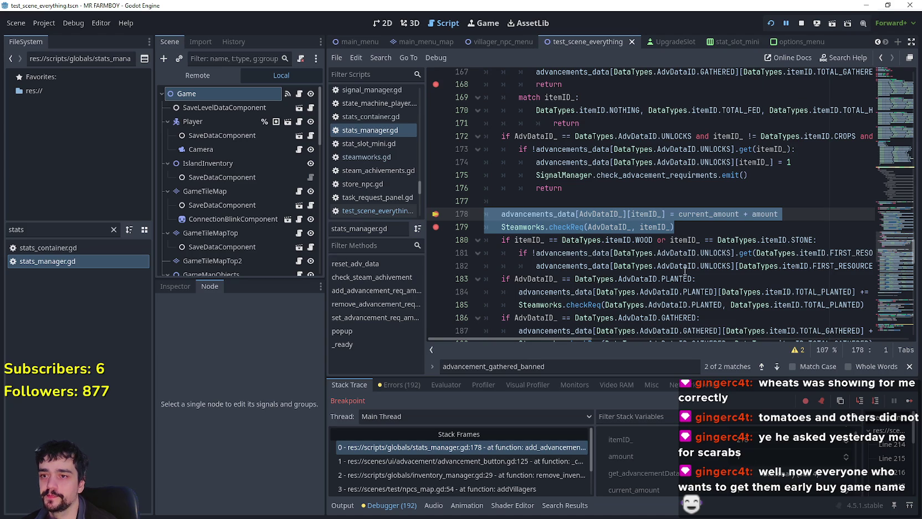
left_click(687, 233)
Step: On line 177 add var get_achivemenet_name = DataTypes.itemID.keys()[itemID_]
key("Up")
key("Up")
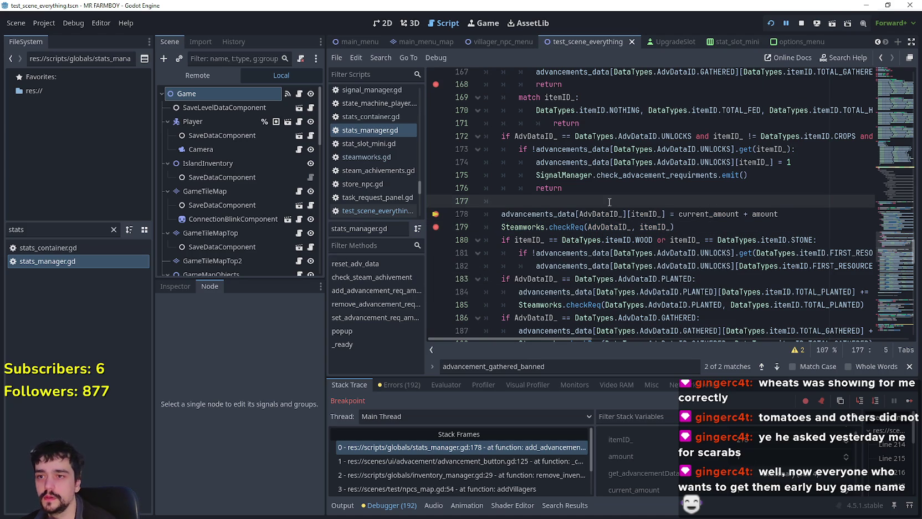
type("var ")
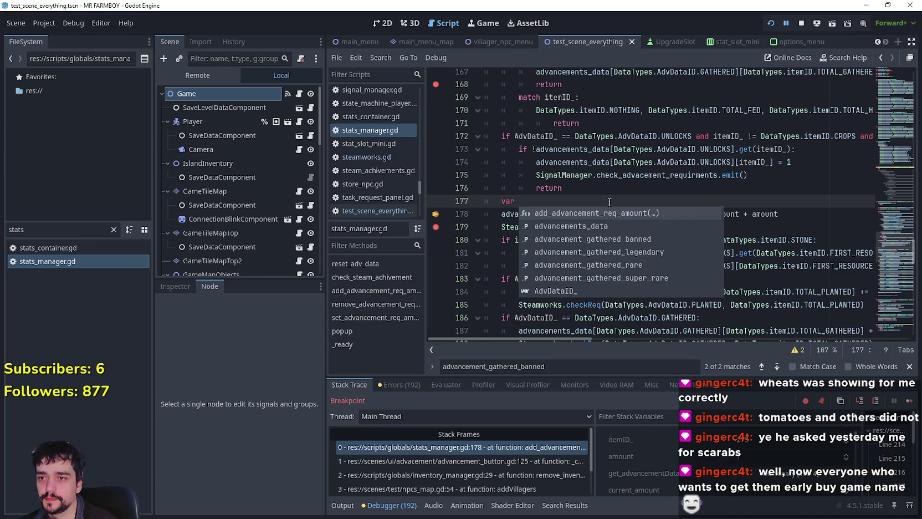
type("get_")
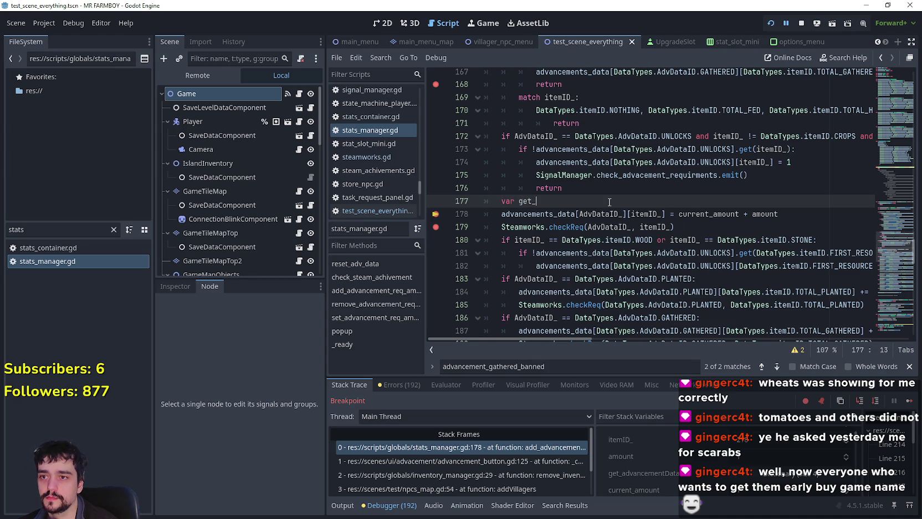
type("achivemenet")
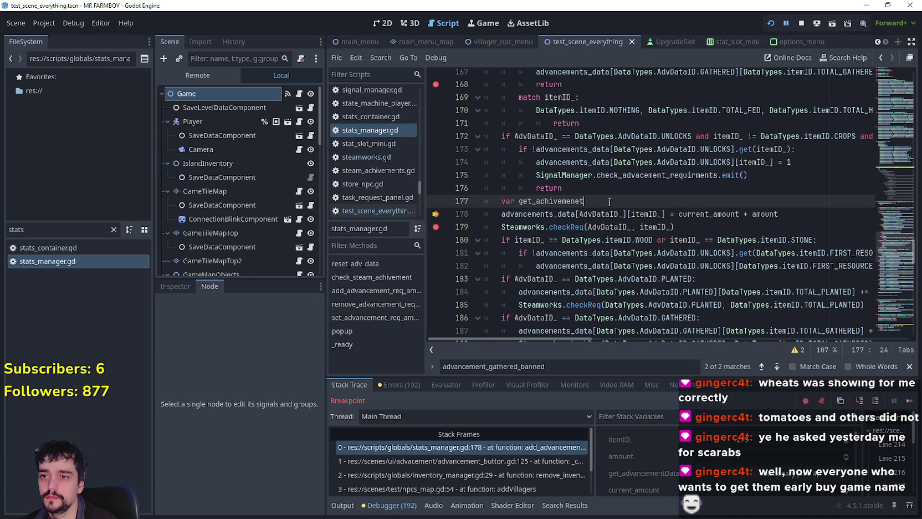
type("_name = ")
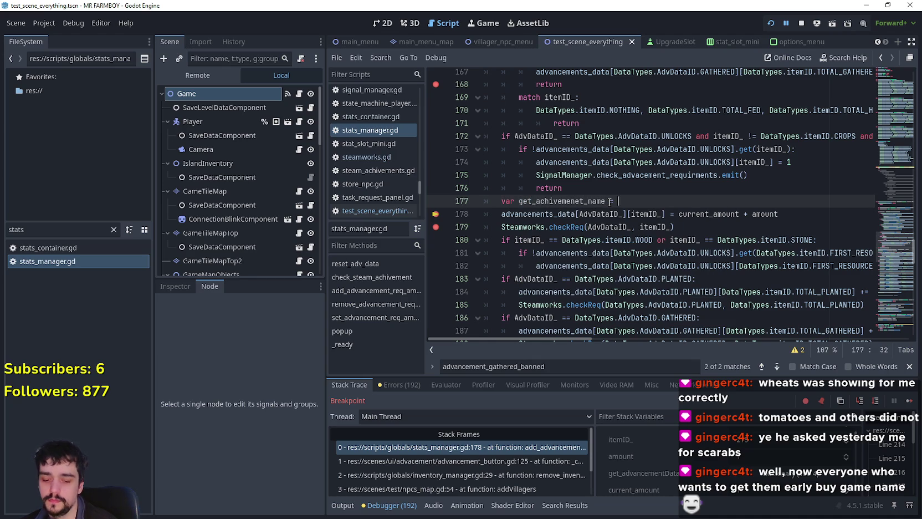
type("Data")
key("Return")
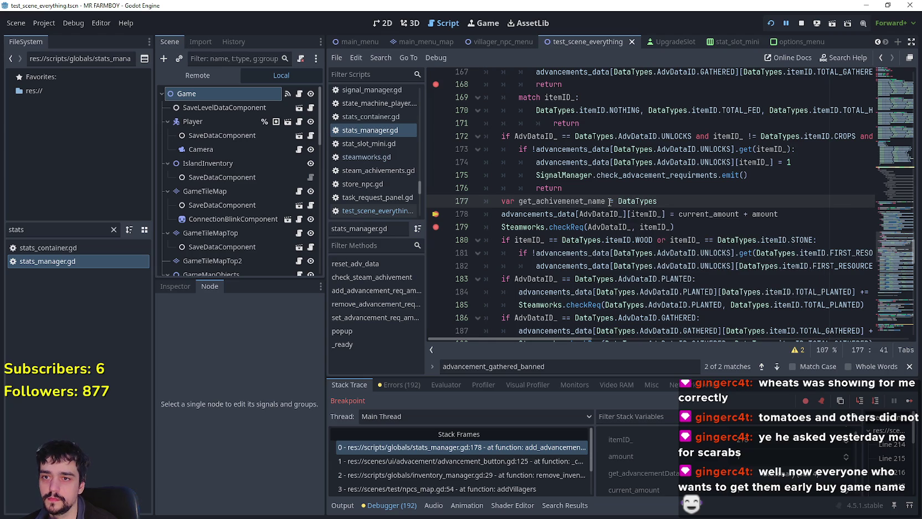
type("item")
key("Return")
type(".key")
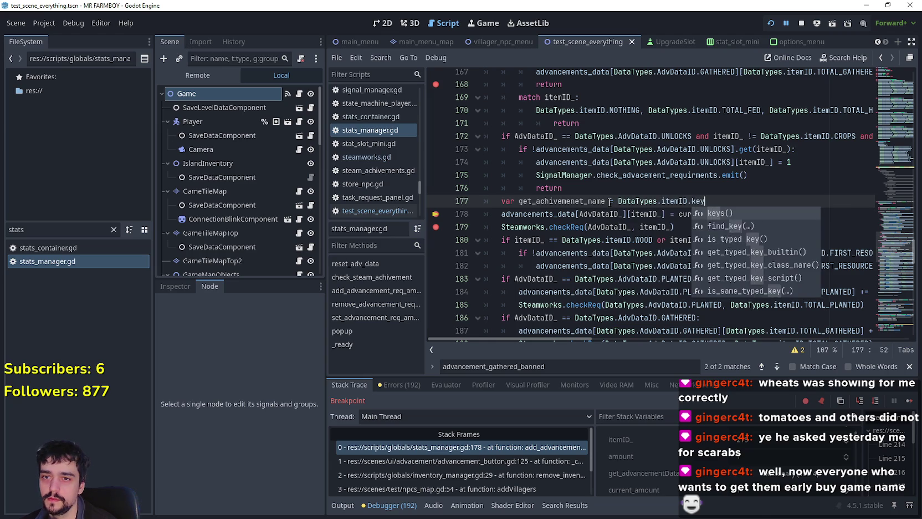
key("Return")
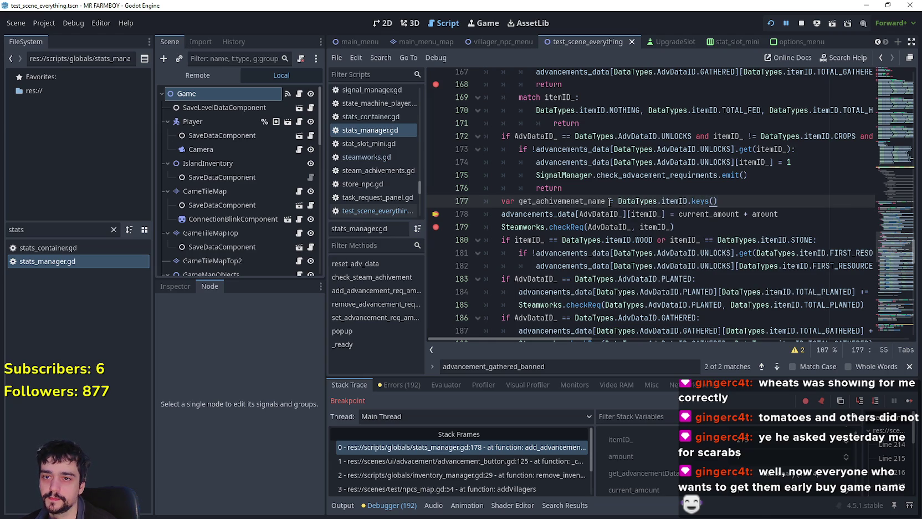
type("[itemID_")
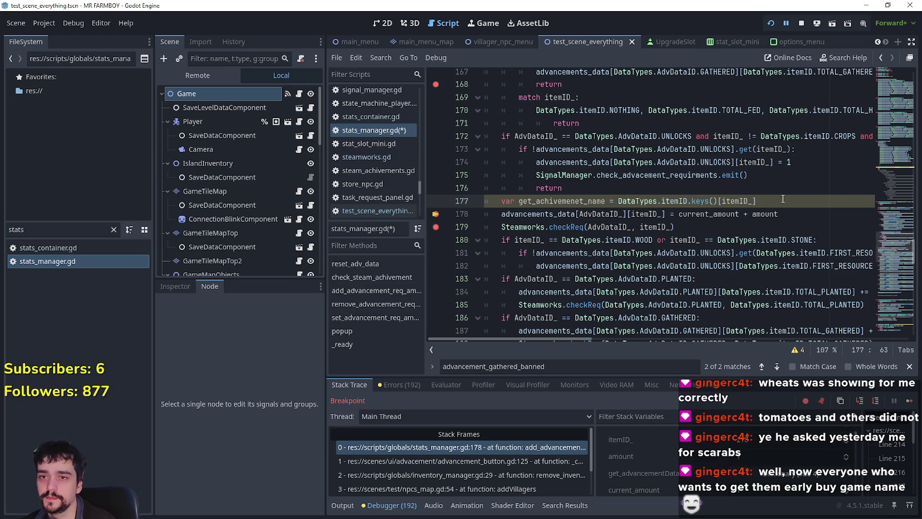
type("]")
key("Return")
Step: Add print(get_achivemenet_name) on line 178, then stop debugging and rerun the project
type("p")
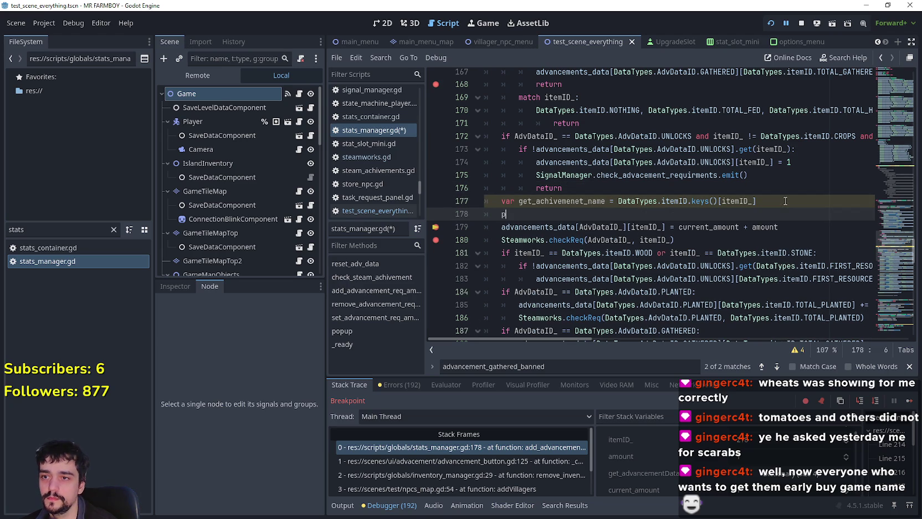
left_click(587, 205)
double_click(586, 204)
key("ctrl+c")
left_click(529, 214)
key("ctrl+v")
left_click(802, 26)
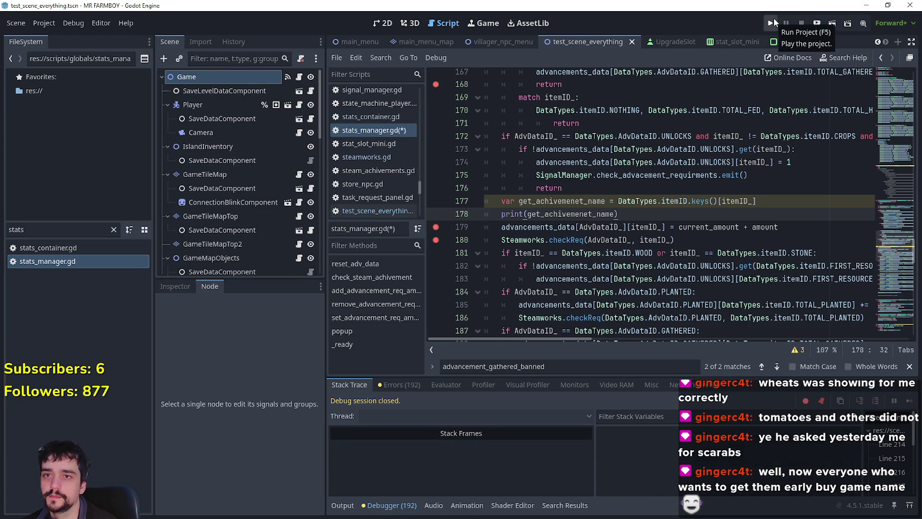
left_click(772, 23)
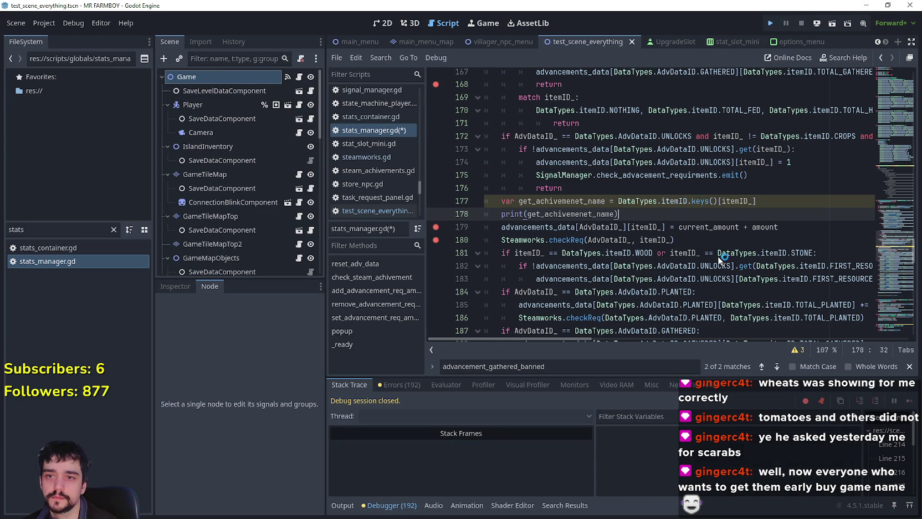
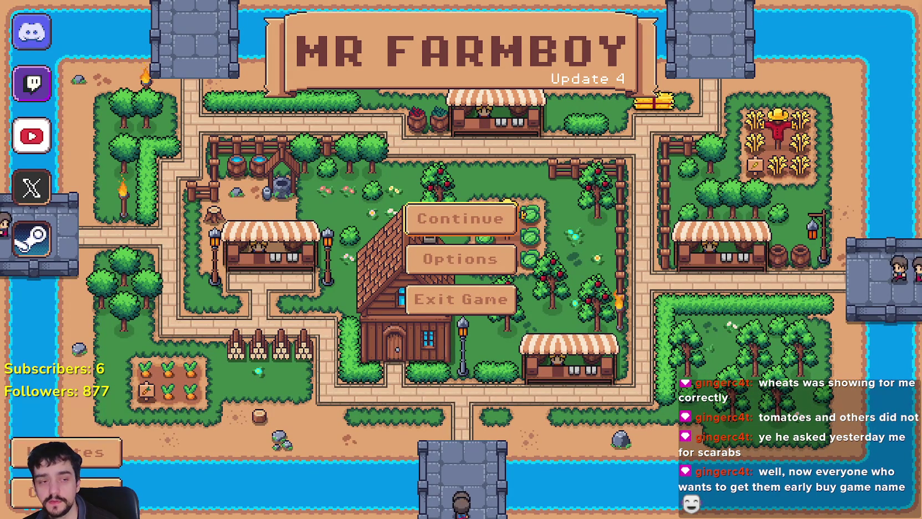
Step: From the main menu's Continue list, expand Save 7 and load it
left_click(488, 221)
scroll(500, 286, "down", 2)
left_click(383, 311)
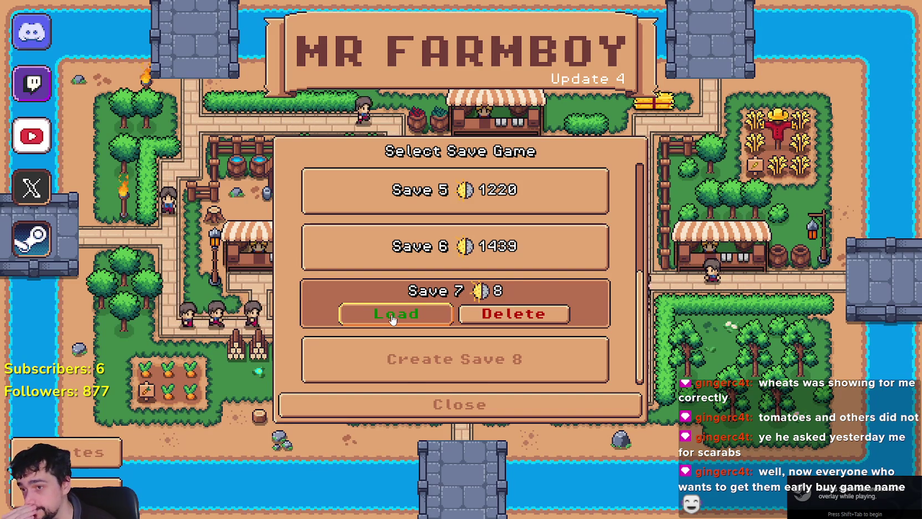
left_click(389, 322)
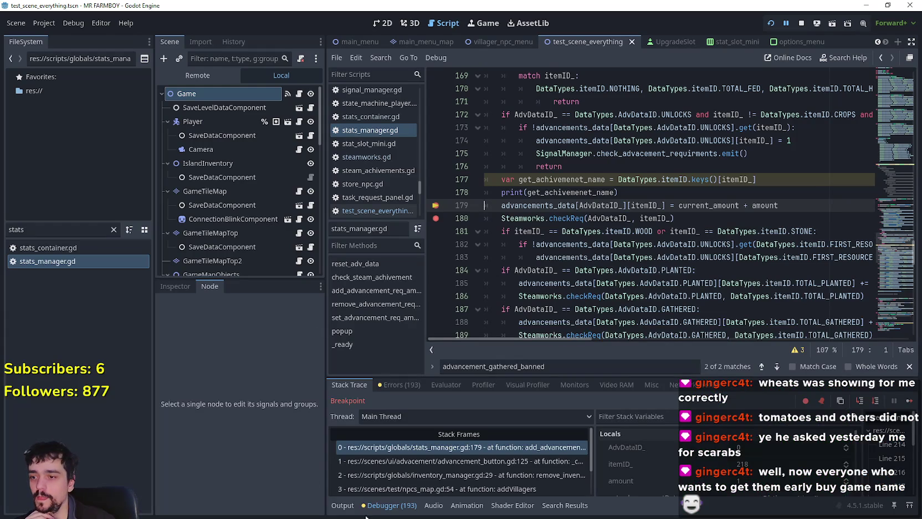
Step: Check the output log, then inspect the day-night cycle, recalculate_time (line 58) and addVillagers stack frames
left_click(343, 505)
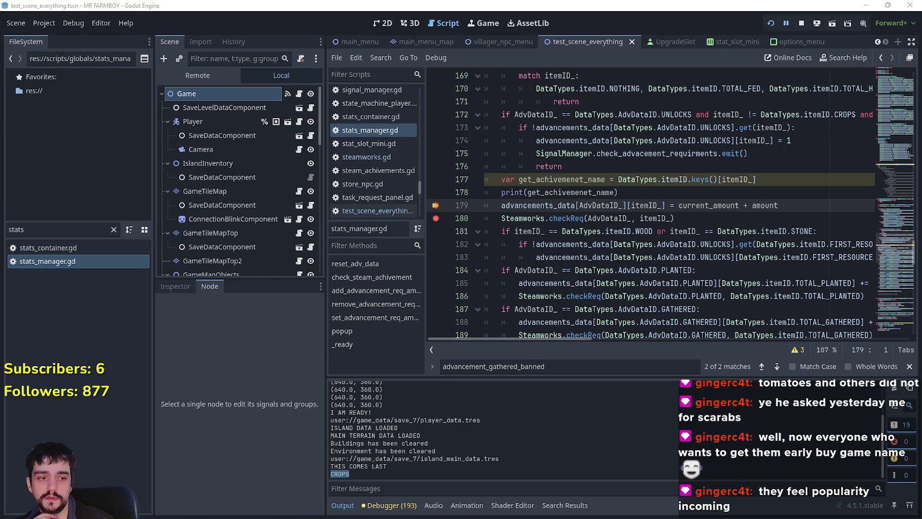
key("F12")
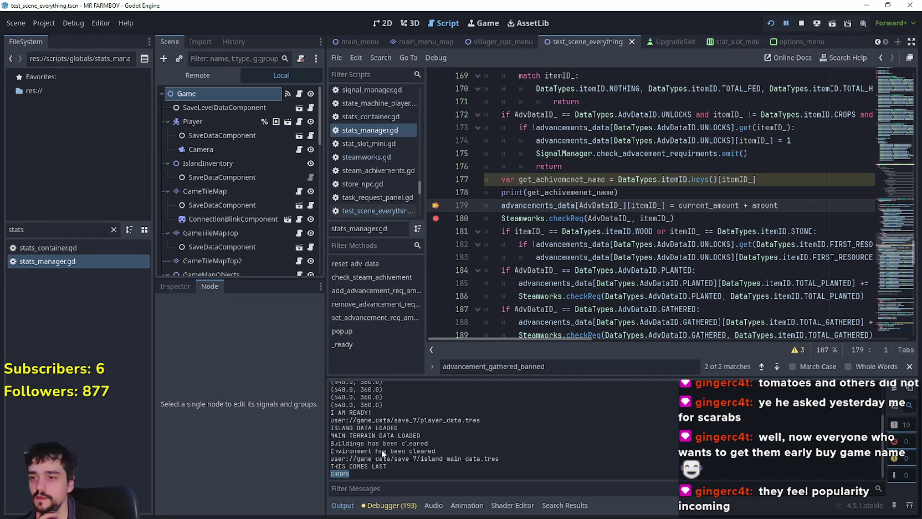
left_click(389, 505)
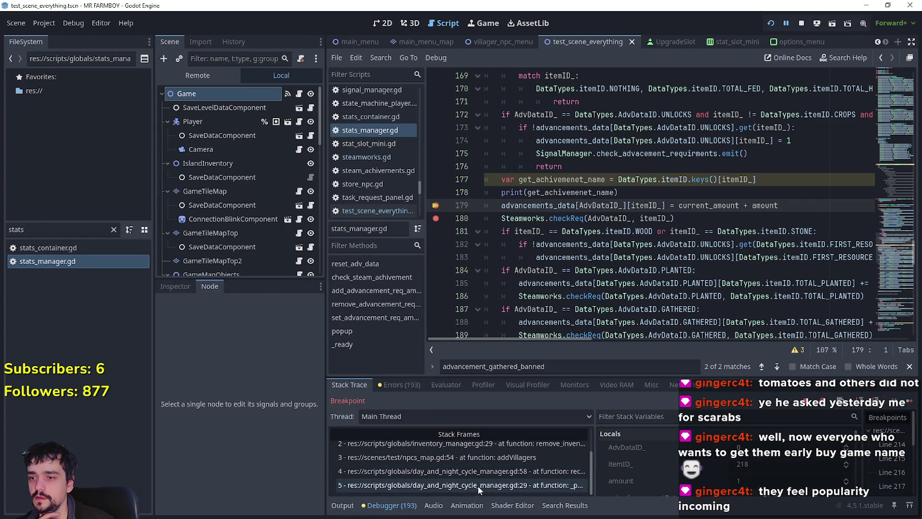
left_click(473, 483)
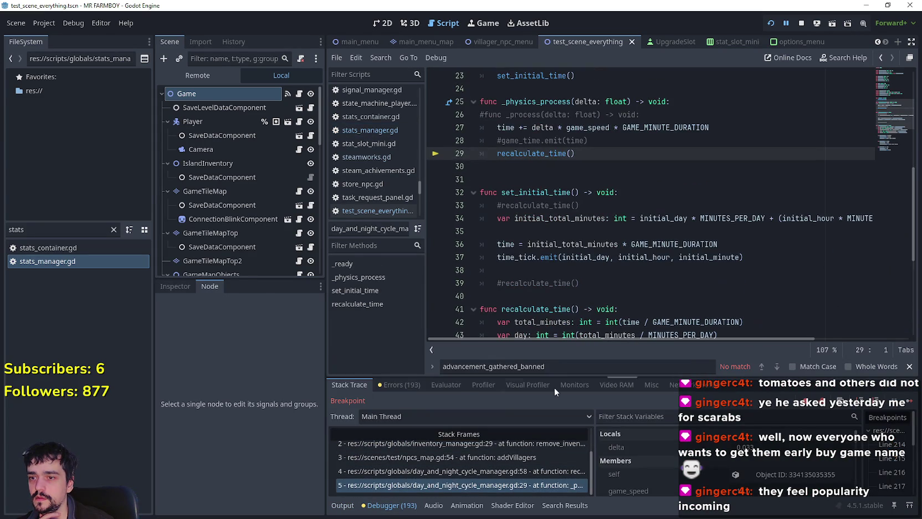
left_click(516, 474)
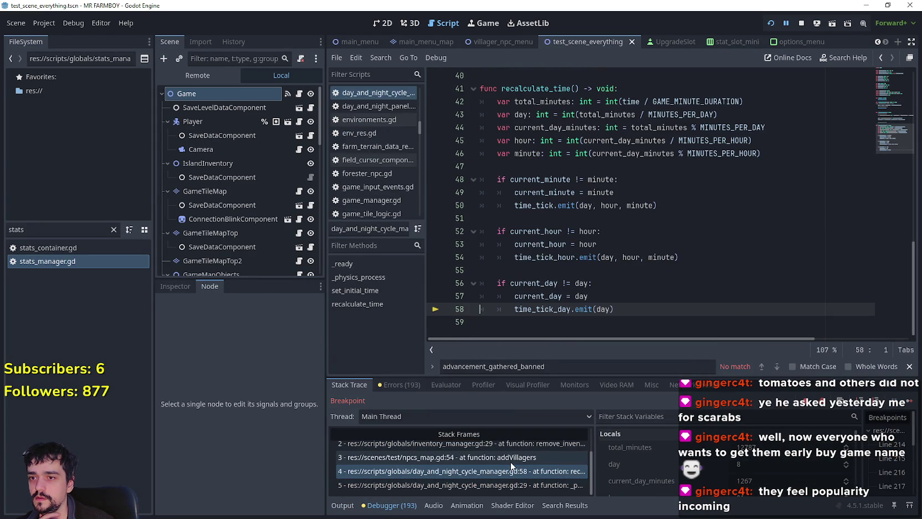
left_click(510, 459)
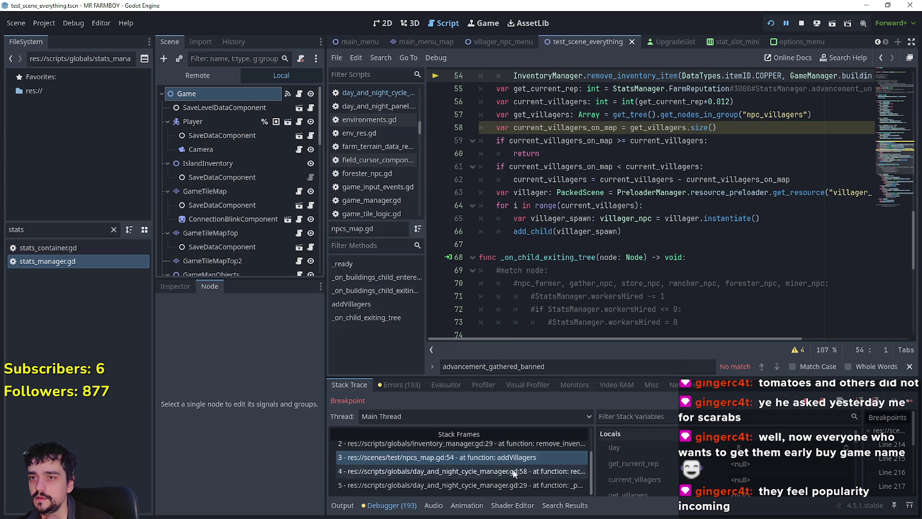
Step: Inspect the advancement_button.gd line 125 and inventory_manager.gd line 29 caller frames
scroll(513, 469, "up", 1)
left_click(503, 462)
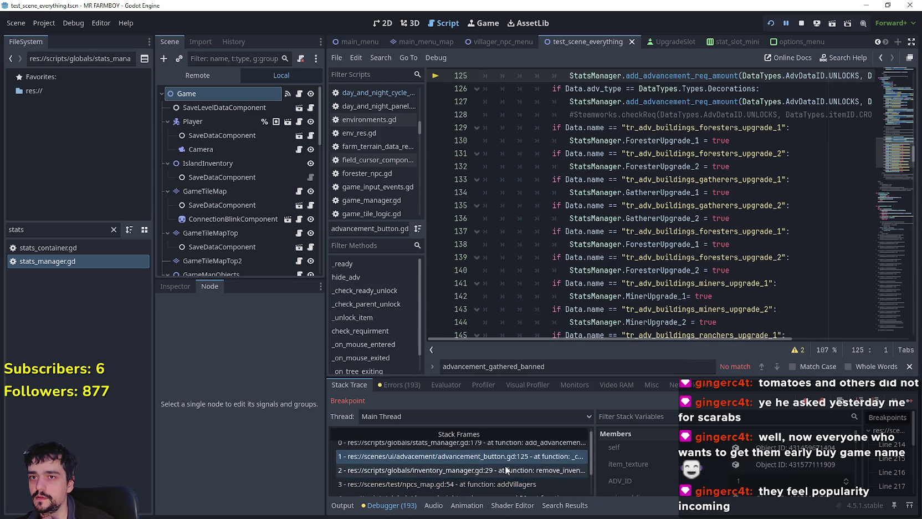
left_click(512, 485)
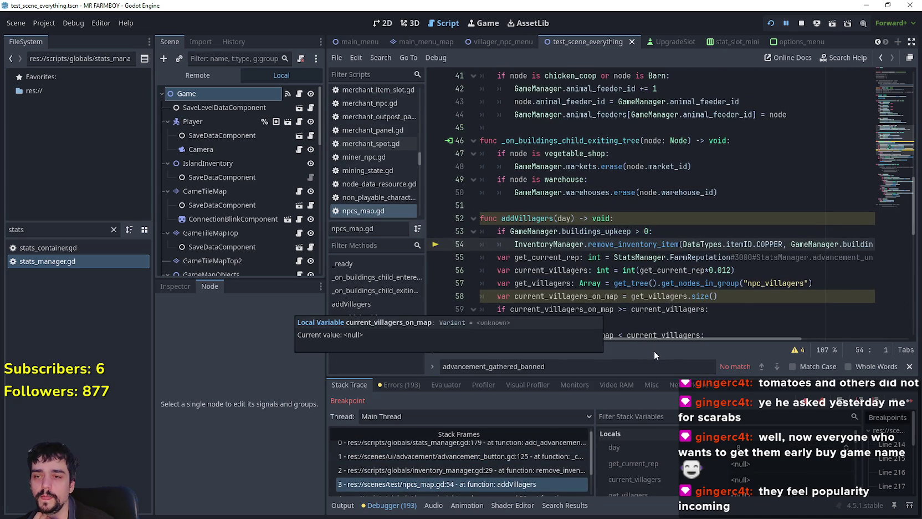
mouse_move(650, 339)
left_mouse_down()
mouse_move(784, 345)
mouse_move(602, 344)
left_mouse_up()
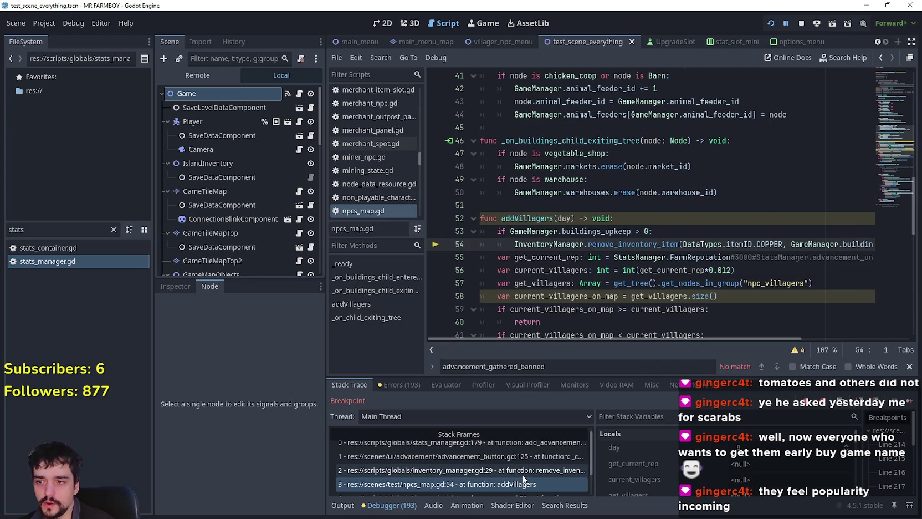
left_click(519, 471)
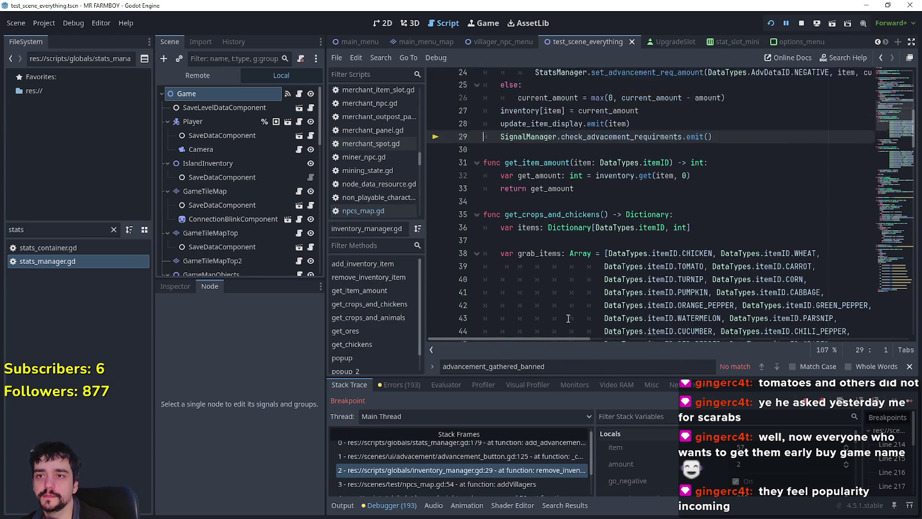
left_click(509, 463)
left_click_drag(662, 340, 802, 331)
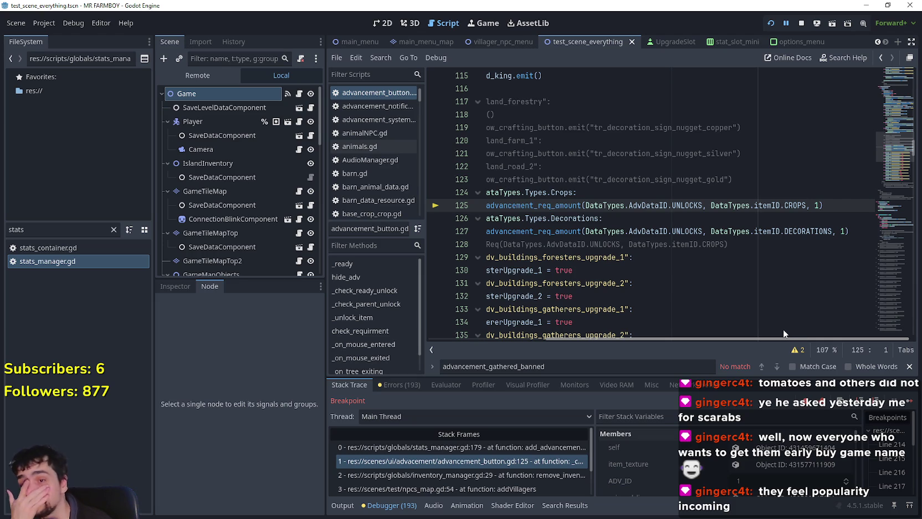
left_click_drag(780, 328, 538, 318)
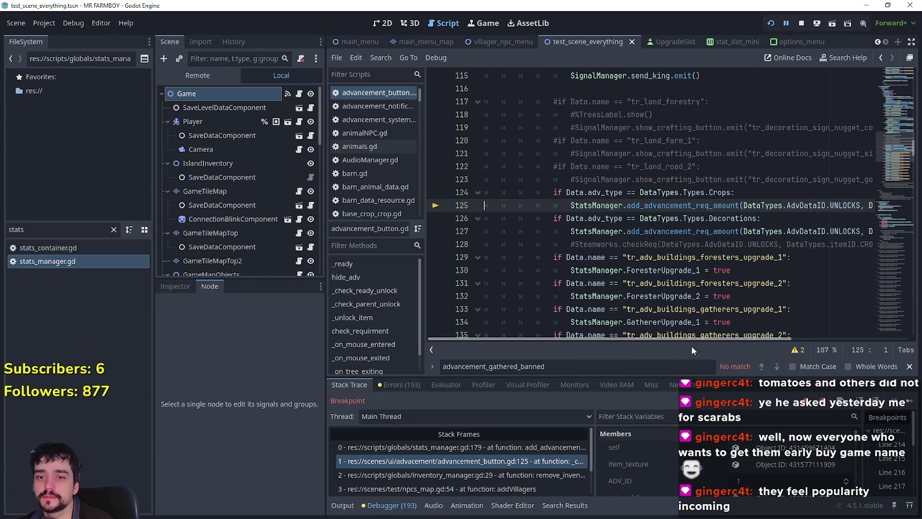
Step: Recheck the output log, return to the call stack, and resume the game
left_click(344, 506)
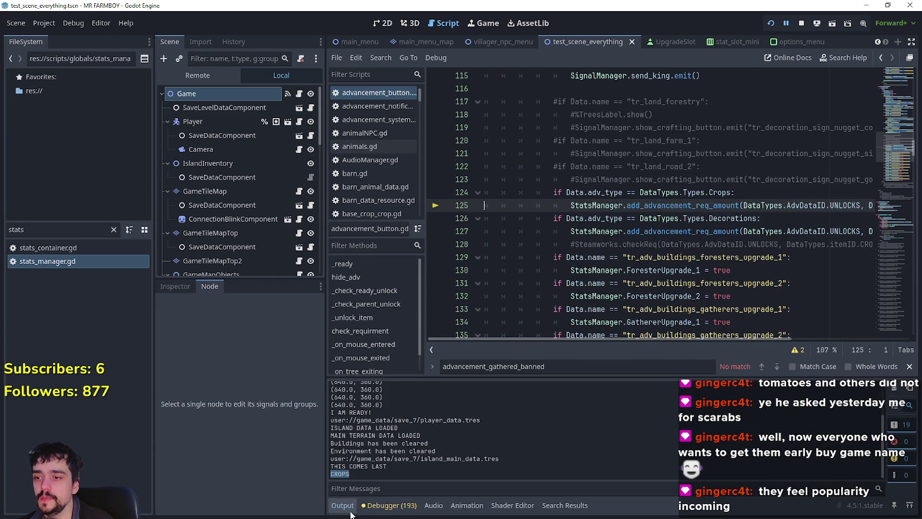
left_click(389, 505)
left_click(909, 402)
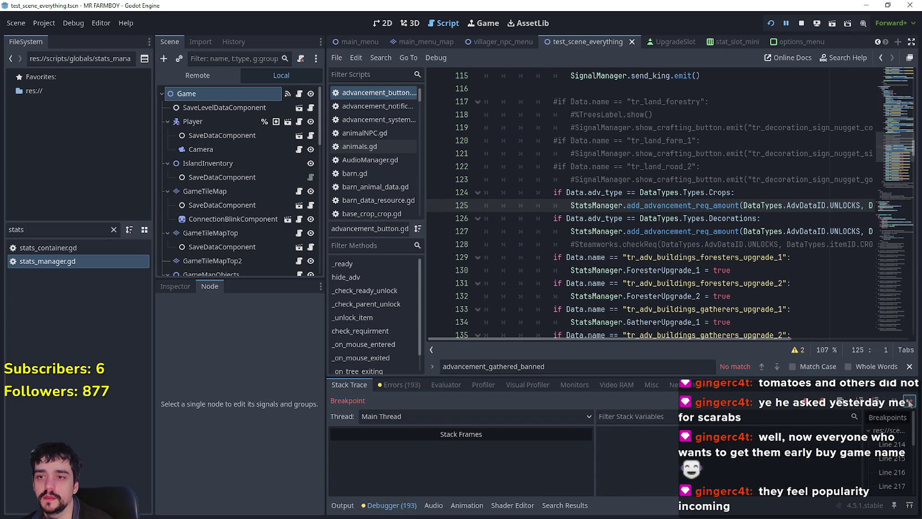
Step: Resume past the breakpoint, view the Crops tab of the Advancements panel, then close it
left_click(909, 402)
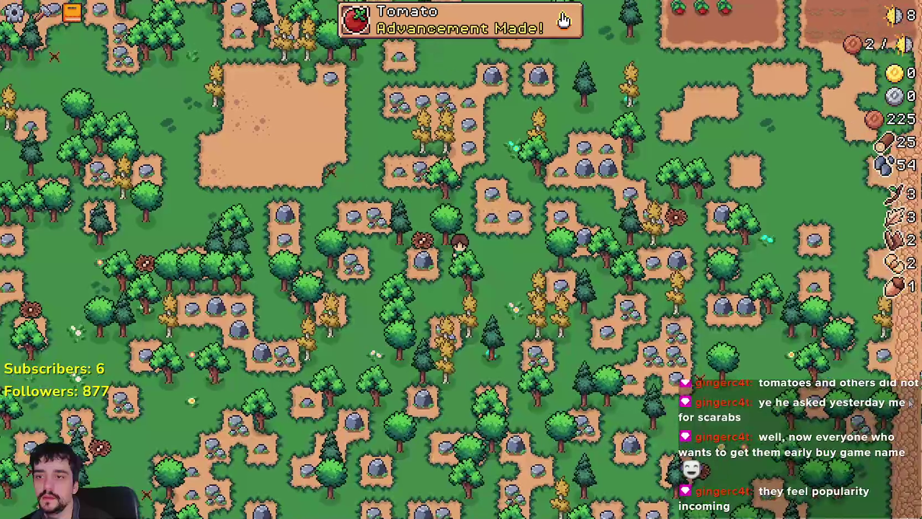
scroll(503, 248, "up", 2)
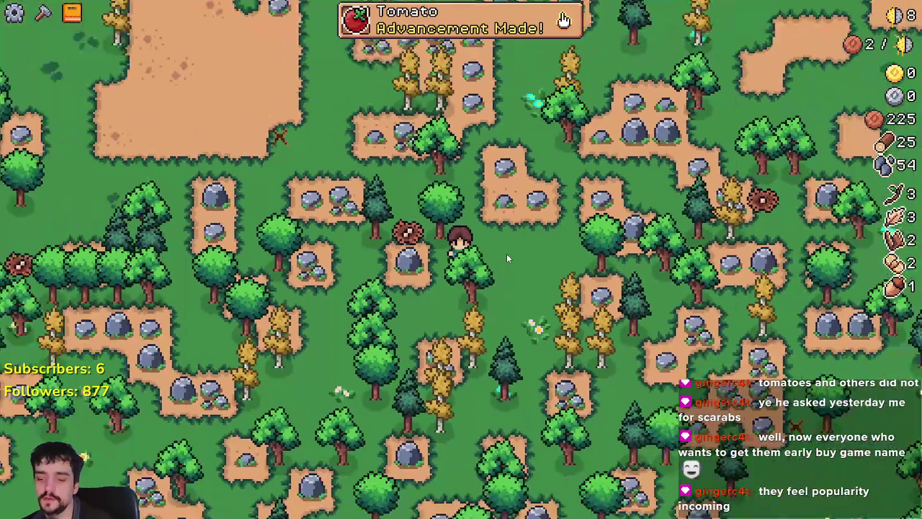
key("Tab")
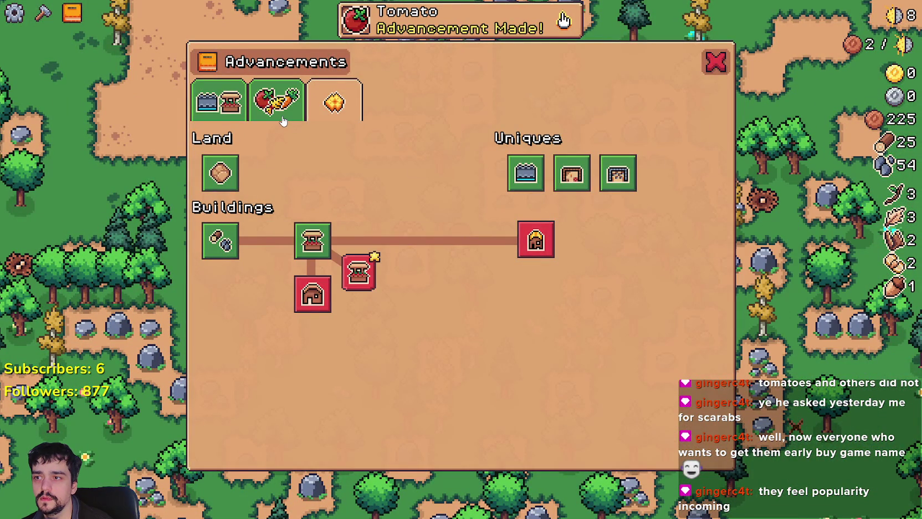
left_click(281, 119)
left_click(716, 63)
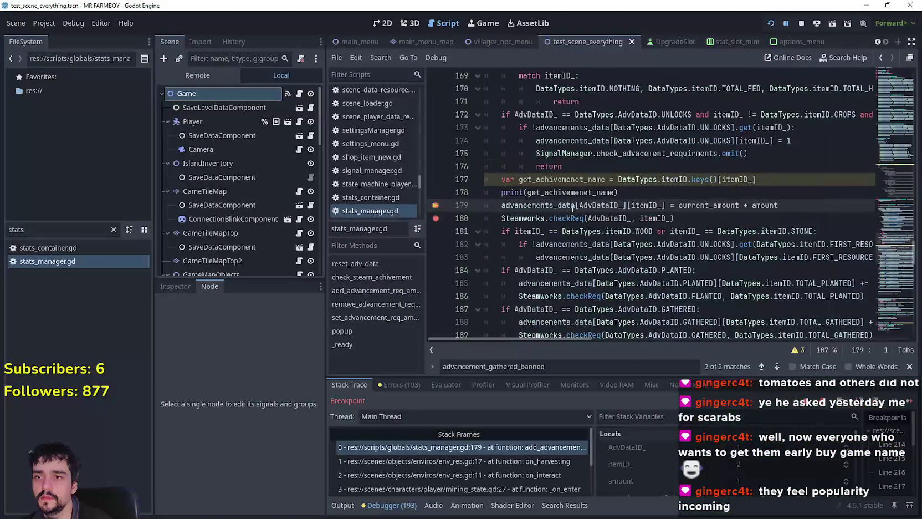
Step: Continue to the line-180 breakpoint, review the Steam achievement log, and resume with F12
left_click(911, 404)
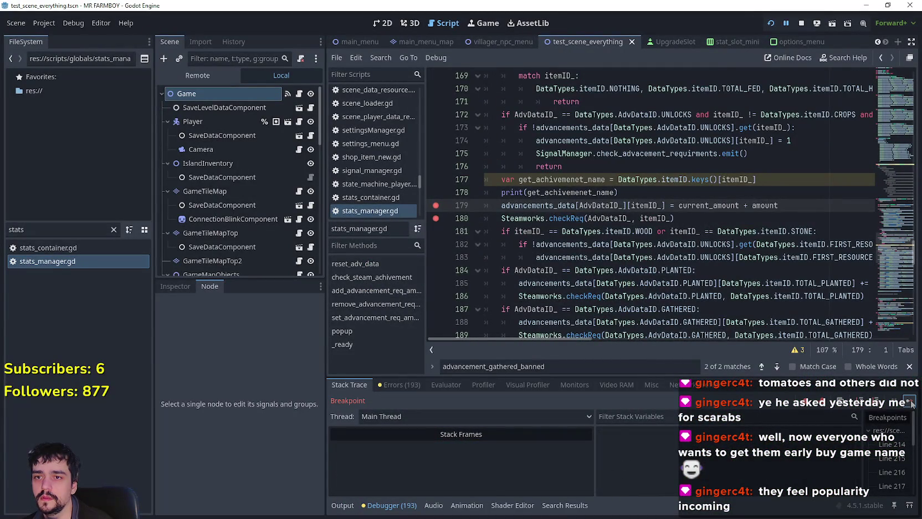
left_click(342, 505)
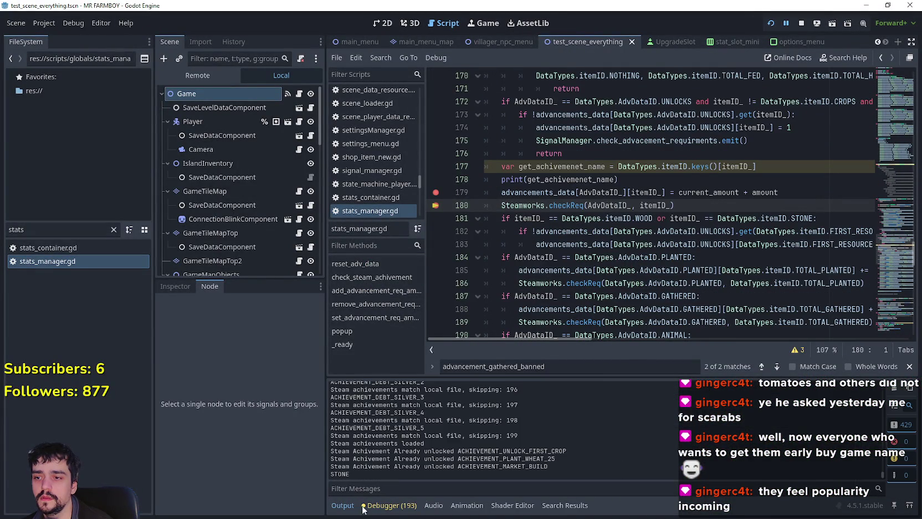
left_click(386, 505)
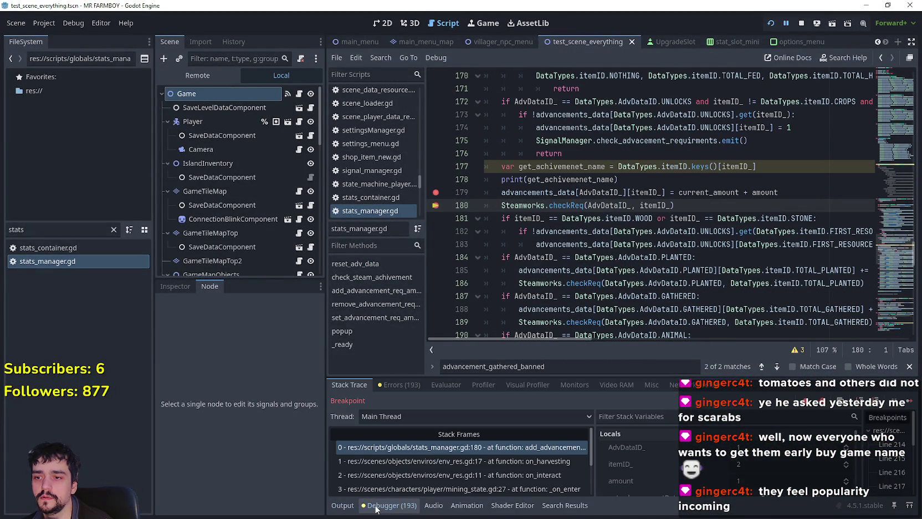
left_click(344, 505)
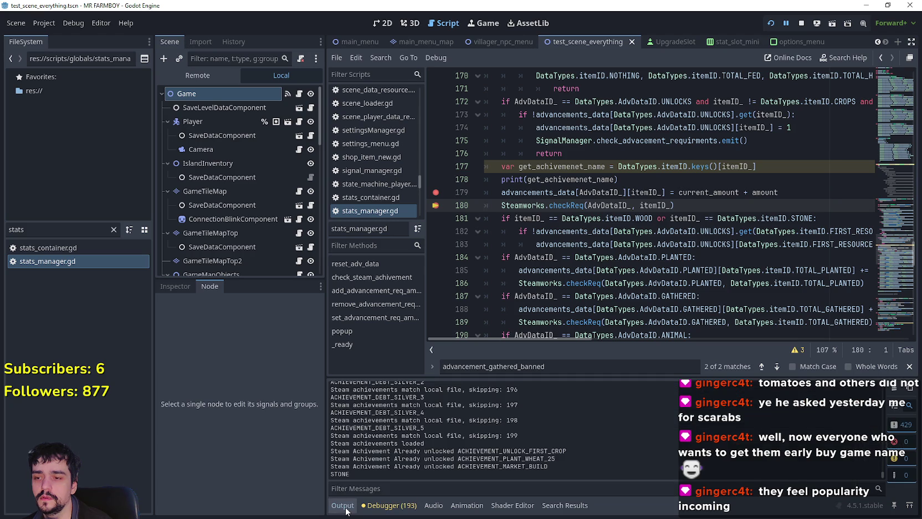
left_click(388, 506)
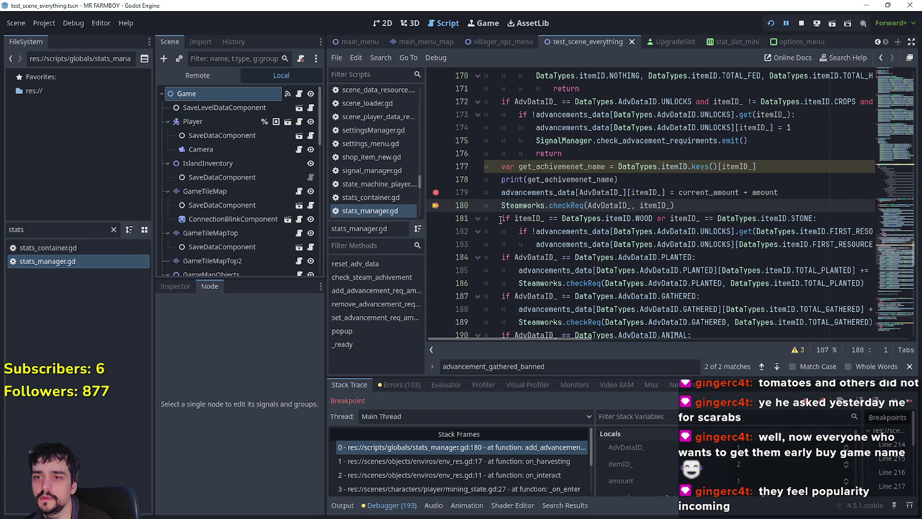
key("F12")
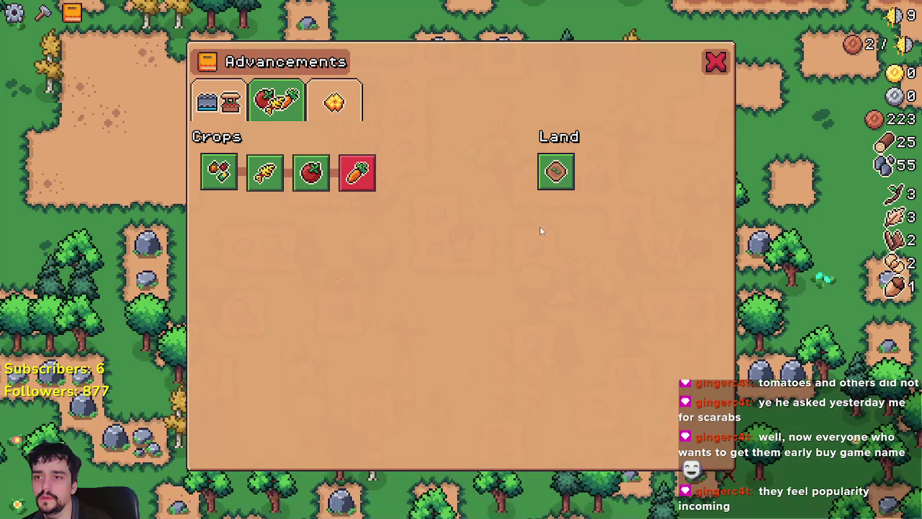
Step: Close the in-game Advancements panel and harvest to trigger the breakpoint again
left_click(714, 62)
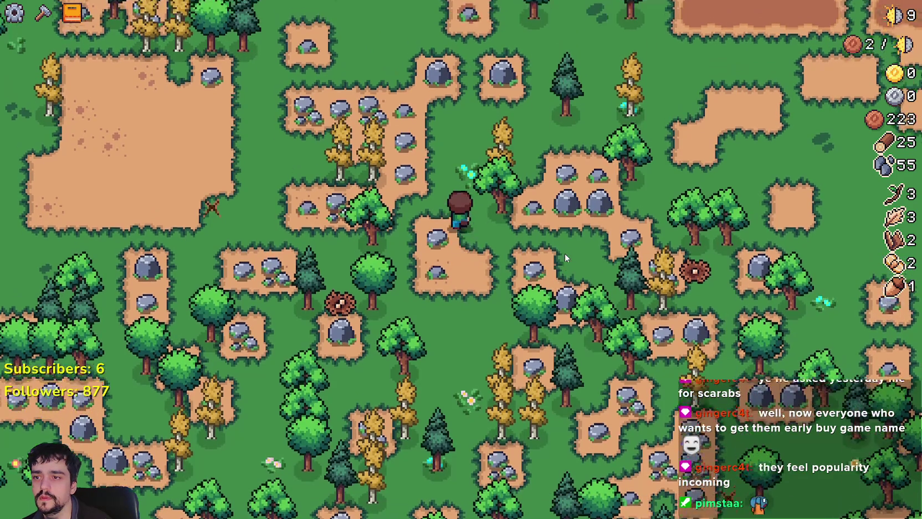
scroll(564, 251, "down", 3)
scroll(564, 251, "up", 3)
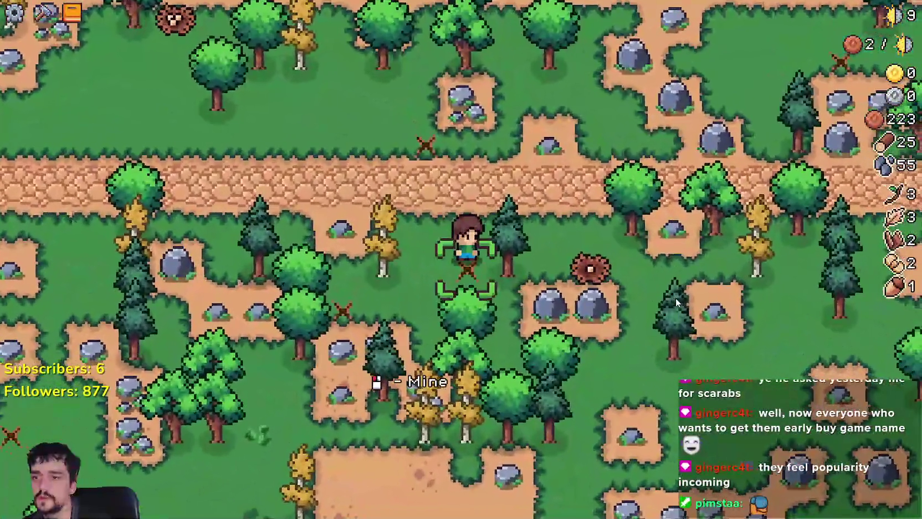
left_click(676, 298)
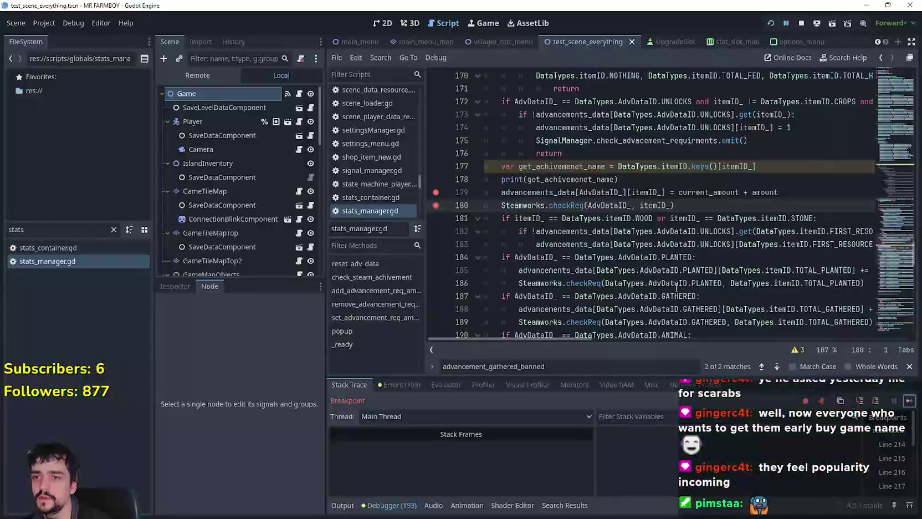
Step: Select the advancement_gathered_banned check on lines 166–168, then resume the game
scroll(642, 229, "up", 1)
left_click_drag(592, 259, 469, 218)
left_click_drag(556, 241, 434, 222)
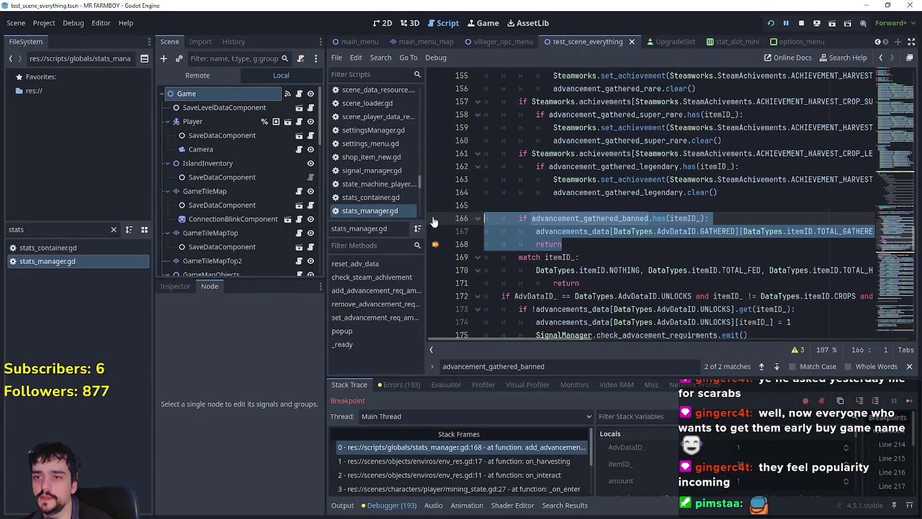
double_click(577, 218)
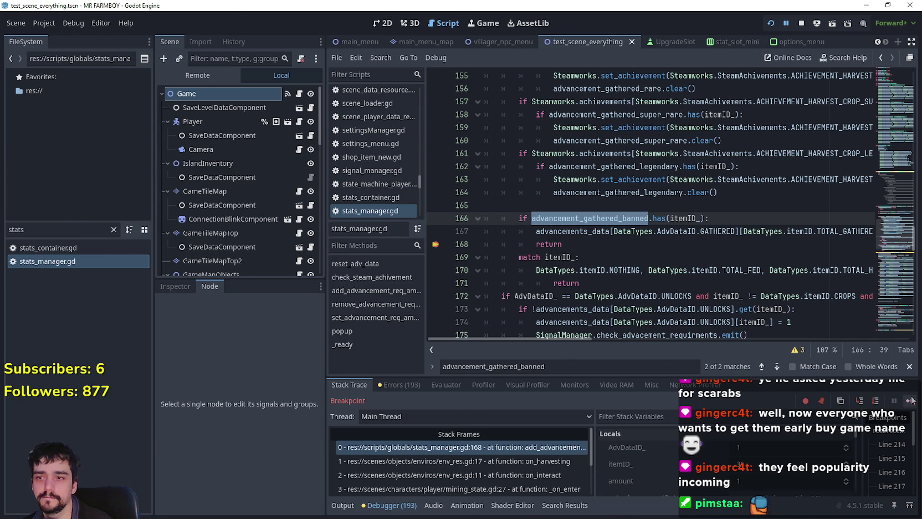
left_click(910, 400)
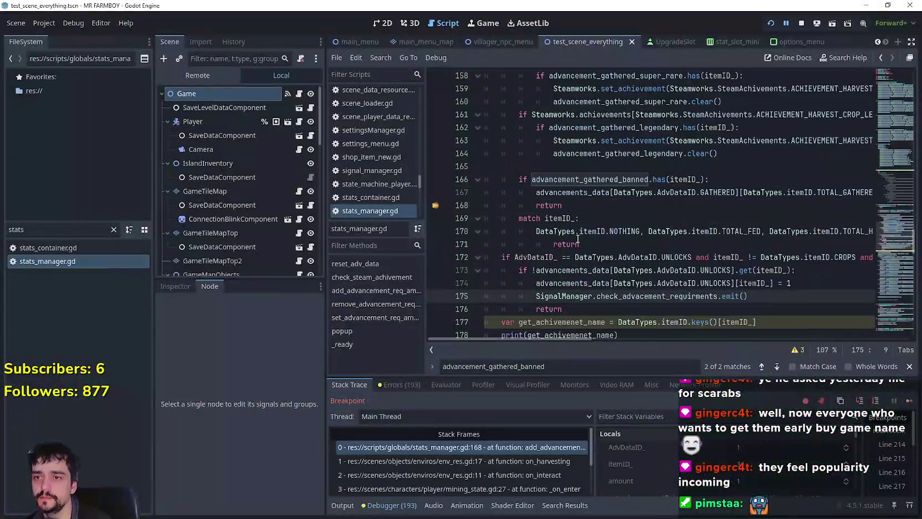
Step: Place the caret after line 168's return, resume, and mine a rock to hit the breakpoint
left_click(647, 243)
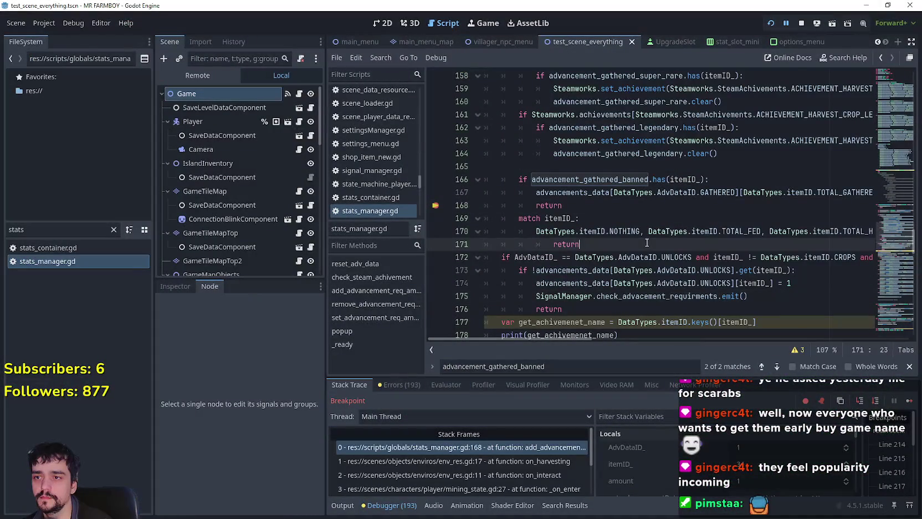
left_click(624, 205)
left_click(909, 402)
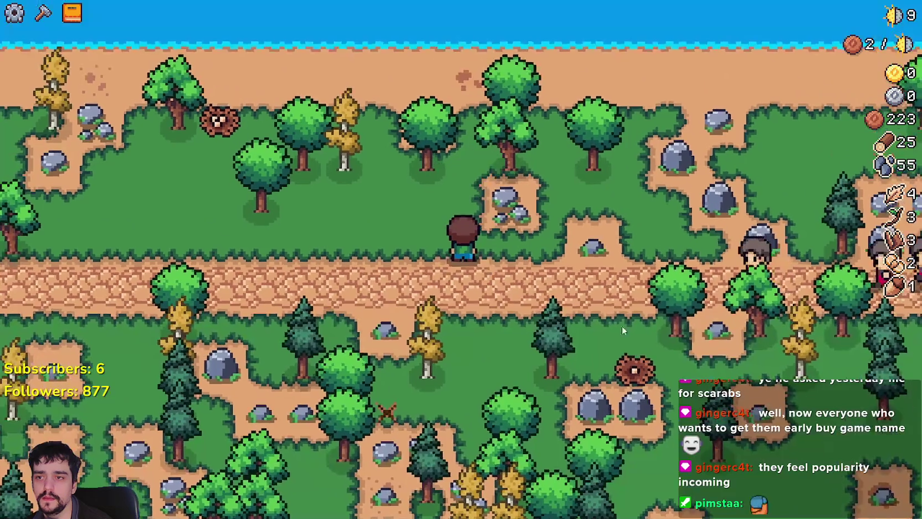
key("s")
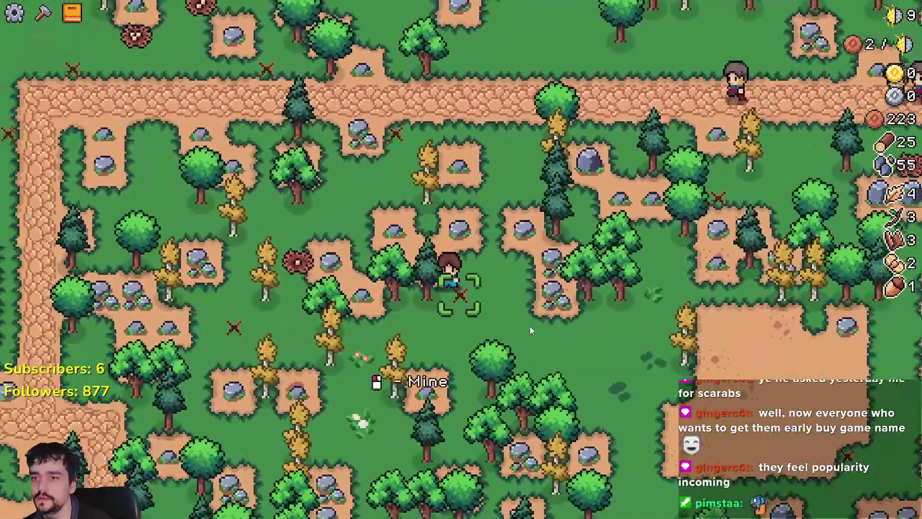
left_click(531, 331)
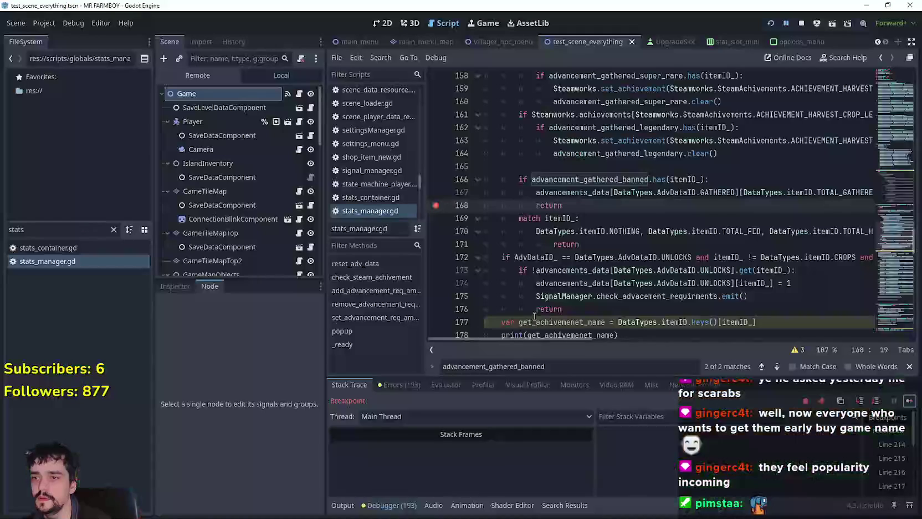
Step: Step over line 179 to line 180, resume, and harvest to continue past line 168
left_click(910, 400)
key("a")
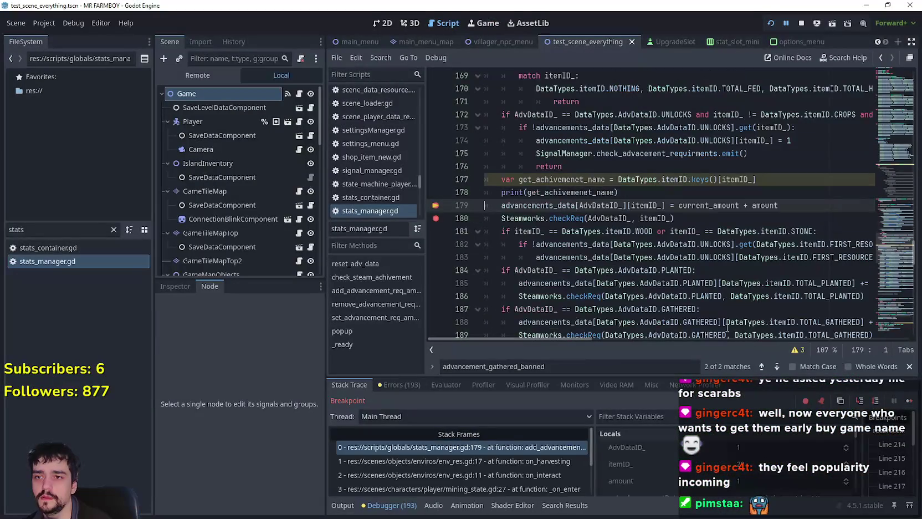
key("F12")
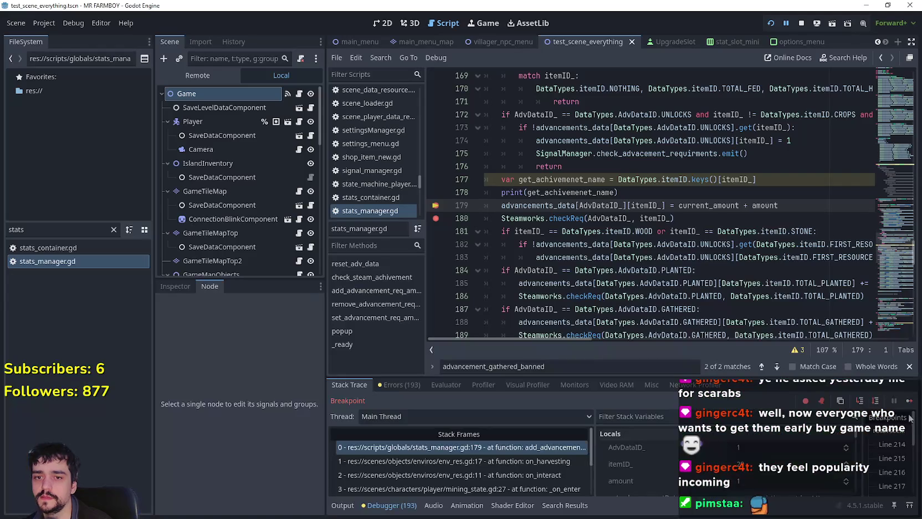
left_click(861, 400)
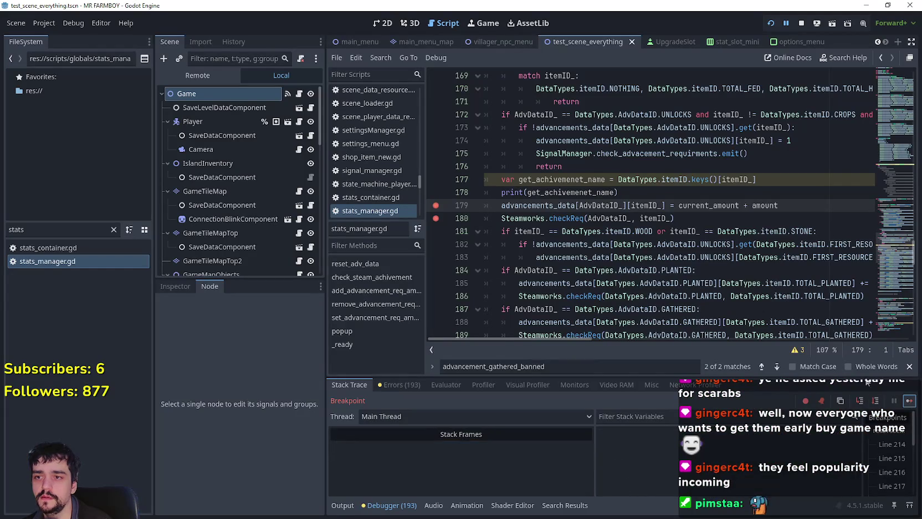
left_click(904, 401)
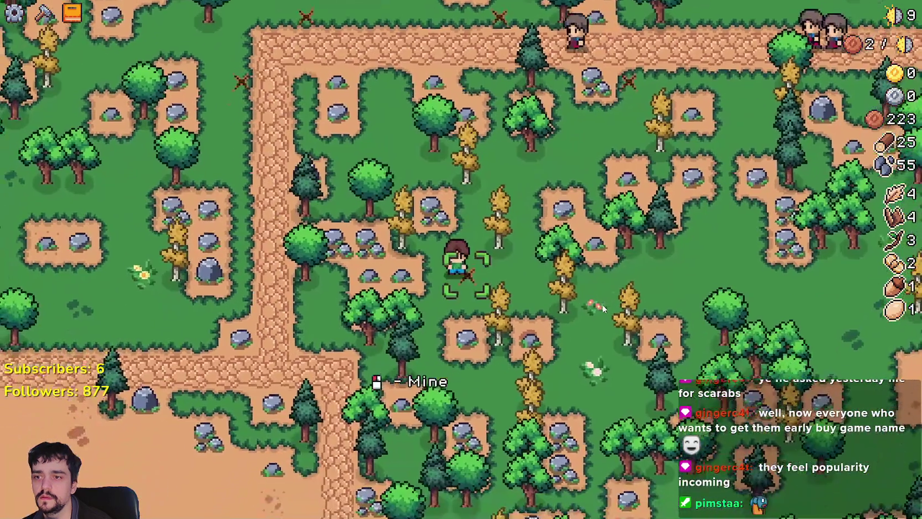
left_click(602, 304)
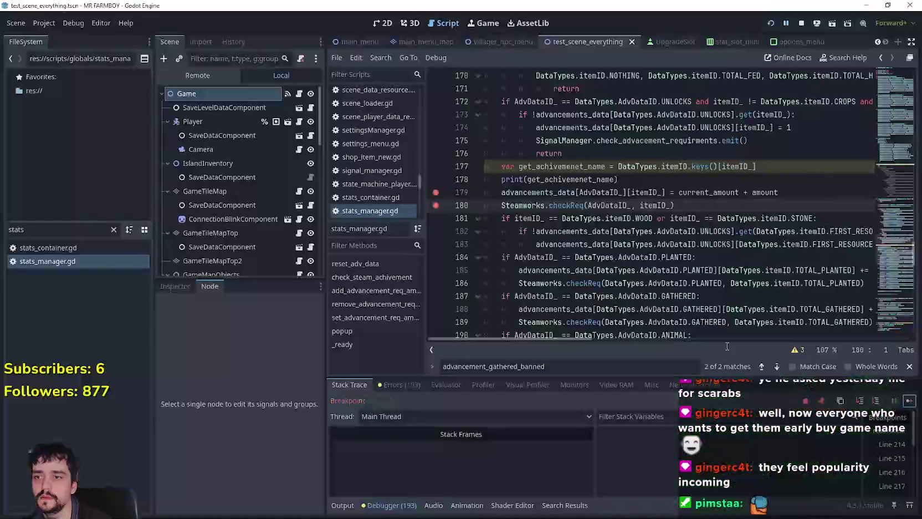
left_click(907, 406)
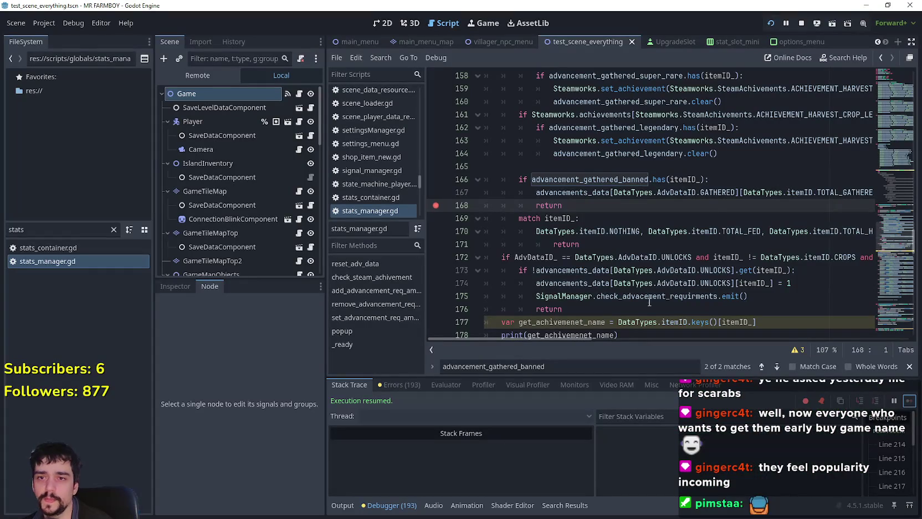
Step: Close the text search bar and scroll through the stats_manager.gd code
left_click_drag(582, 339, 618, 339)
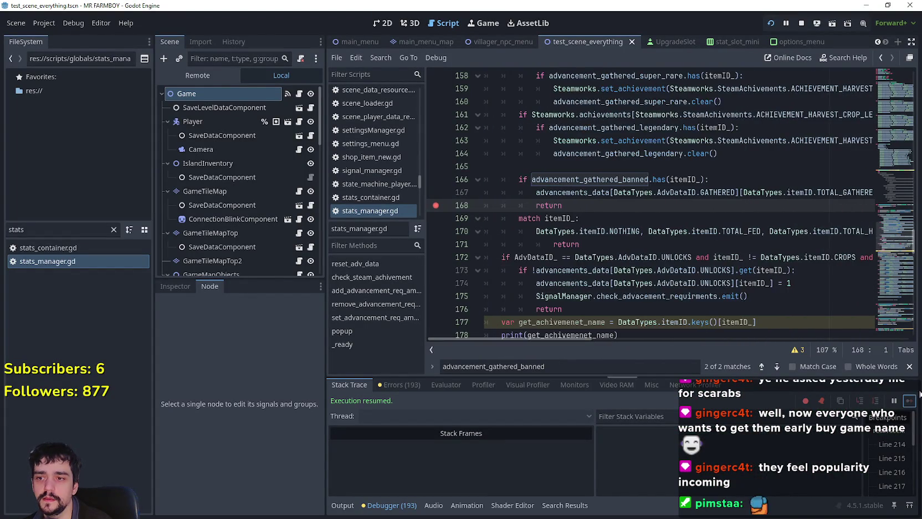
left_click(909, 365)
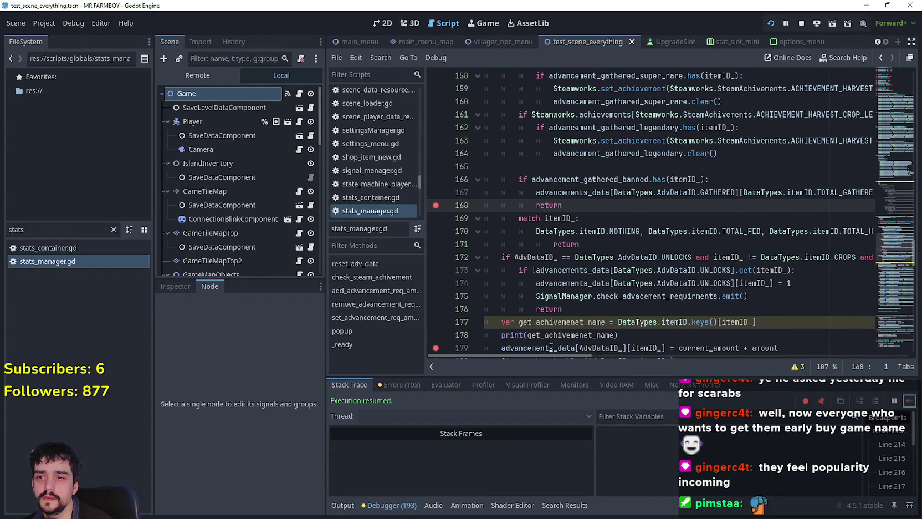
mouse_move(545, 355)
left_mouse_down()
mouse_move(596, 360)
mouse_move(533, 353)
left_mouse_up()
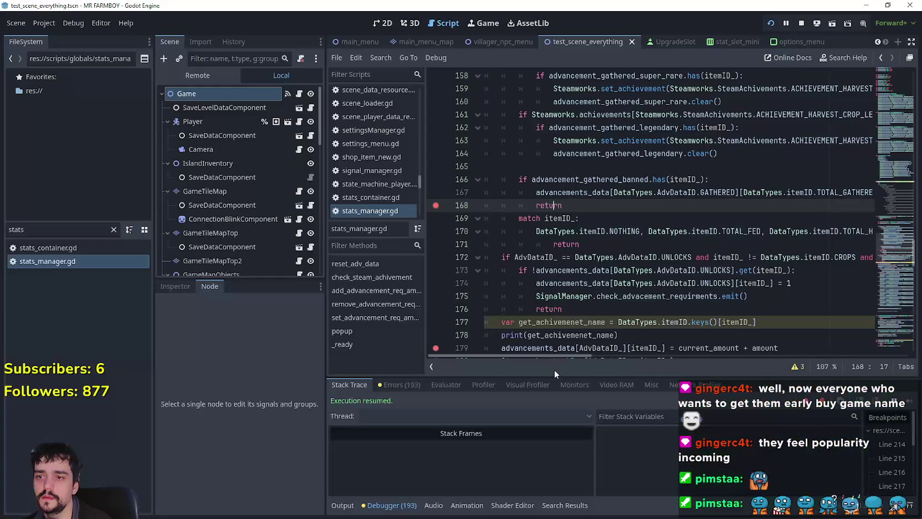
scroll(517, 330, "down", 2)
left_click_drag(501, 270, 819, 269)
scroll(819, 269, "up", 7)
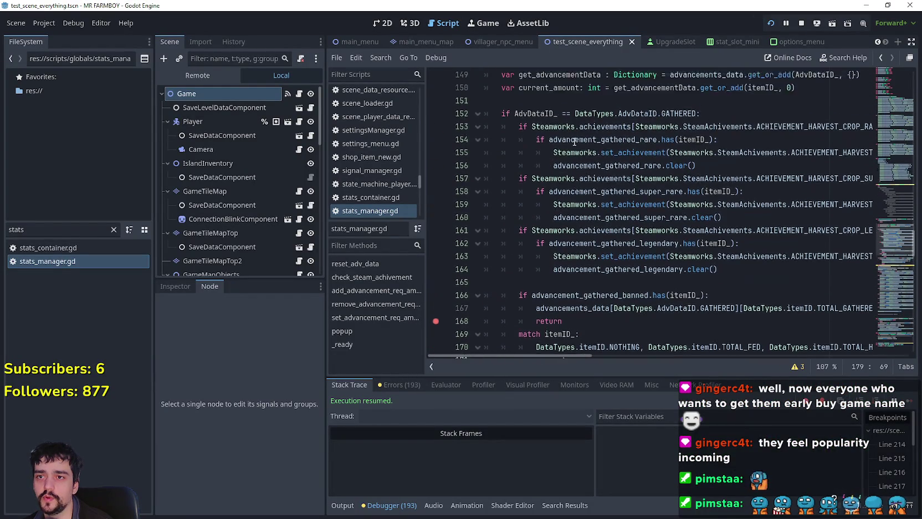
scroll(677, 224, "down", 1)
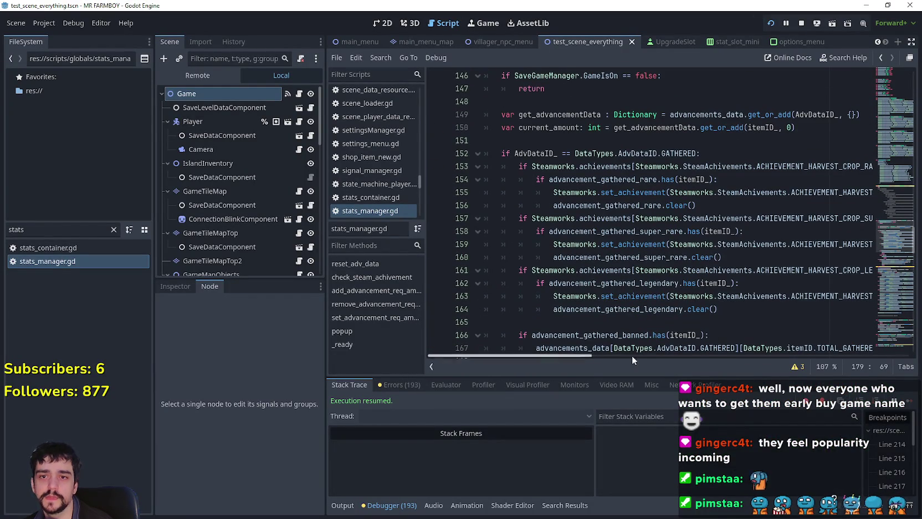
left_click_drag(581, 355, 631, 354)
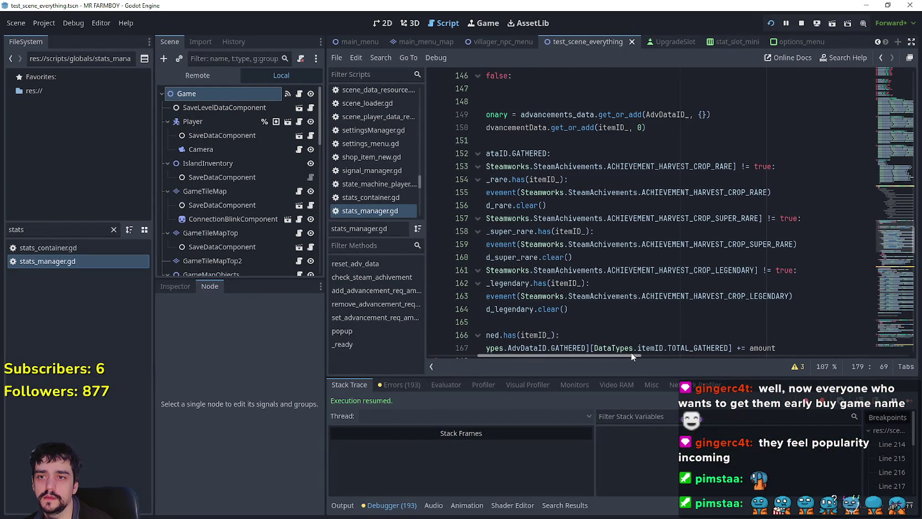
Step: Interact with tiles in the game, resuming twice from the line-168 breakpoint
key("alt+Tab")
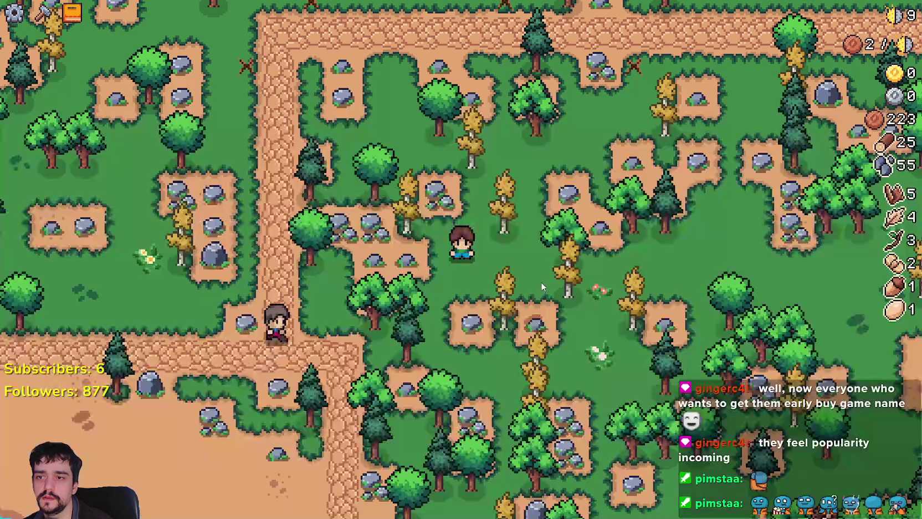
scroll(541, 282, "down", 3)
scroll(541, 282, "up", 5)
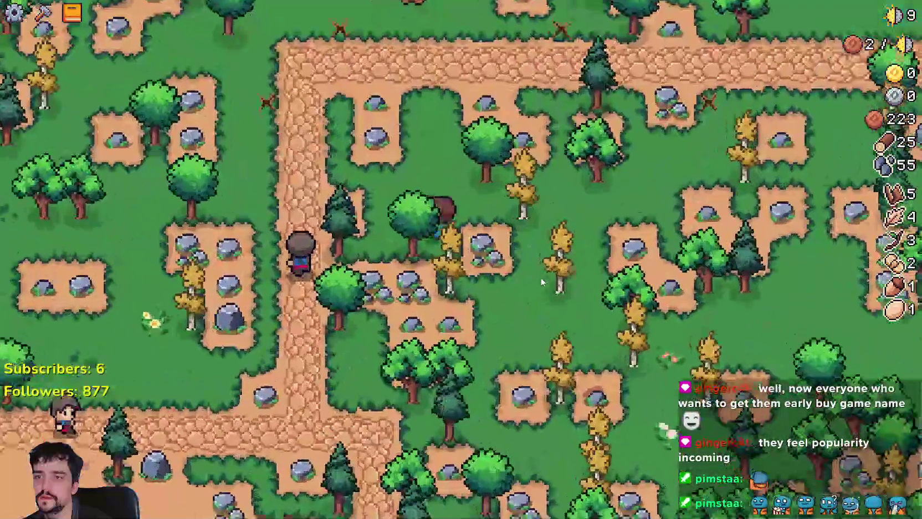
key("e")
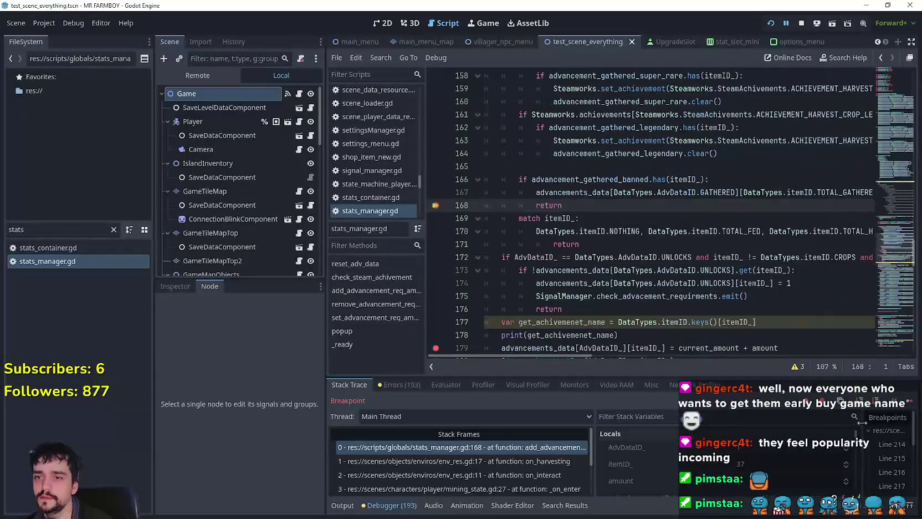
left_click(909, 401)
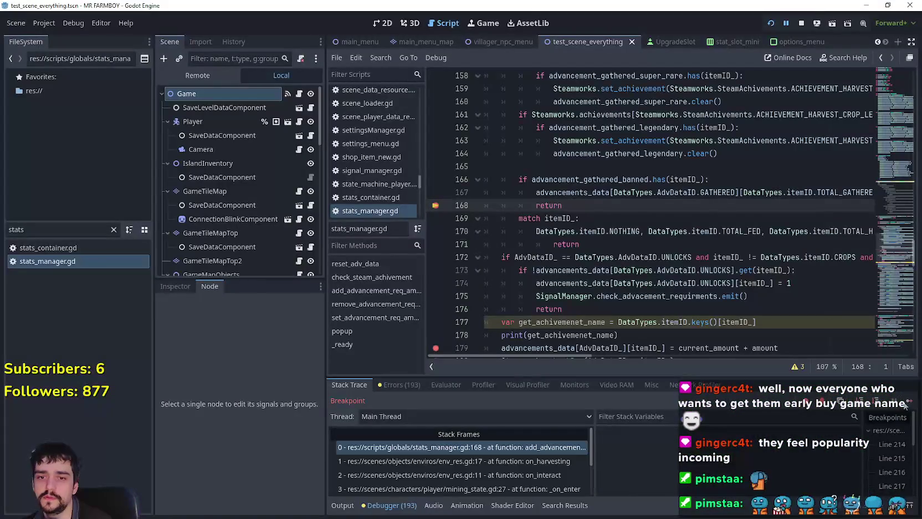
left_click(909, 400)
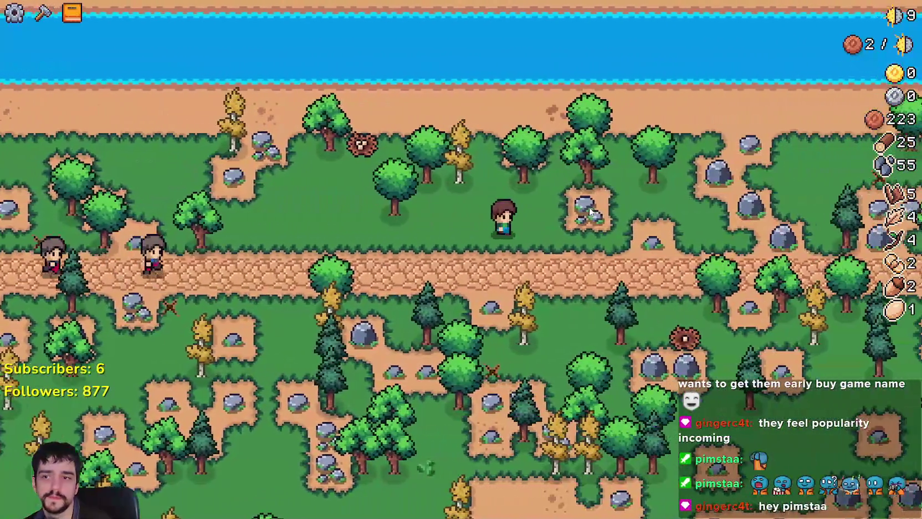
key("d")
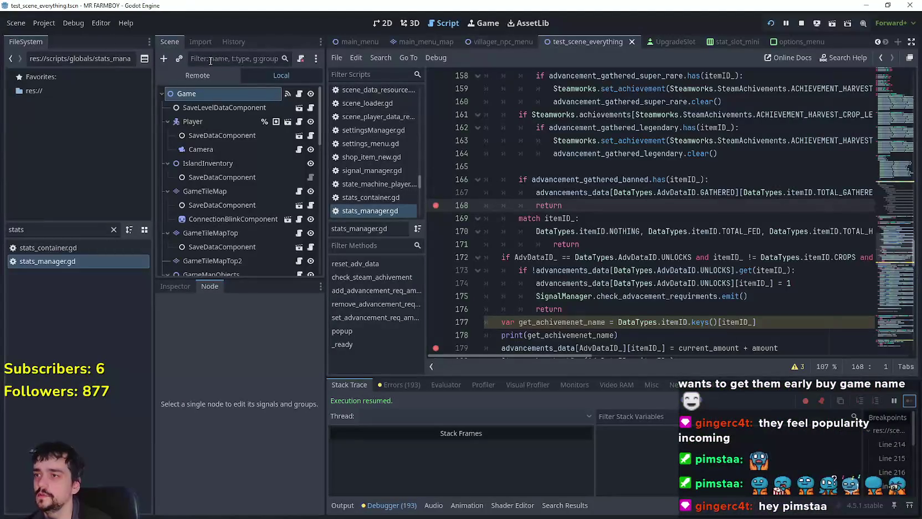
Step: Set the running DayAndNightCycleManager's game_speed to 500 via the remote scene tree
left_click(209, 74)
left_click(239, 138)
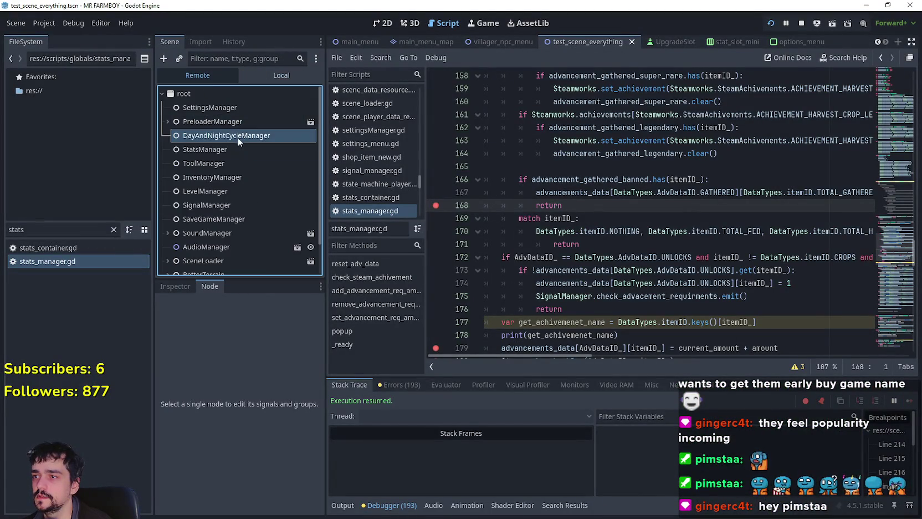
left_click(168, 286)
left_click(273, 363)
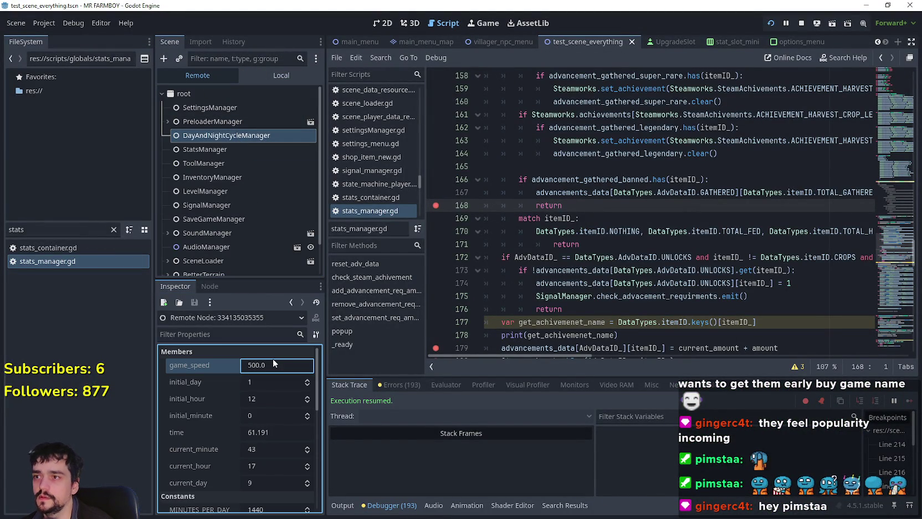
left_click(296, 83)
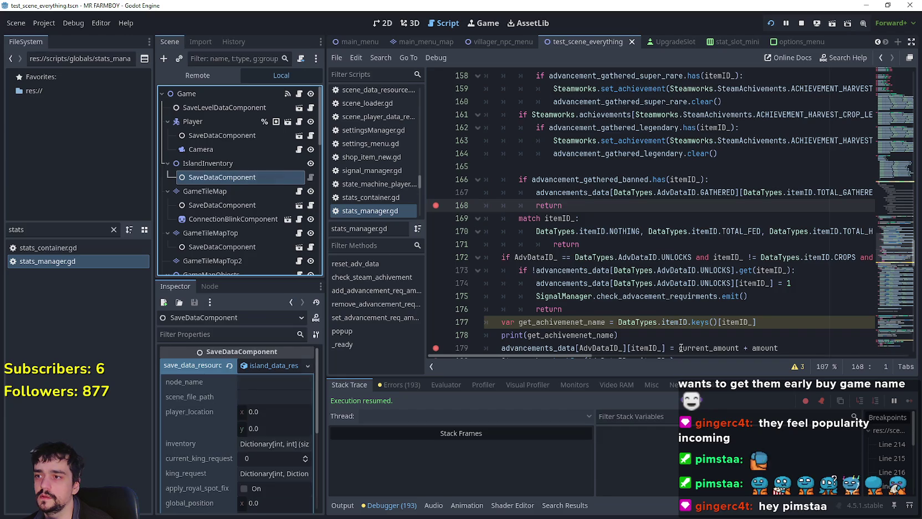
key("alt+Tab")
Step: Pan the game map right toward the village, then bring up and move the Twitch browser window
key("d")
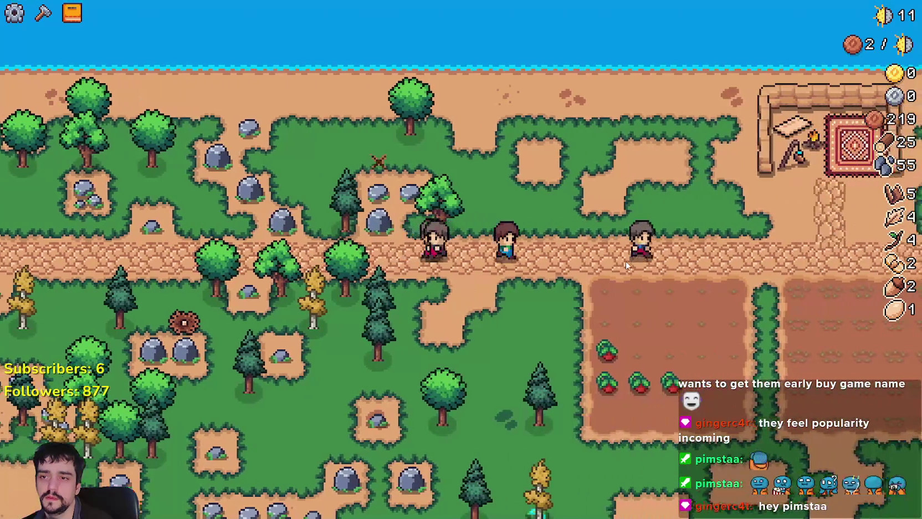
key("d")
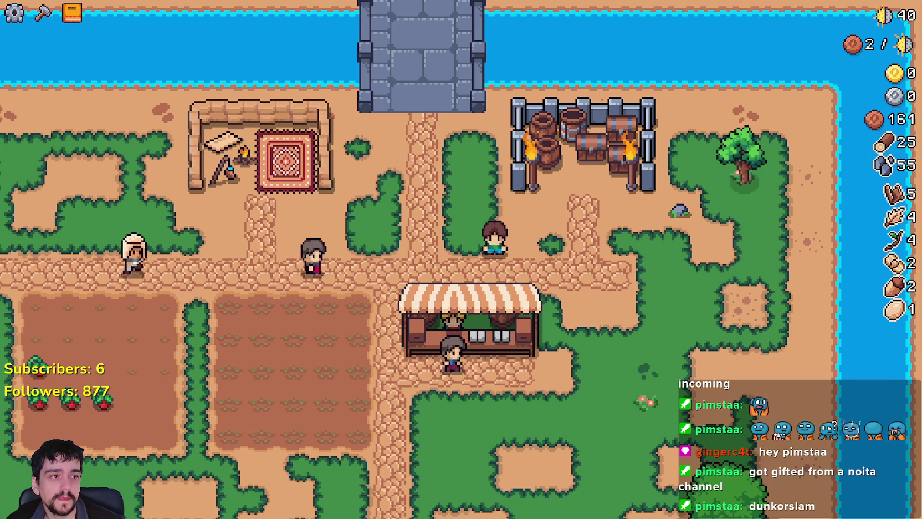
key("alt+Tab")
mouse_move(844, 197)
left_mouse_down()
mouse_move(758, 79)
mouse_move(672, 78)
left_mouse_up()
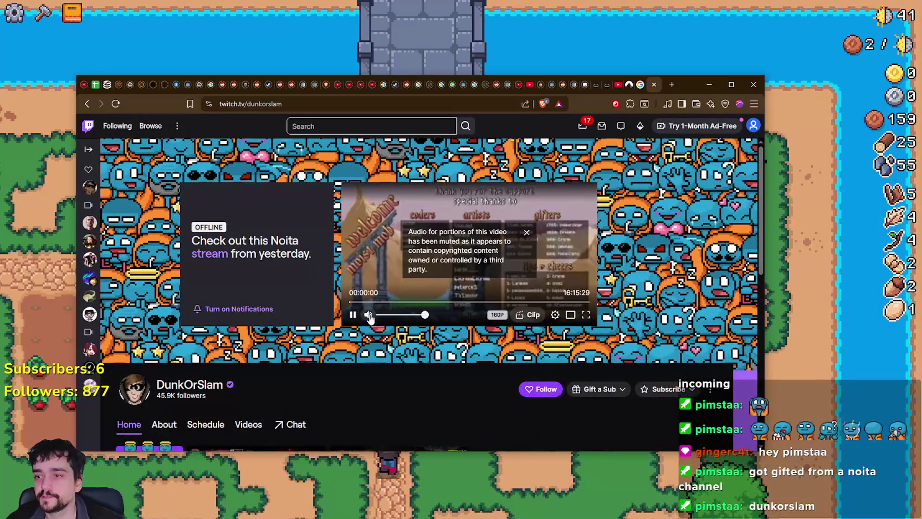
Step: Browse the channel's About page, return to Home with chat, and open the emote picker
scroll(225, 320, "down", 2)
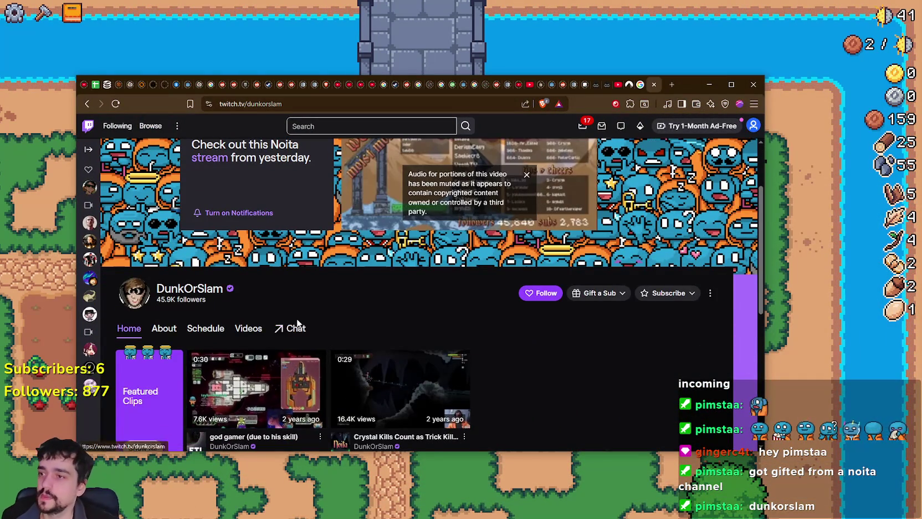
scroll(295, 319, "up", 2)
scroll(299, 274, "down", 3)
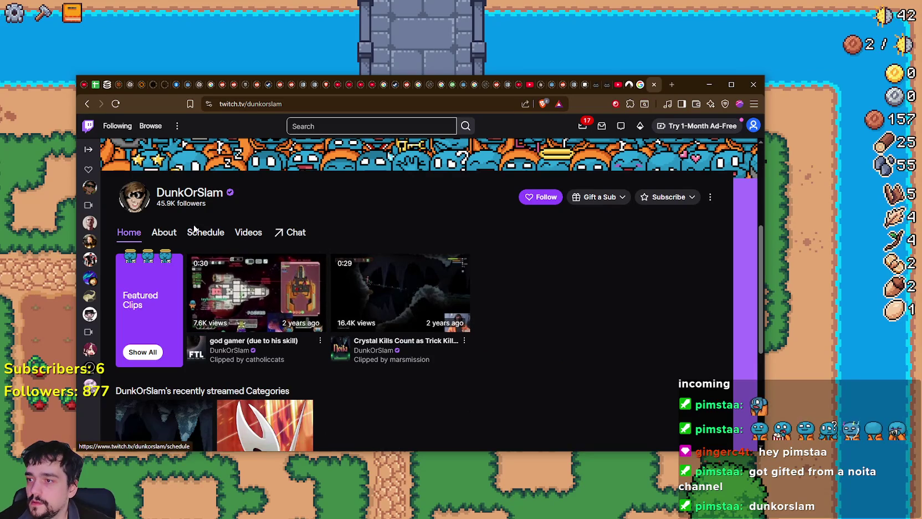
left_click(160, 232)
scroll(450, 282, "up", 3)
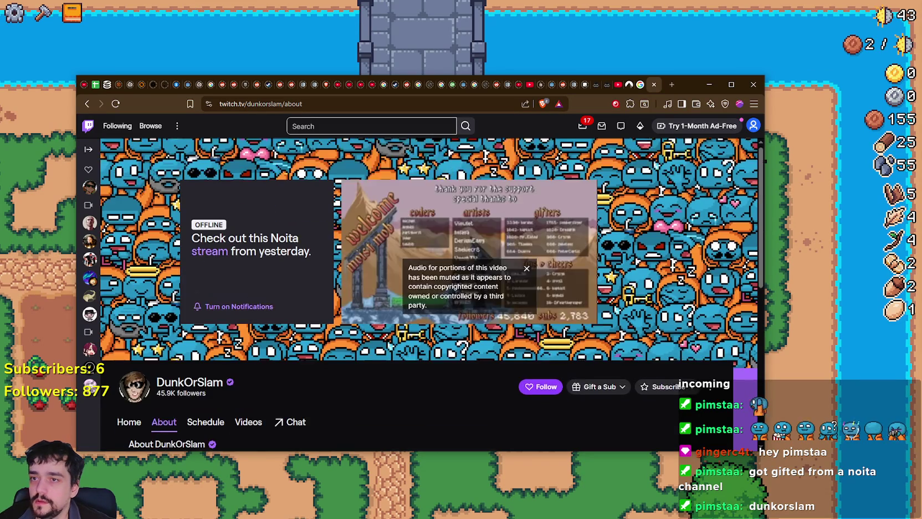
scroll(358, 343, "down", 5)
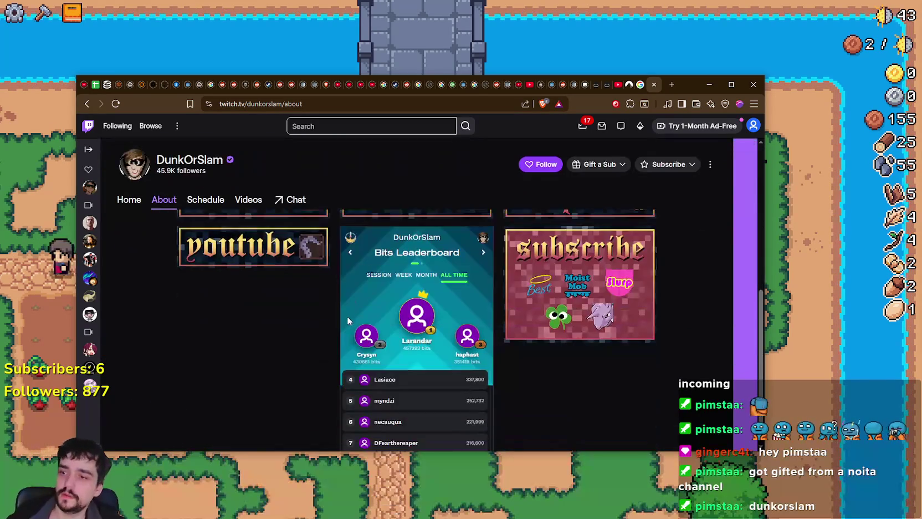
scroll(610, 355, "up", 4)
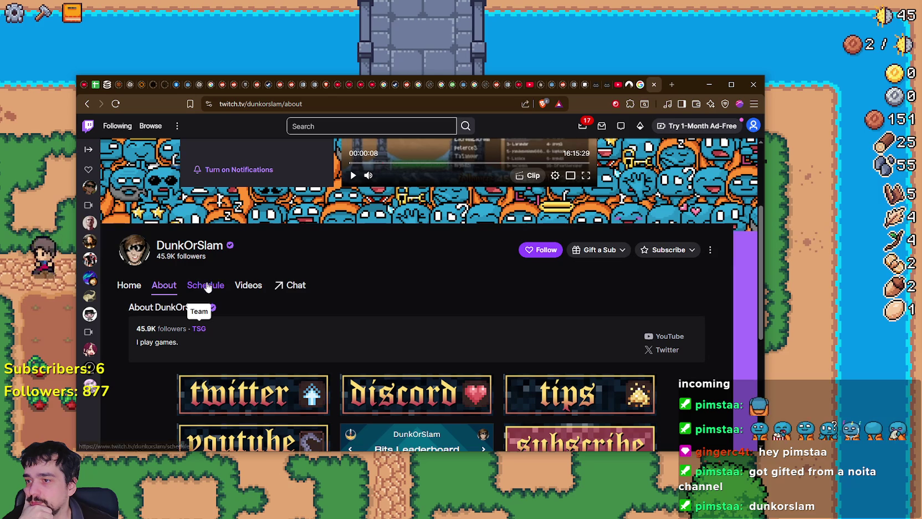
left_click(299, 286)
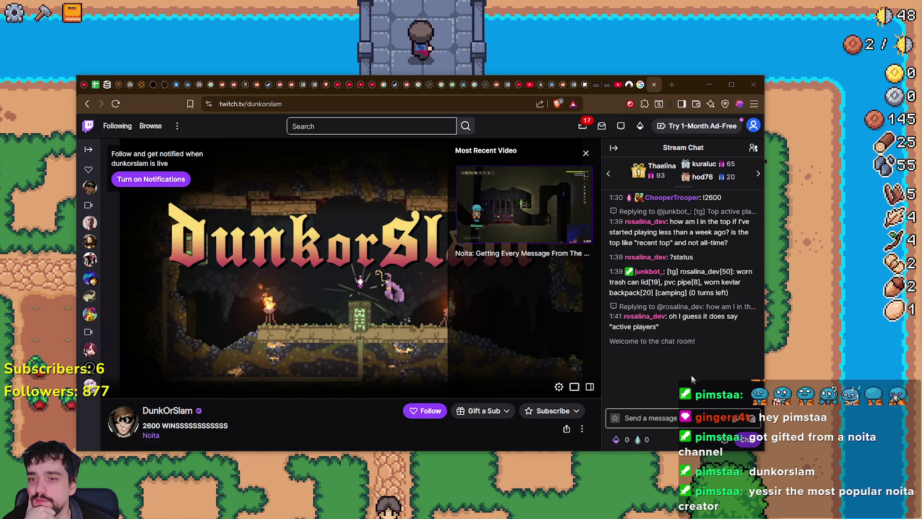
left_click(751, 417)
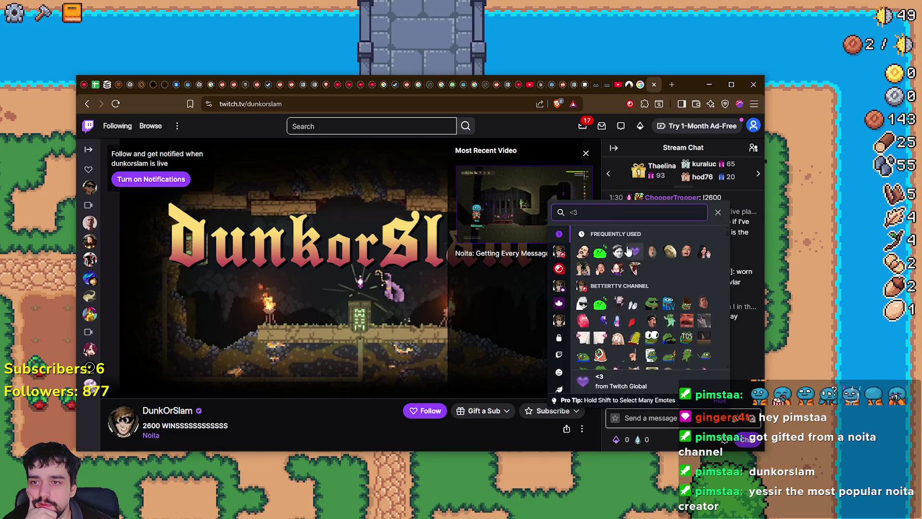
Step: Search the channel's emotes for "Think" and "Spin", then close the emote picker
scroll(643, 314, "down", 1)
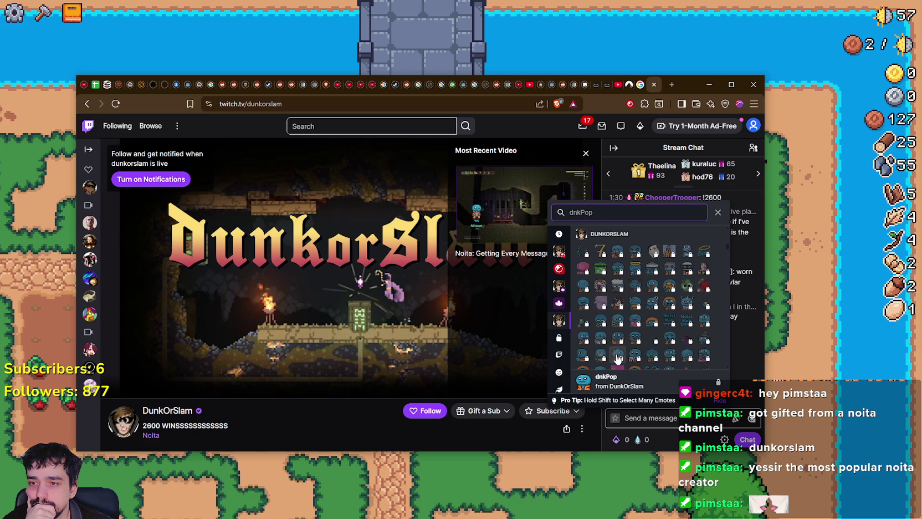
key("BackSpace")
type("Think")
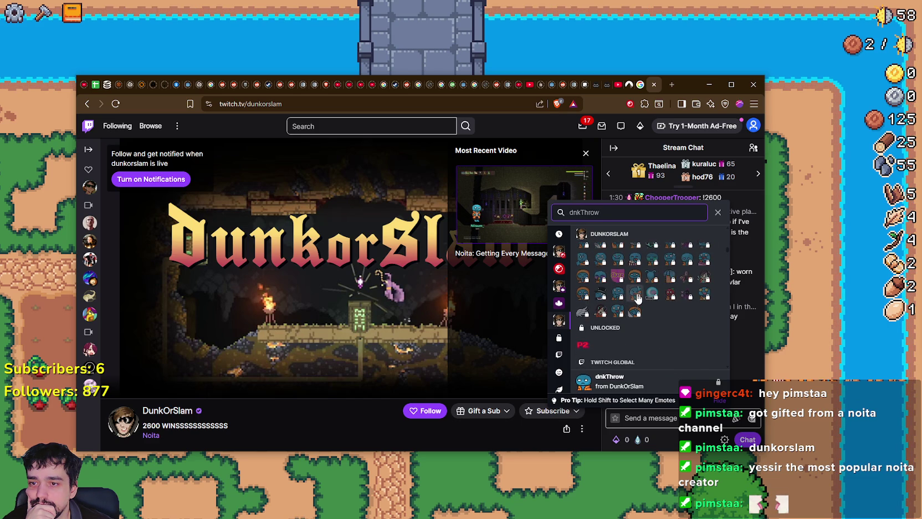
key("BackSpace")
key("BackSpace")
key("BackSpace")
type("Spin")
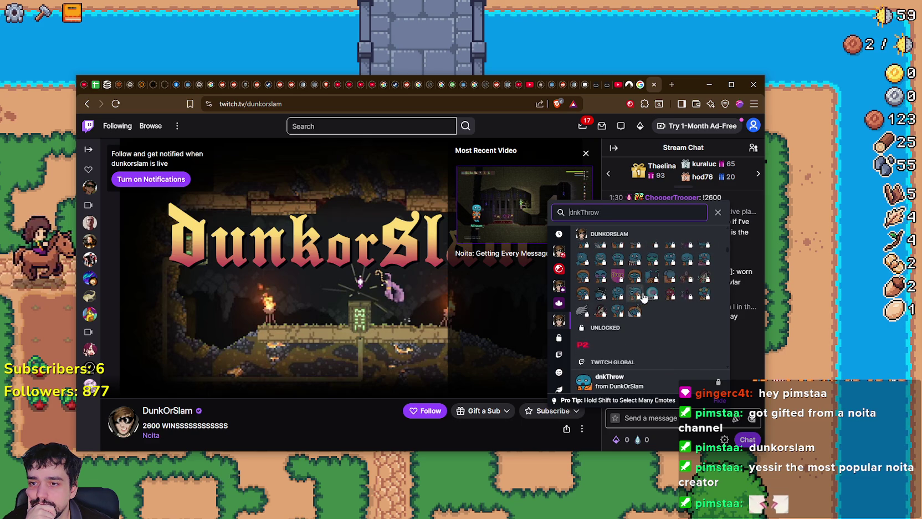
scroll(644, 359, "up", 2)
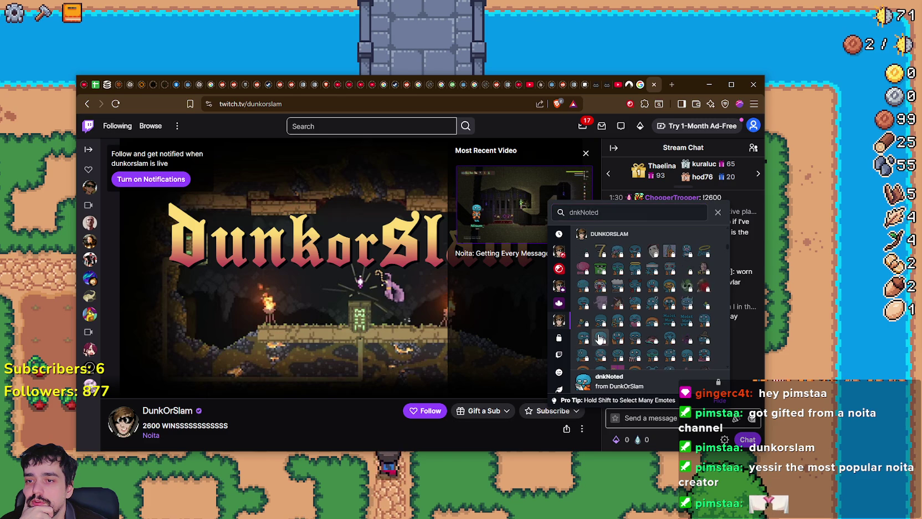
left_click(739, 367)
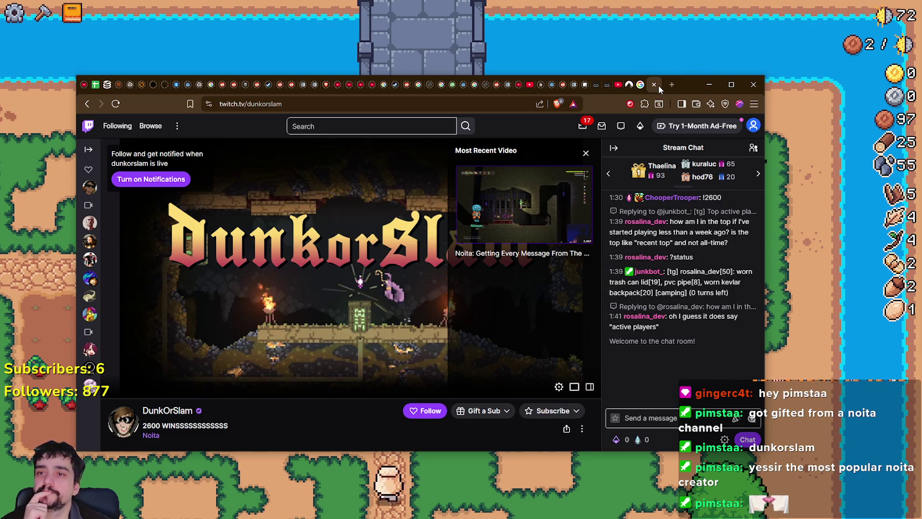
Step: Tear off and close the Twitch tab, then minimize the browser window
left_click_drag(659, 85, 704, 88)
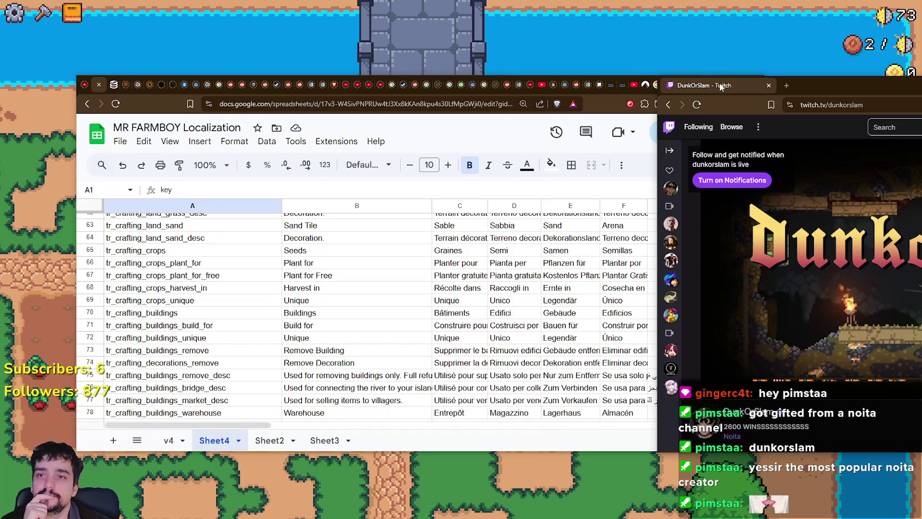
left_click(770, 85)
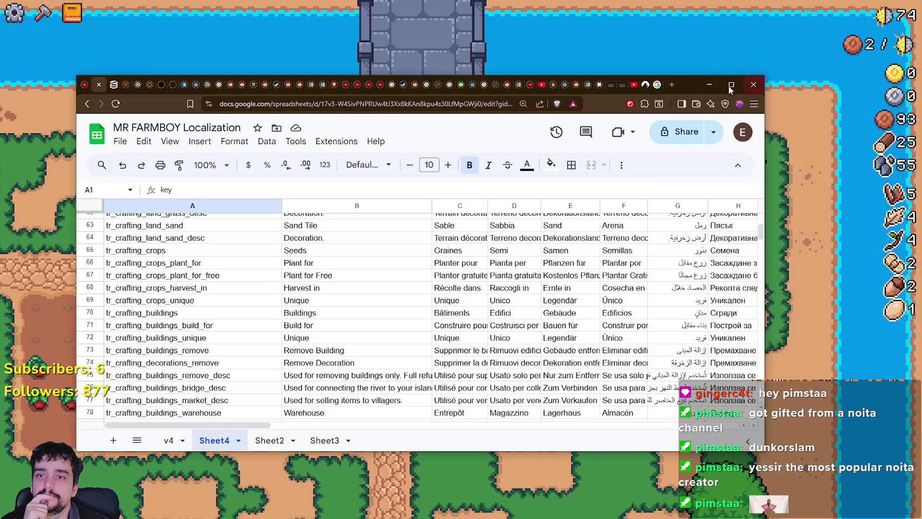
left_click(710, 85)
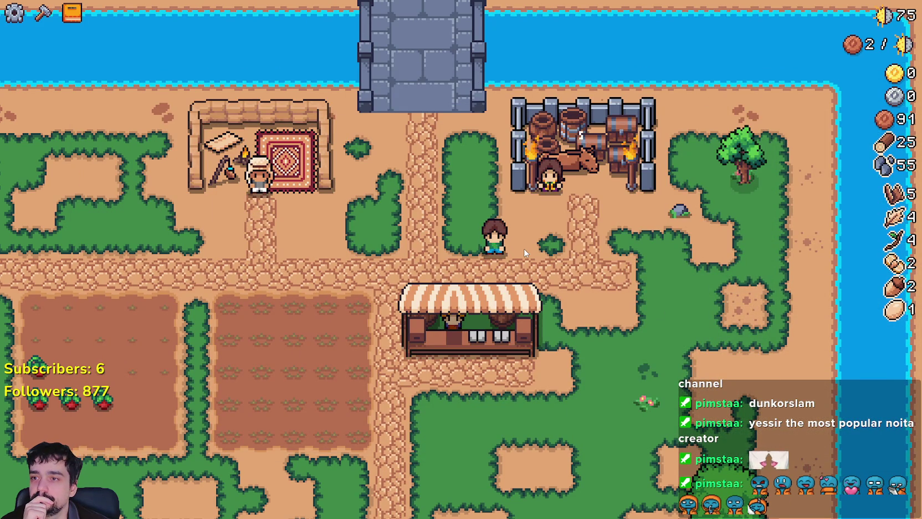
Step: Start the Royal's Envoy task, then confirm ACORN is listed in advancement_gathered_banned in stats_manager.gd
left_click(525, 193)
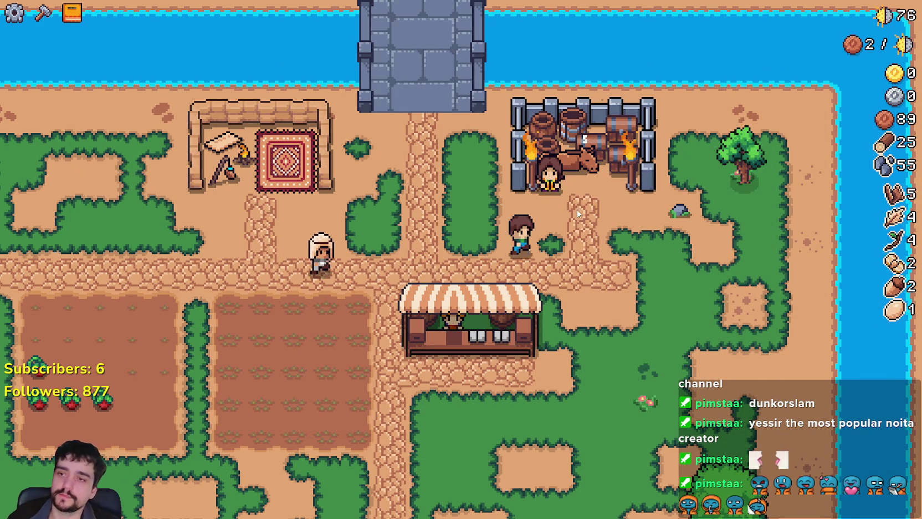
mouse_move(387, 309)
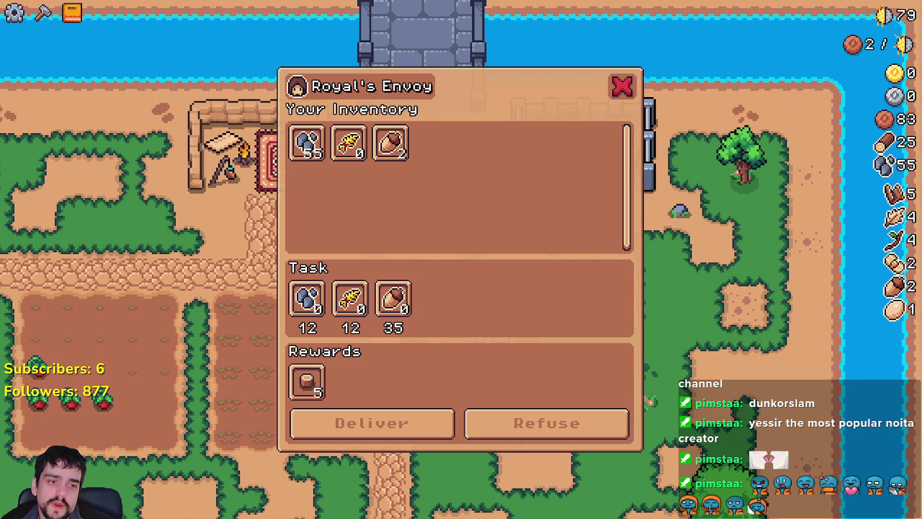
key("alt+Tab")
left_click(612, 215)
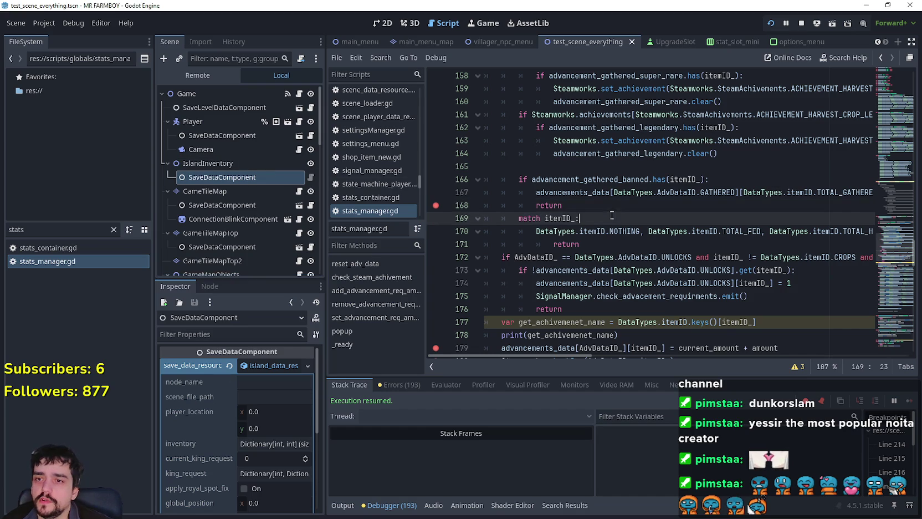
left_click(594, 208)
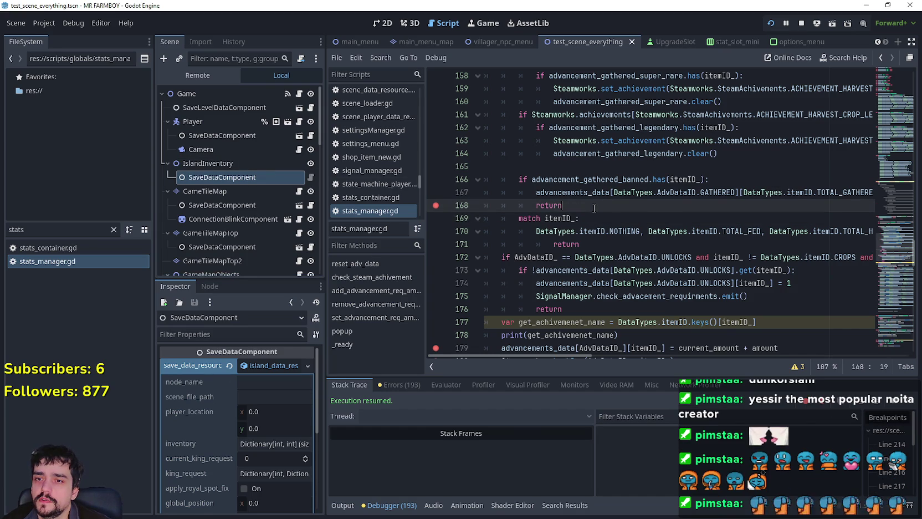
right_click(612, 180)
left_click(654, 340)
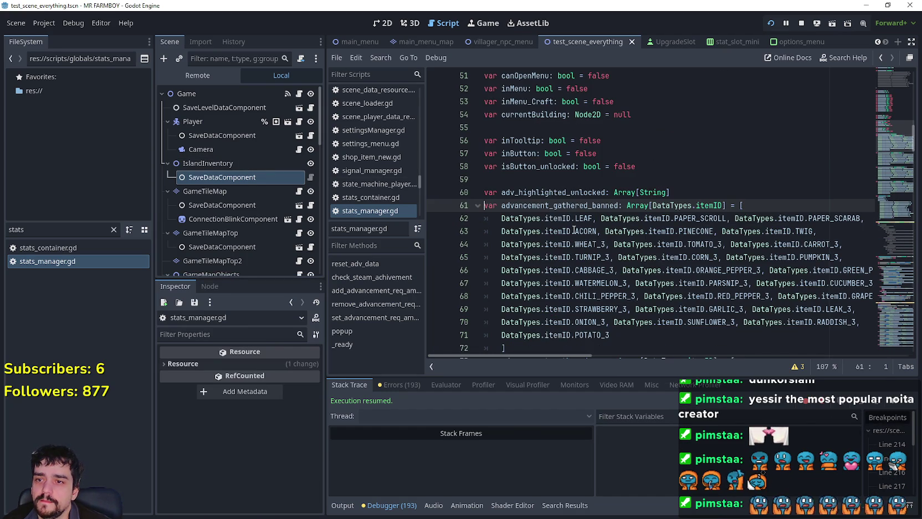
double_click(575, 232)
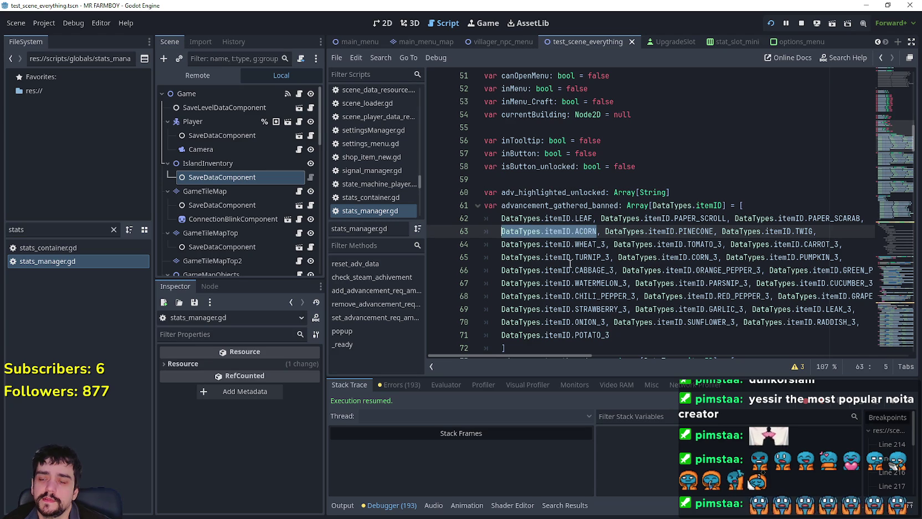
Step: Refuse the Royal's Envoy acorn task in the game and return to the editor
key("alt+Tab")
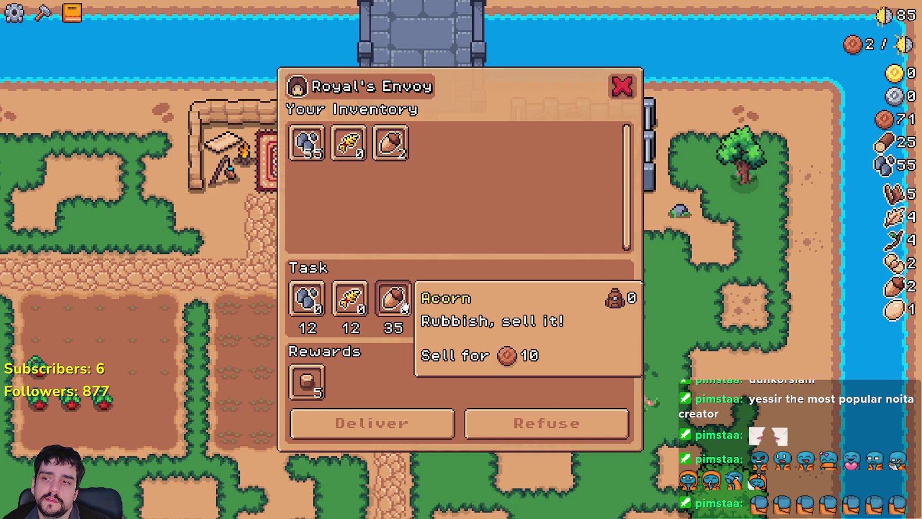
left_click(547, 430)
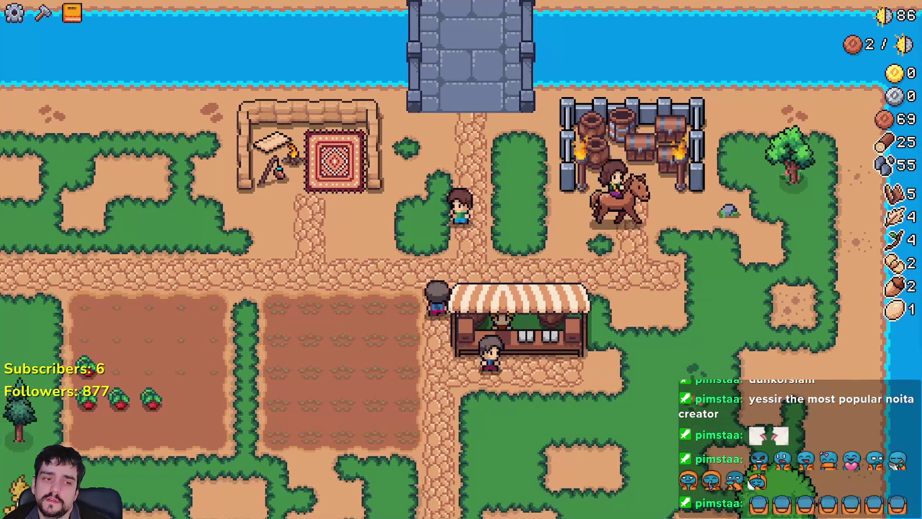
key("alt+Tab")
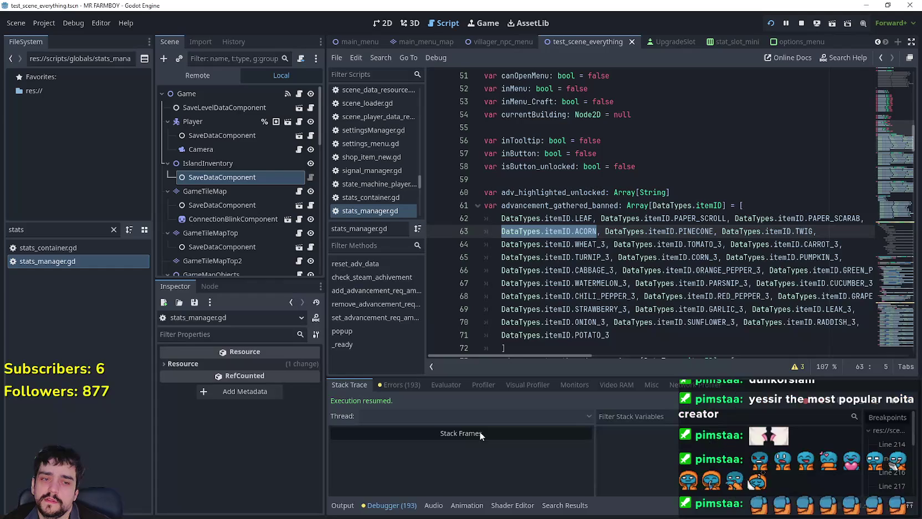
double_click(33, 229)
key("BackSpace")
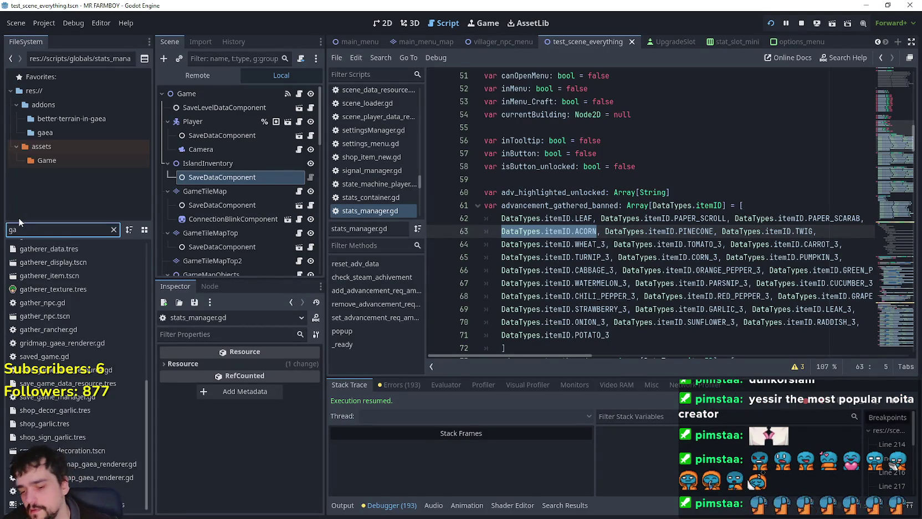
type("game_")
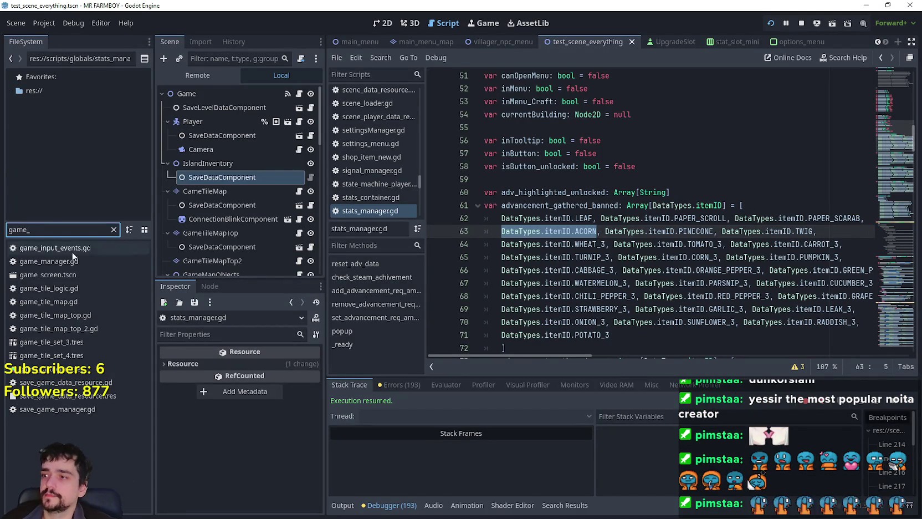
left_click(72, 262)
key("Return")
scroll(828, 214, "down", 5)
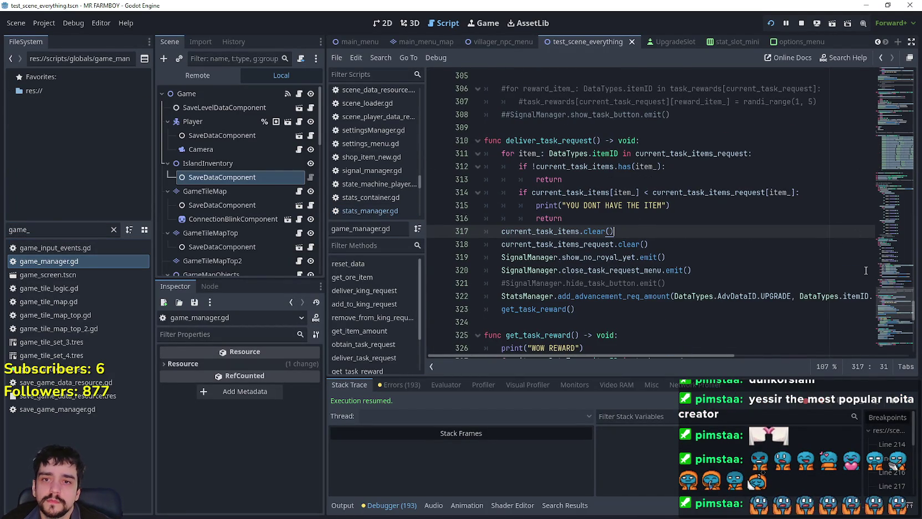
left_click_drag(895, 301, 897, 317)
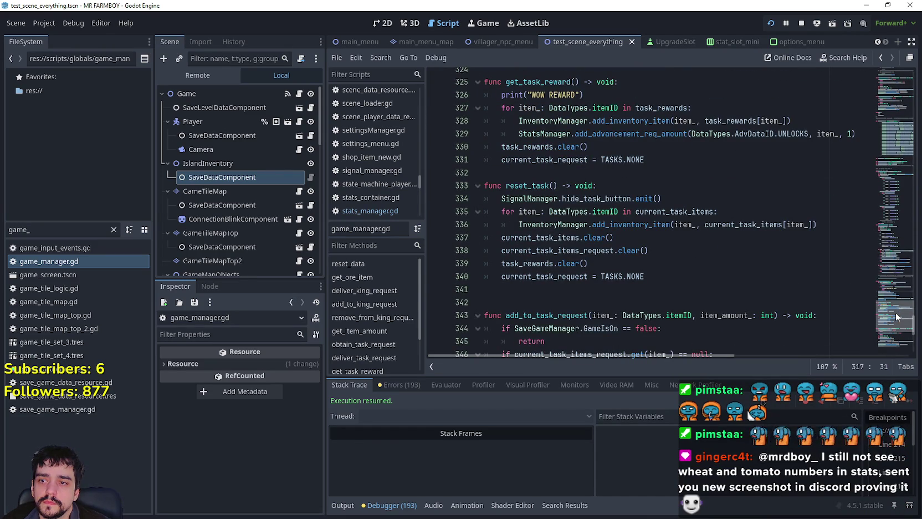
mouse_move(897, 314)
left_mouse_down()
mouse_move(888, 261)
mouse_move(891, 283)
left_mouse_up()
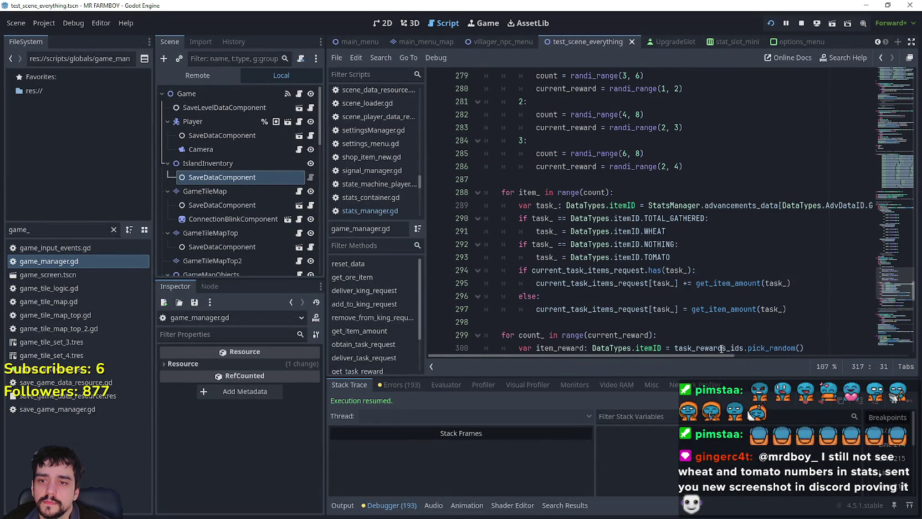
mouse_move(715, 355)
left_mouse_down()
mouse_move(815, 363)
mouse_move(715, 366)
left_mouse_up()
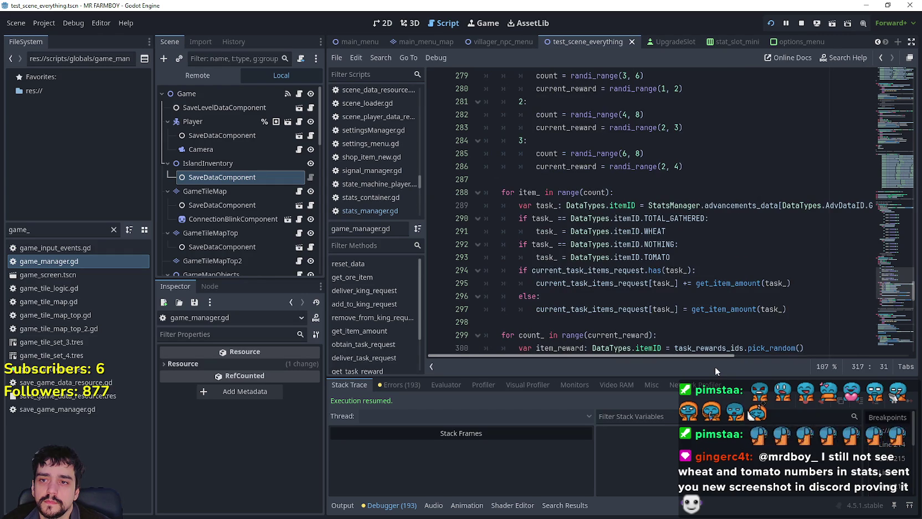
left_click(518, 209)
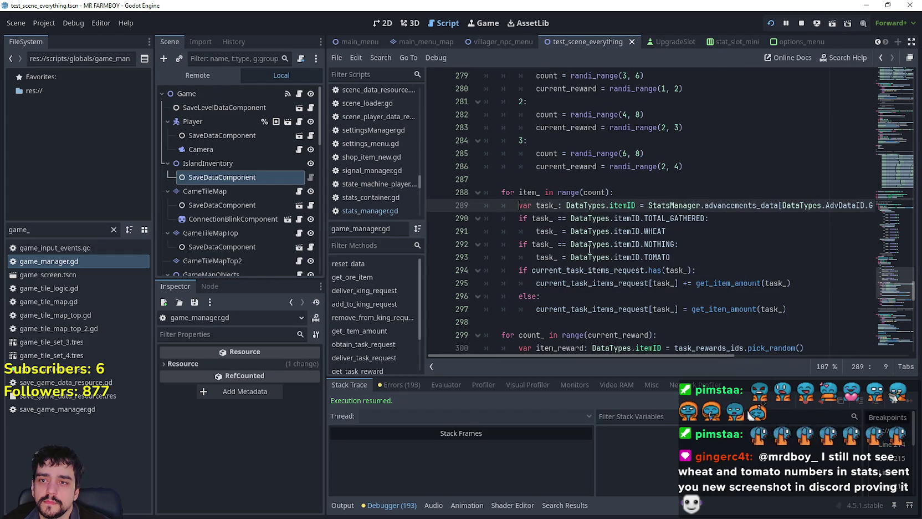
left_click(436, 218)
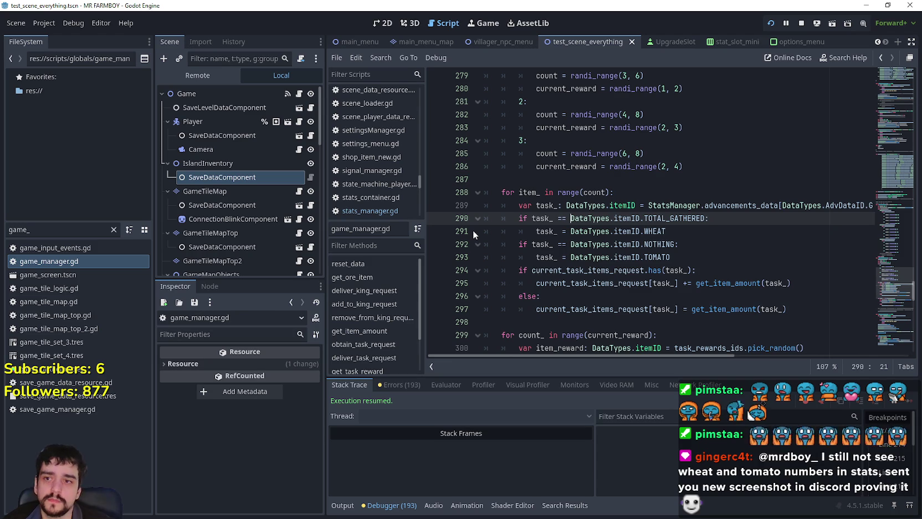
double_click(594, 192)
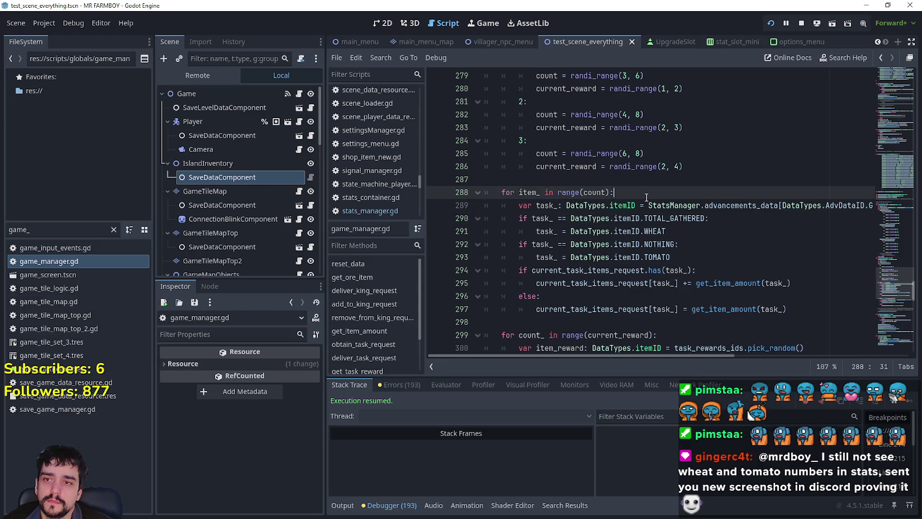
left_click(575, 166)
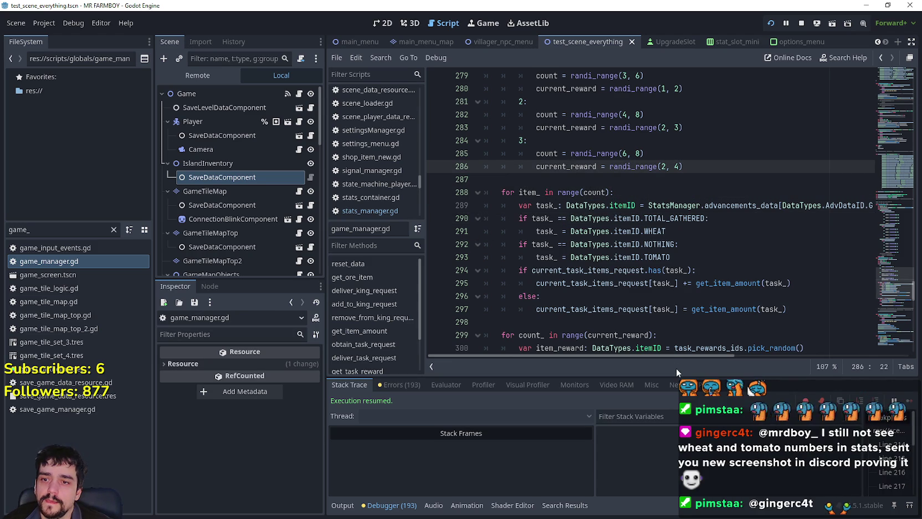
mouse_move(703, 353)
left_mouse_down()
mouse_move(810, 364)
mouse_move(654, 334)
left_mouse_up()
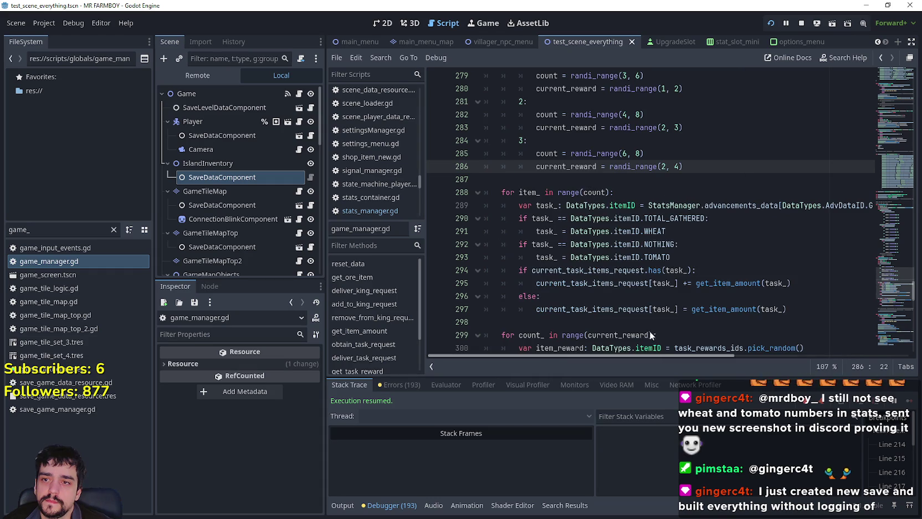
left_click(586, 184)
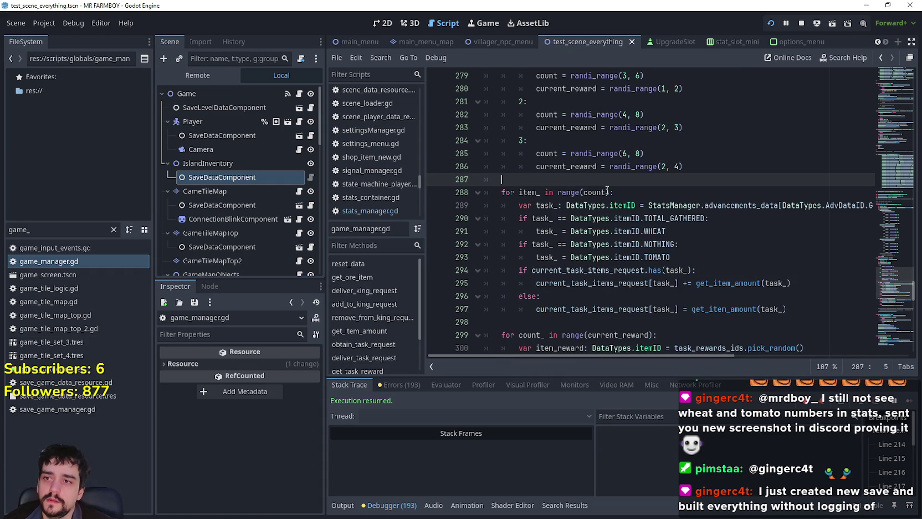
type("print(")
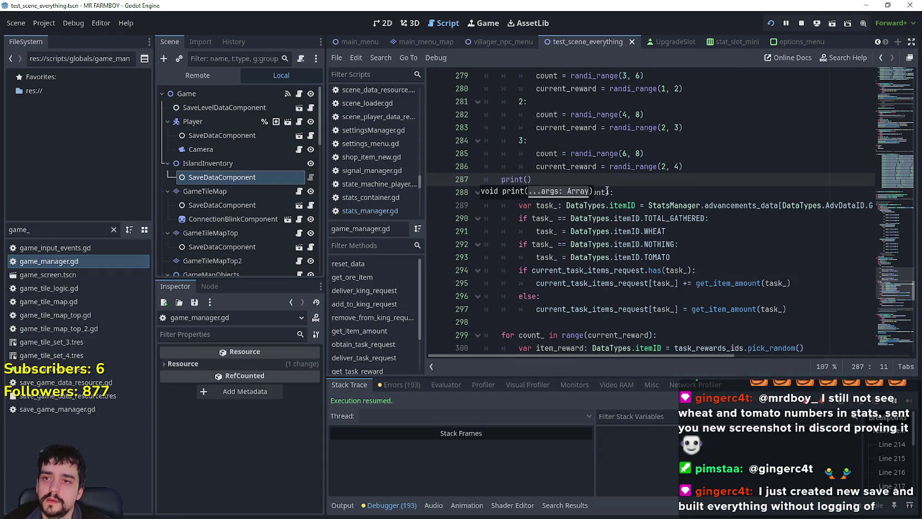
Step: Paste the GATHERED advancements lookup into the line-287 print call and set a breakpoint on line 288
double_click(673, 205)
mouse_move(673, 206)
left_mouse_down()
mouse_move(716, 207)
mouse_move(648, 207)
mouse_move(867, 207)
mouse_move(799, 207)
left_mouse_up()
key("ctrl+c")
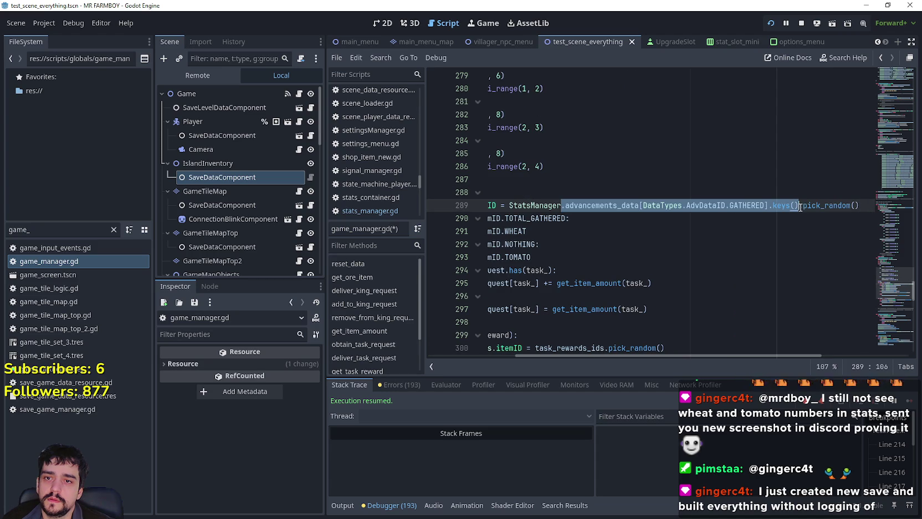
left_click_drag(753, 356, 667, 356)
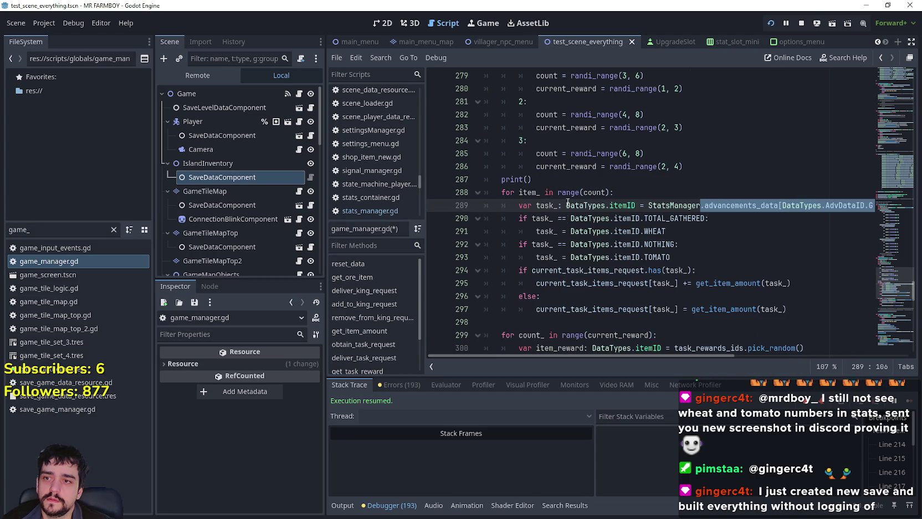
left_click(529, 180)
key("ctrl+v")
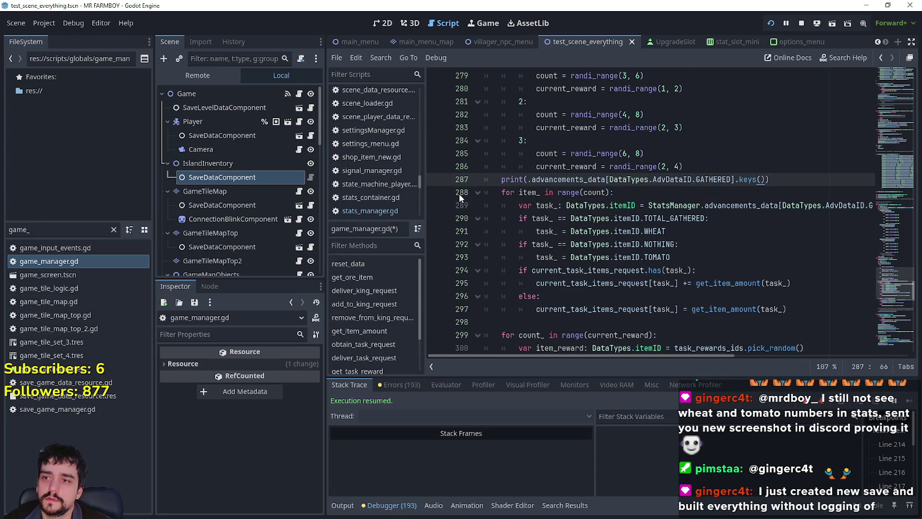
left_click(436, 194)
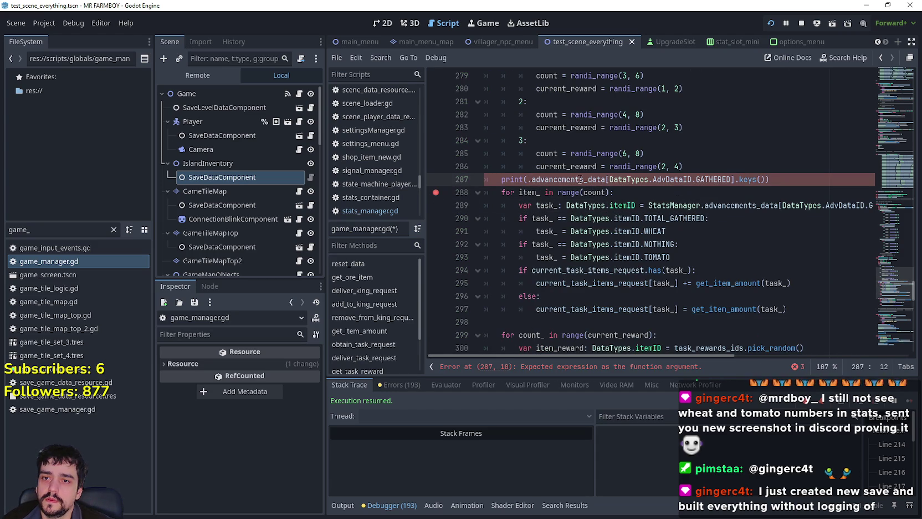
key("BackSpace")
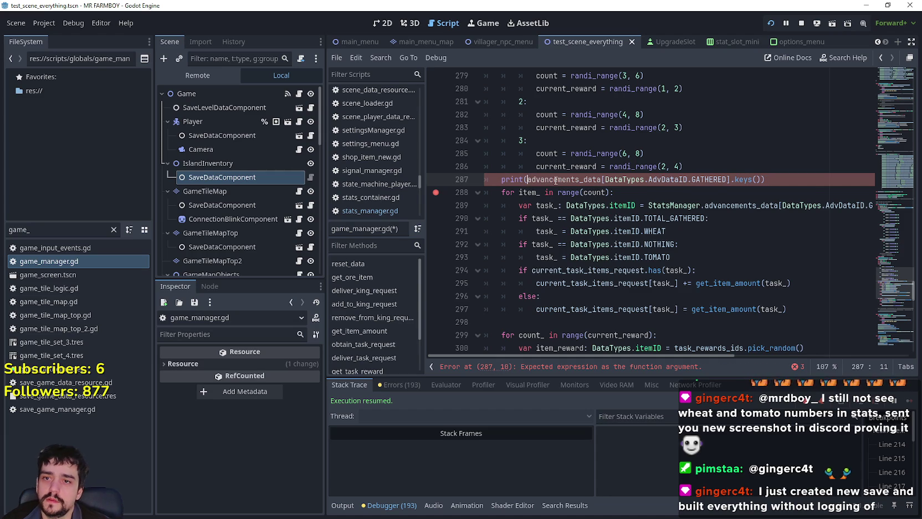
Step: Prefix the print argument with 'StatsManager.' so it prints advancements_data[DataTypes.AdvDataID.GATHERED].keys()
double_click(661, 205)
key("ctrl+c")
left_click(529, 179)
key("ctrl+v")
scroll(536, 179, "up", 1)
type(".")
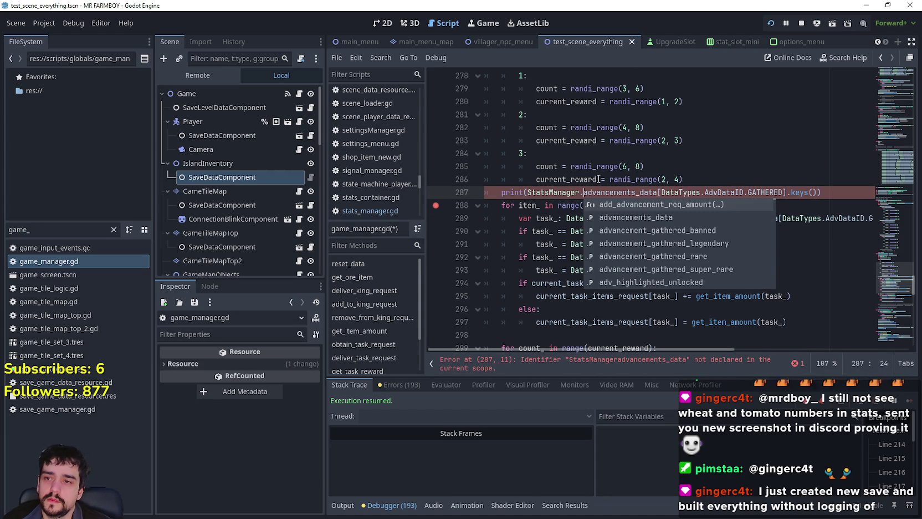
left_click(610, 179)
left_click(493, 202)
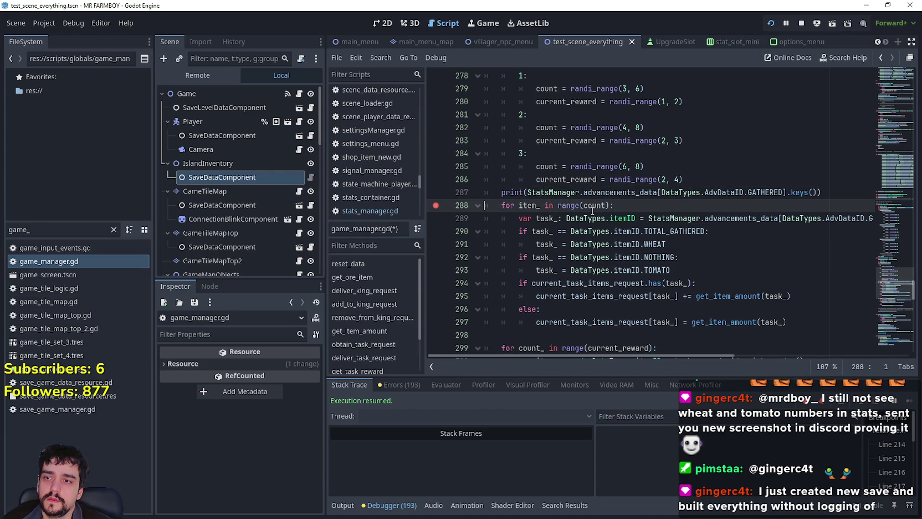
Step: Save the script and playtest the game, then come back to the editor
key("ctrl+s")
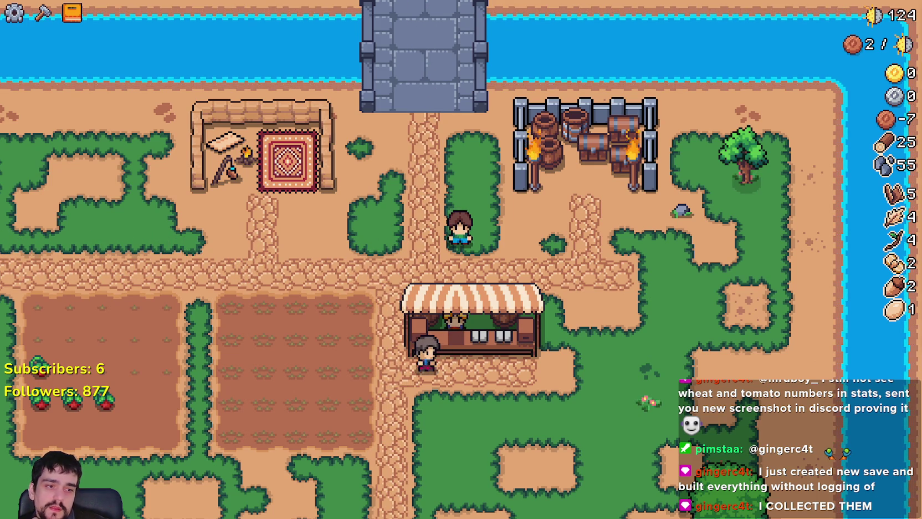
key("alt+Tab")
left_click(44, 24)
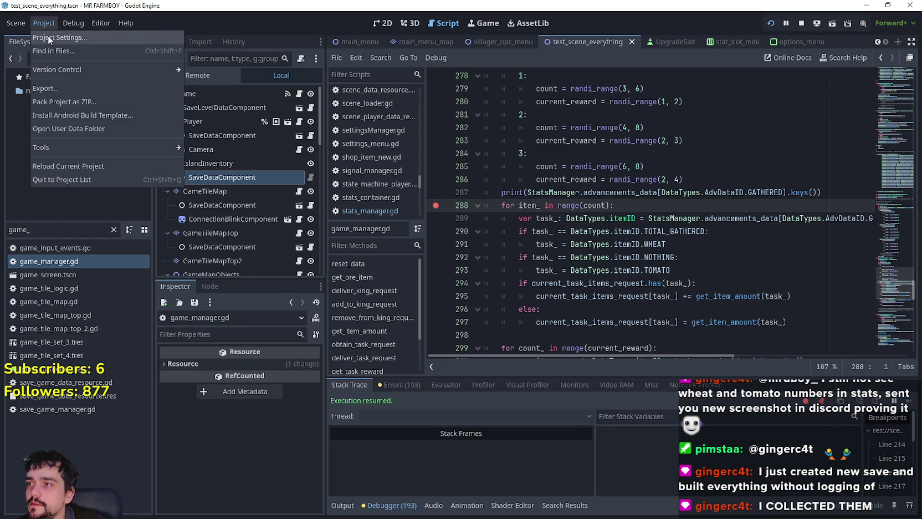
Step: Open the game's user data folder and navigate into the MR FARMBOY logs folder
left_click(76, 130)
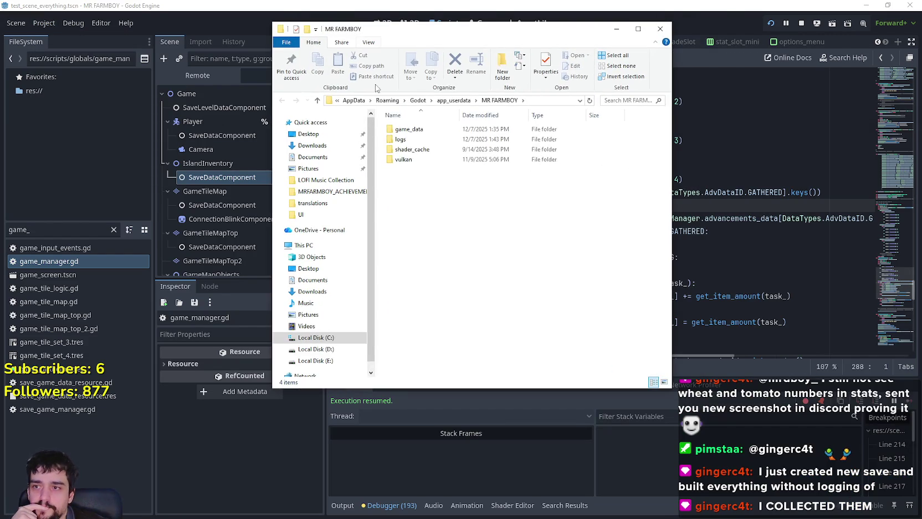
left_click(419, 132)
double_click(419, 132)
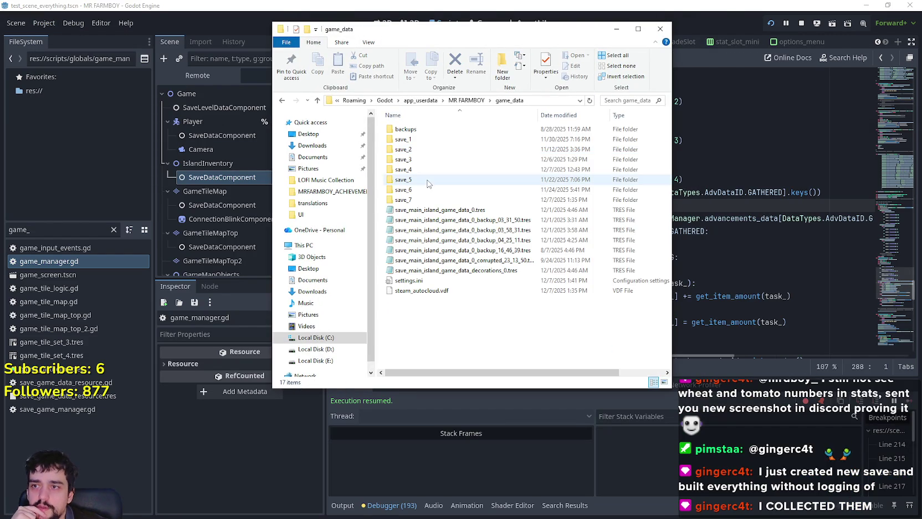
left_click(474, 101)
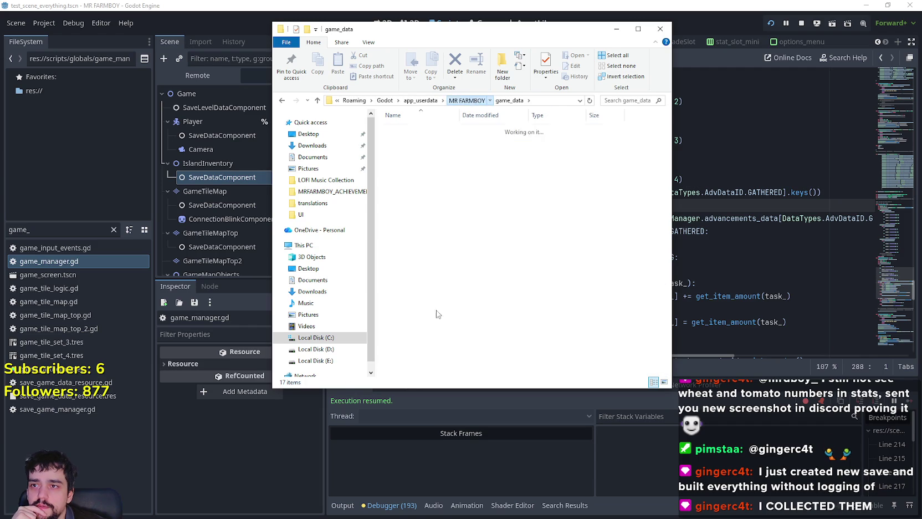
double_click(404, 139)
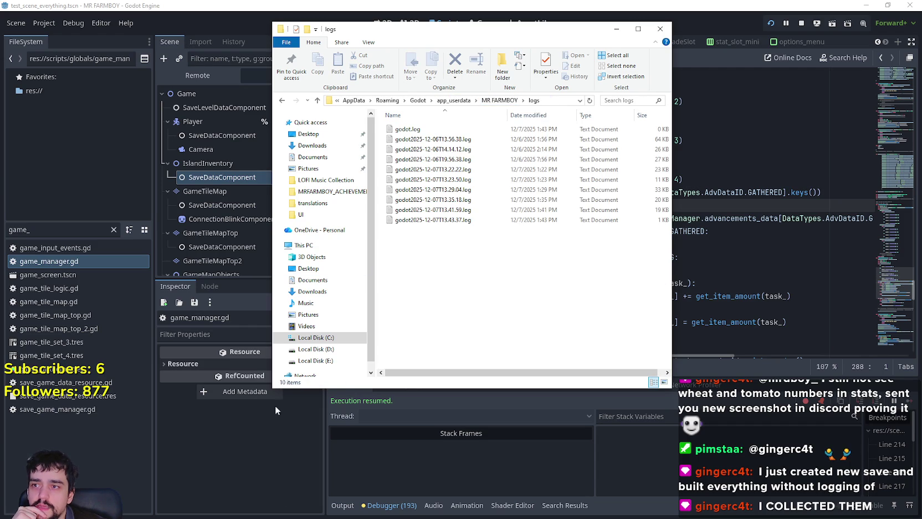
left_click_drag(276, 390, 136, 406)
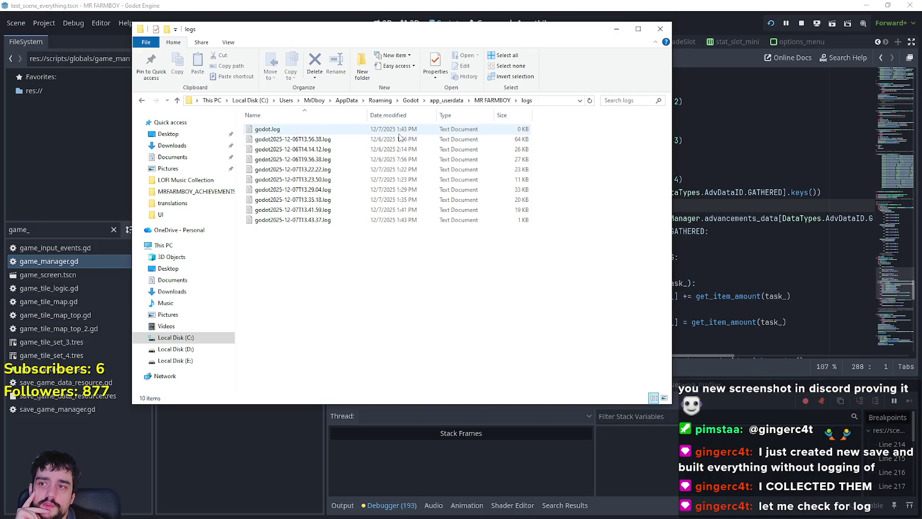
Step: Read godot.log showing STONE and EGG printed, close it, and return to the game
double_click(292, 129)
scroll(479, 155, "down", 3)
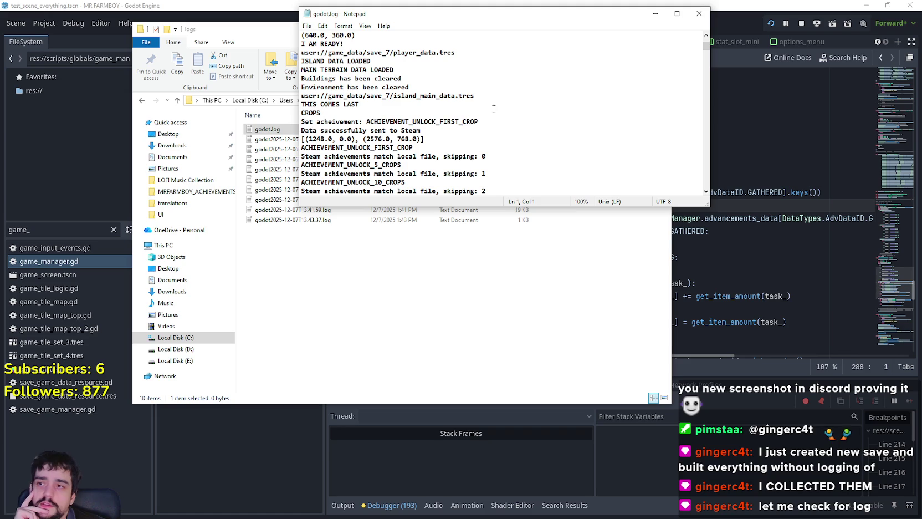
mouse_move(703, 44)
left_mouse_down()
mouse_move(710, 183)
mouse_move(724, 242)
mouse_move(720, 175)
mouse_move(710, 199)
mouse_move(693, 5)
left_mouse_up()
left_click(696, 14)
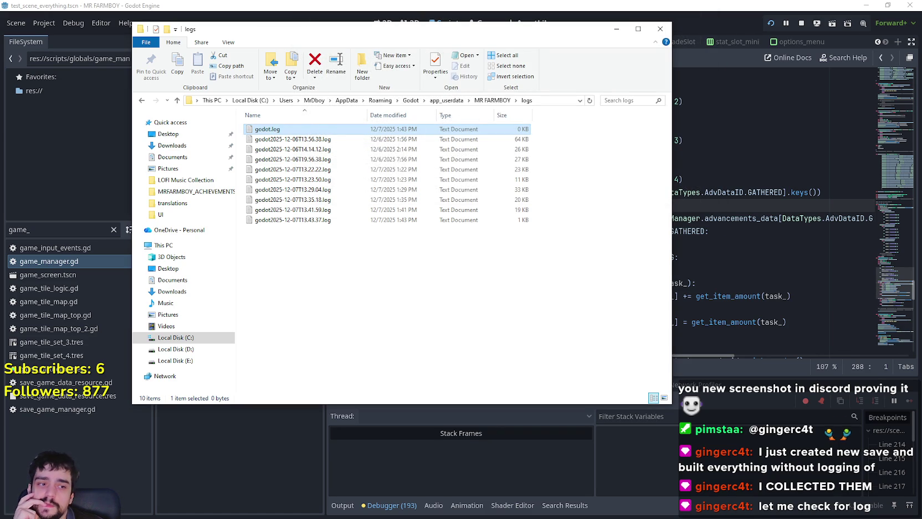
key("alt+Tab")
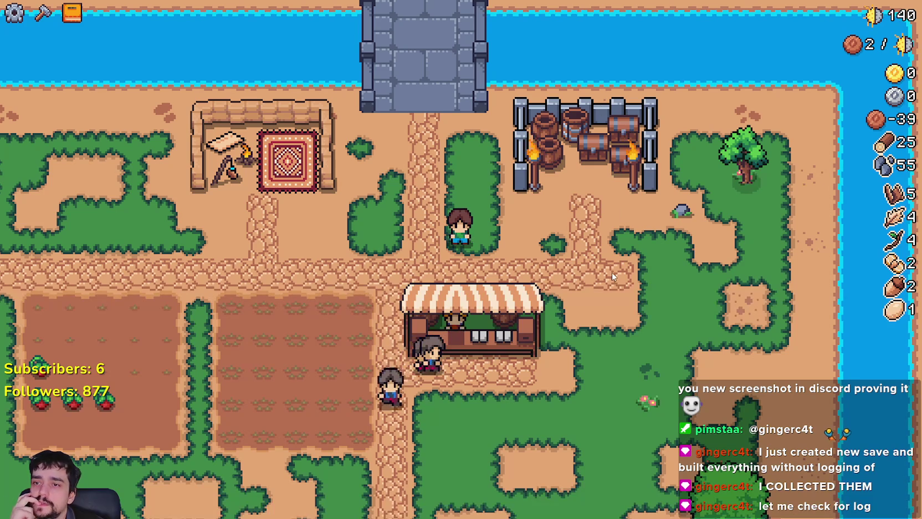
Step: Switch the game to Window mode in Options > Video, resume play, and return to the Godot editor
key("Escape")
left_click(500, 228)
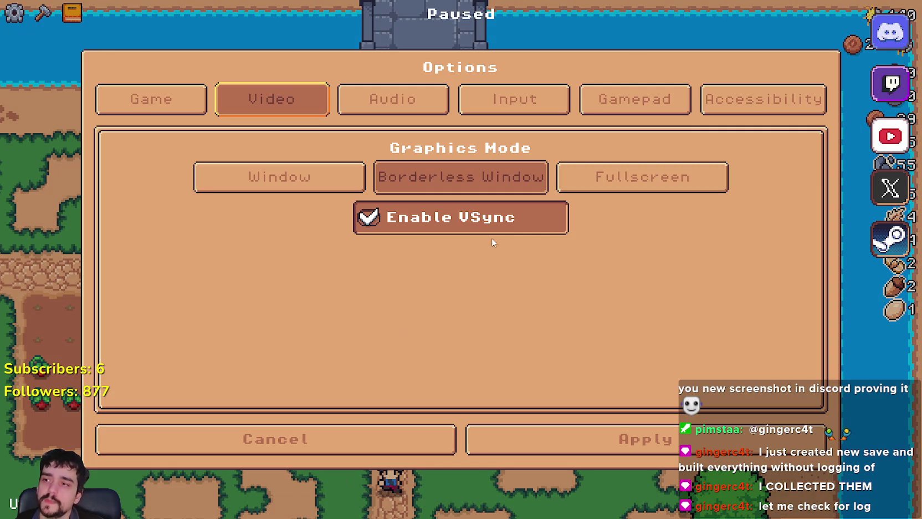
left_click(330, 183)
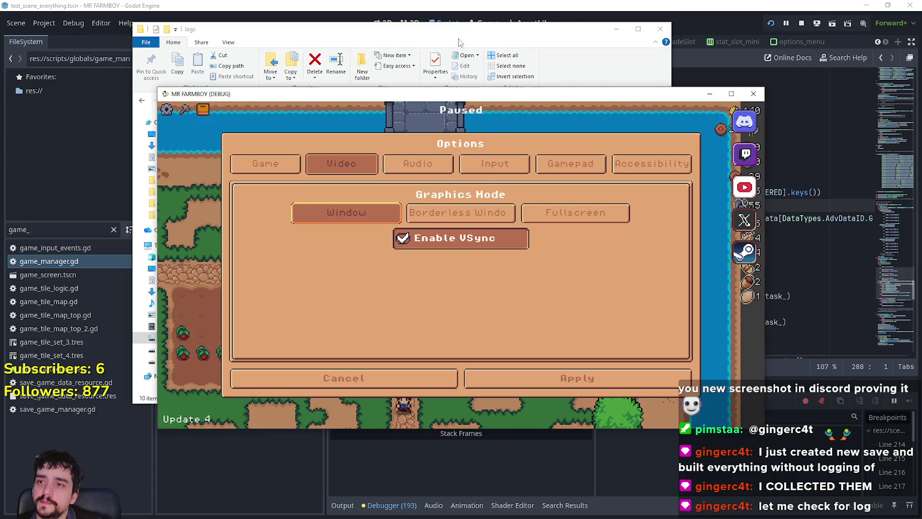
left_click(403, 382)
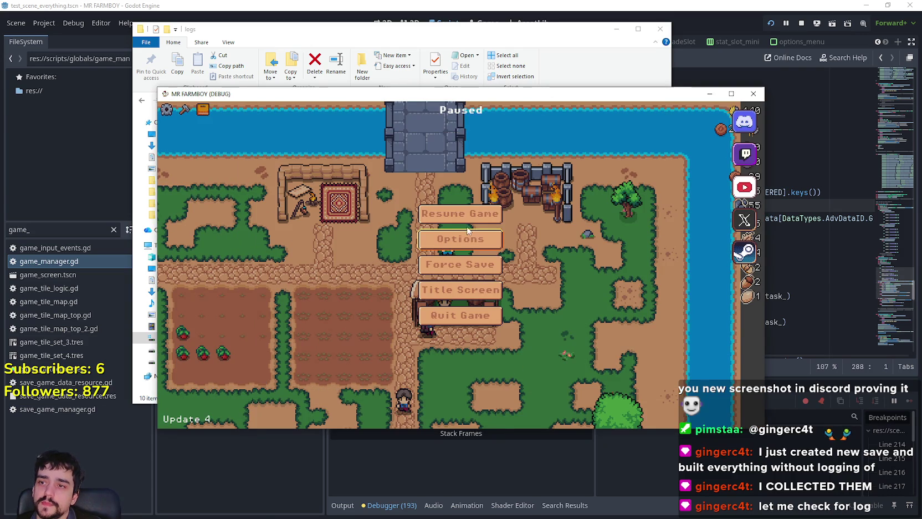
key("Escape")
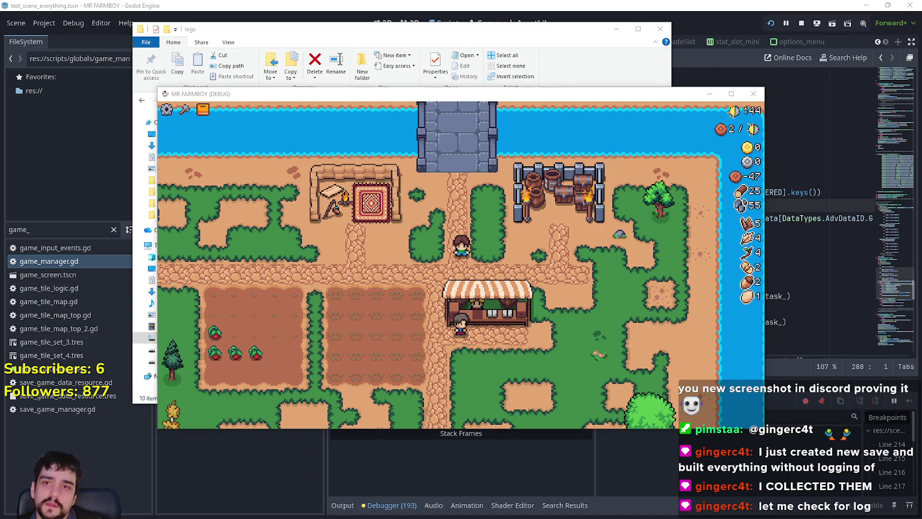
key("alt+Tab")
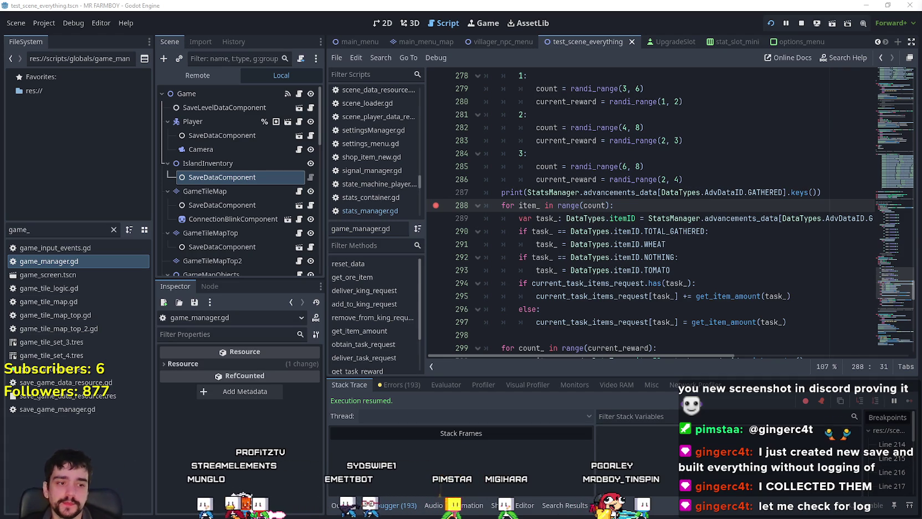
Step: Bring the running game to the front and open its pause menu
key("alt+Tab")
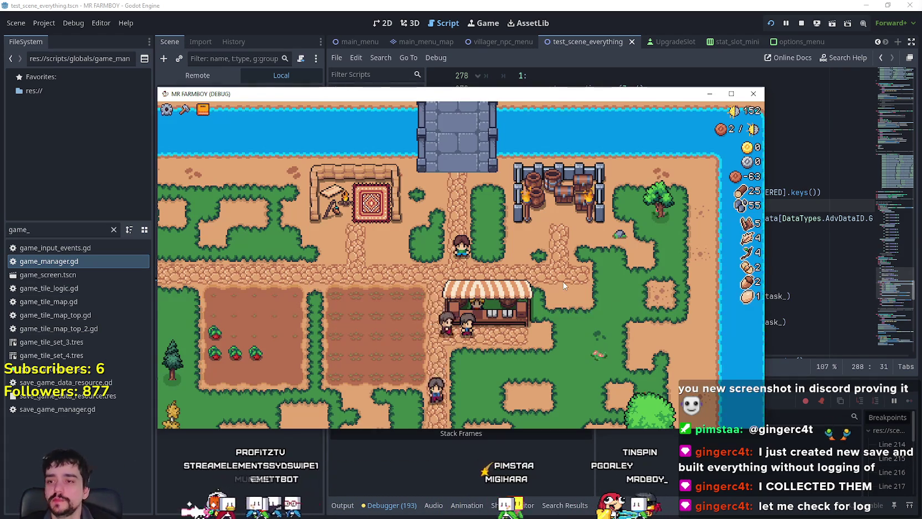
scroll(564, 283, "down", 8)
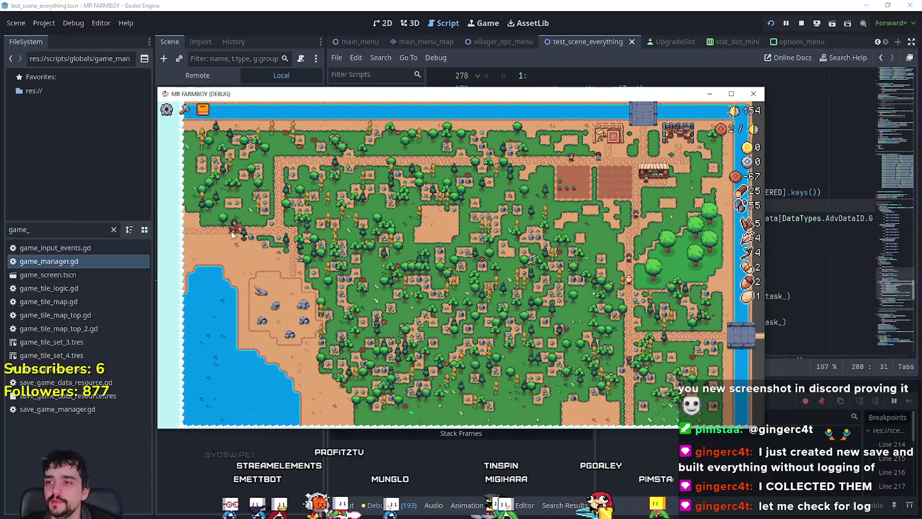
scroll(370, 253, "up", 8)
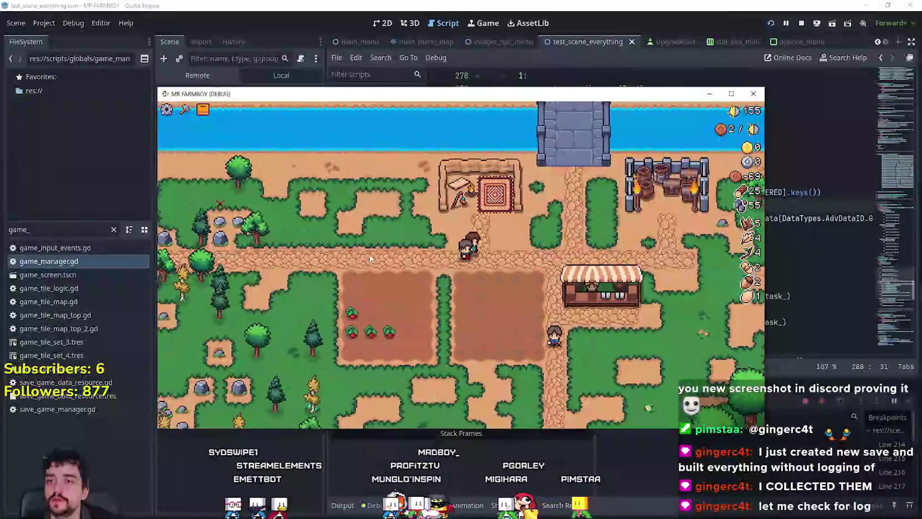
scroll(370, 254, "down", 8)
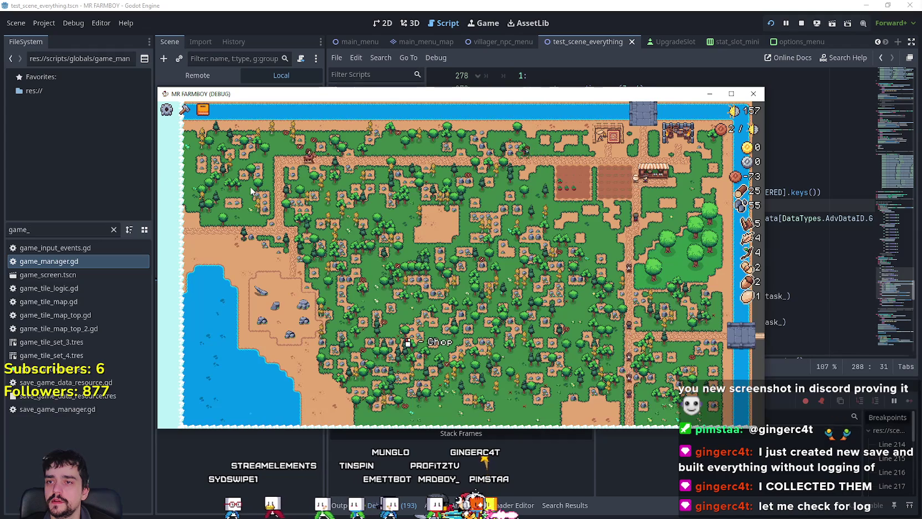
scroll(250, 186, "up", 3)
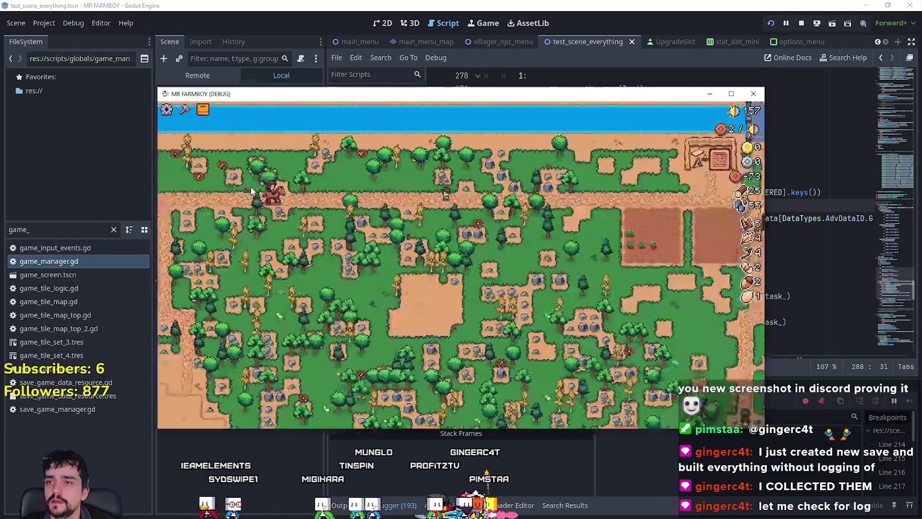
scroll(251, 190, "down", 3)
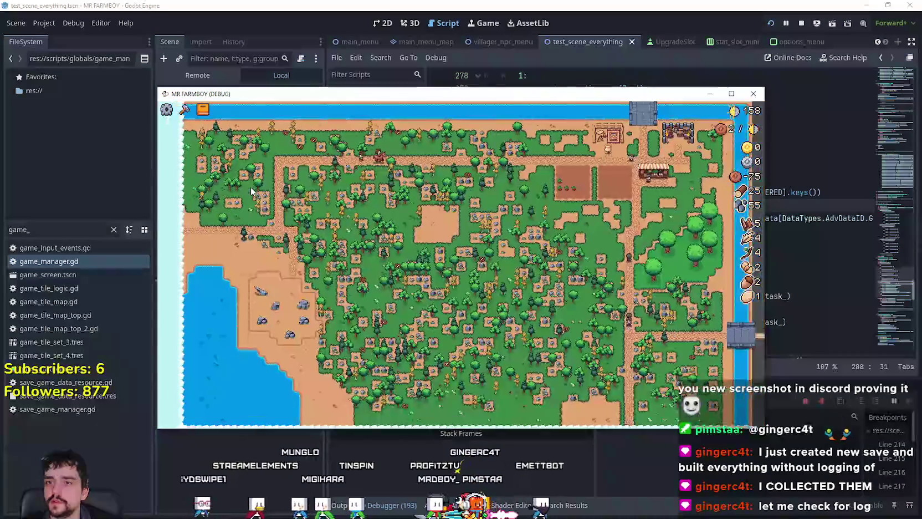
scroll(251, 190, "up", 5)
scroll(251, 187, "down", 4)
scroll(417, 228, "up", 3)
scroll(416, 229, "down", 3)
scroll(417, 232, "up", 3)
key("Escape")
key("Escape")
scroll(416, 233, "down", 3)
scroll(413, 226, "up", 3)
key("Escape")
Step: Uncheck Enable VSync with windowed mode kept, apply, resume, then pause to show the stats
left_click(471, 247)
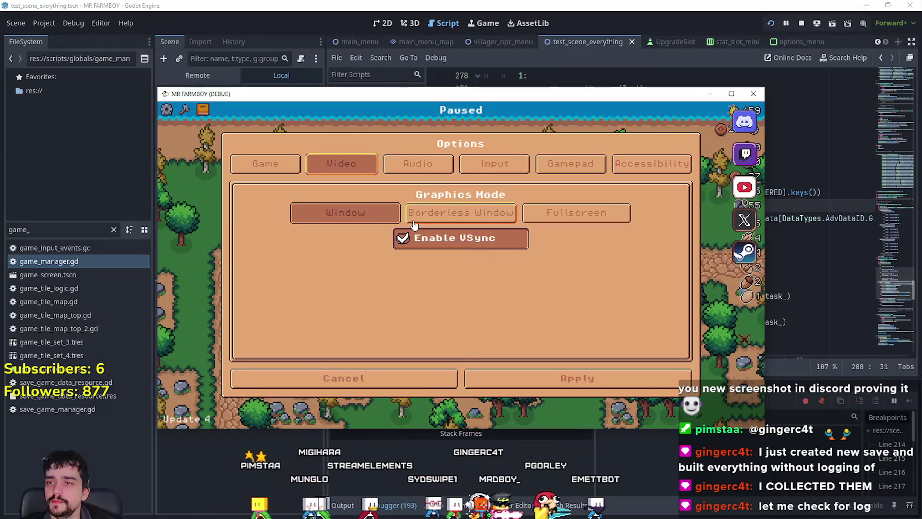
left_click(363, 217)
left_click(493, 242)
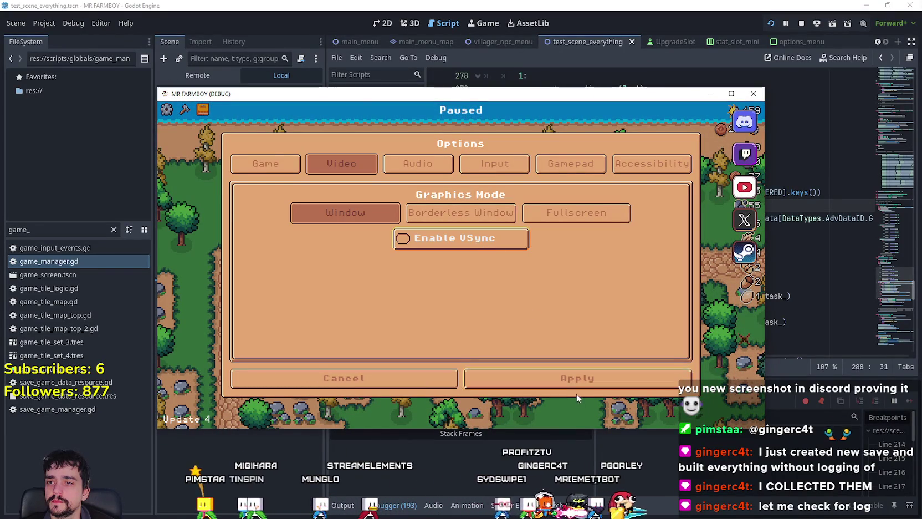
left_click(576, 380)
left_click(477, 219)
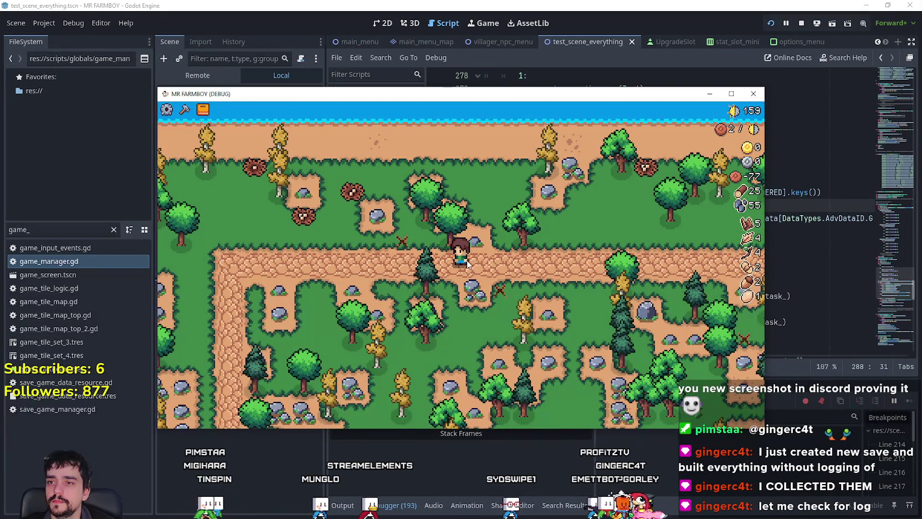
scroll(468, 255, "down", 5)
key("Escape")
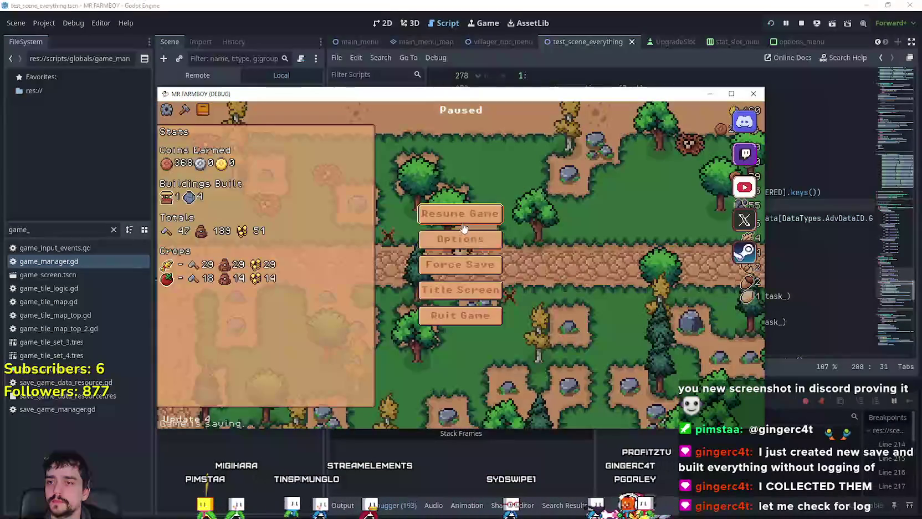
Step: Switch the game to Borderless Window mode and unpause briefly
left_click(460, 239)
left_click(457, 209)
key("Escape")
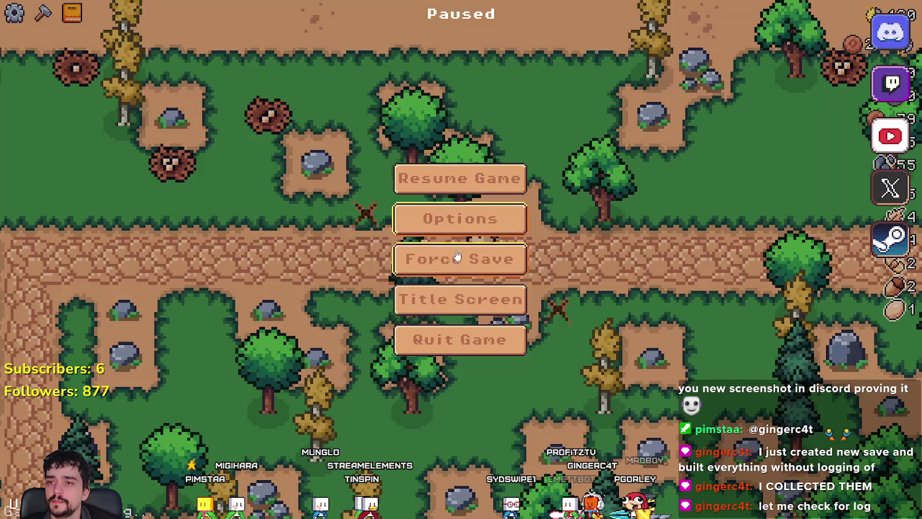
key("Escape")
key("Escape")
key("Escape")
scroll(480, 260, "down", 5)
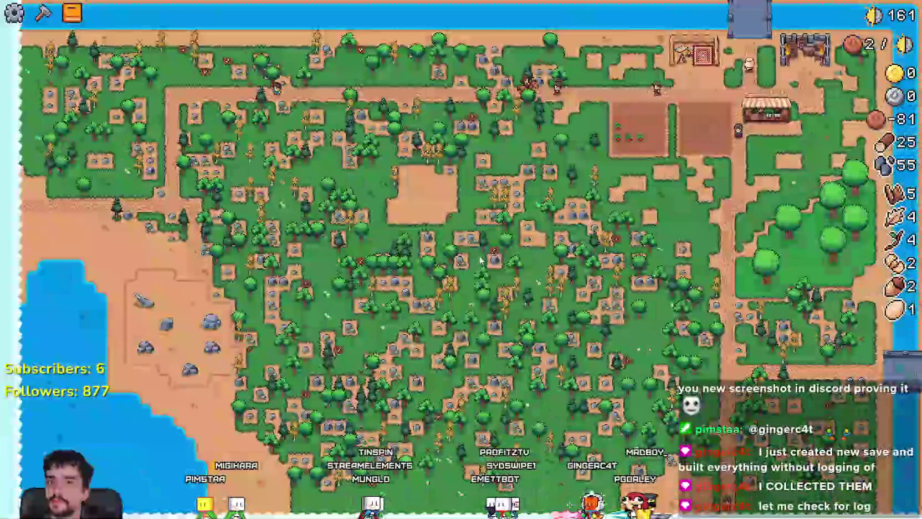
scroll(480, 260, "up", 5)
key("Escape")
Step: Switch the game to Fullscreen mode, resume, and pause again
left_click(457, 218)
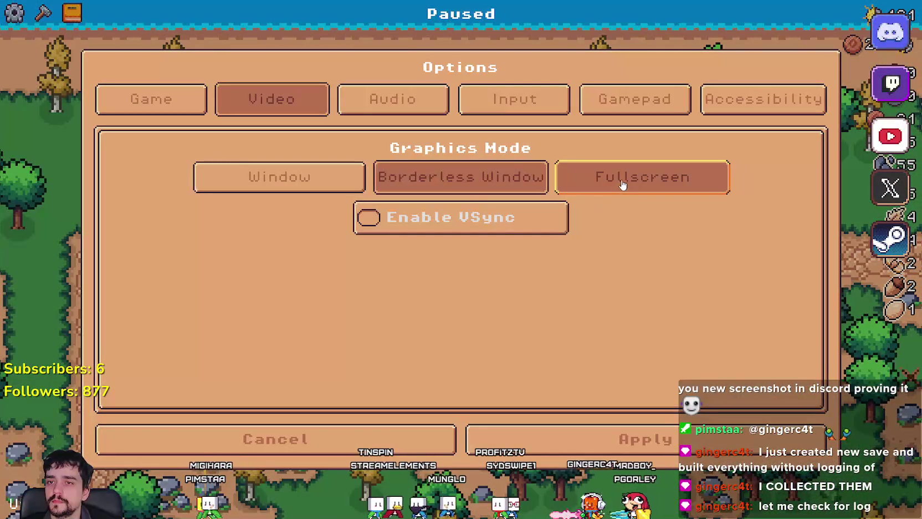
left_click(624, 184)
key("Escape")
left_click(472, 178)
scroll(466, 191, "down", 5)
scroll(462, 200, "up", 5)
key("Escape")
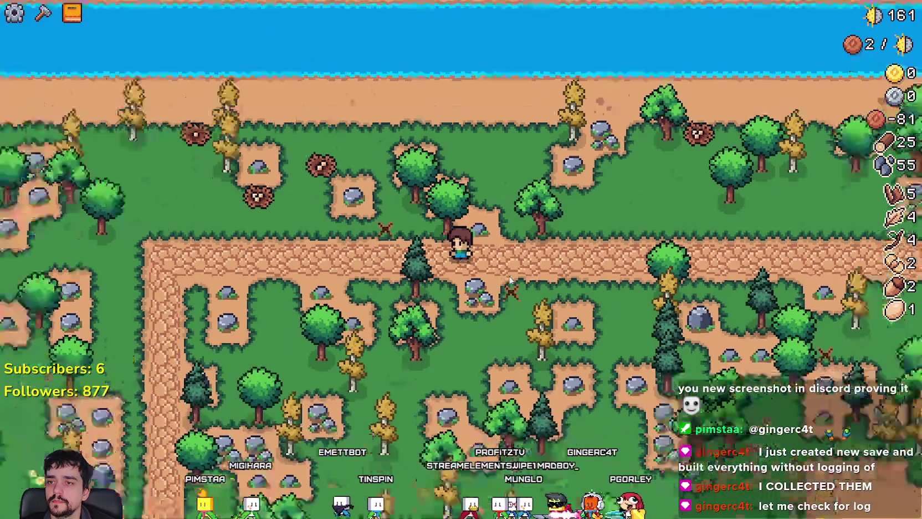
Step: Switch back to Window mode, apply it, resume, and pause again
left_click(452, 218)
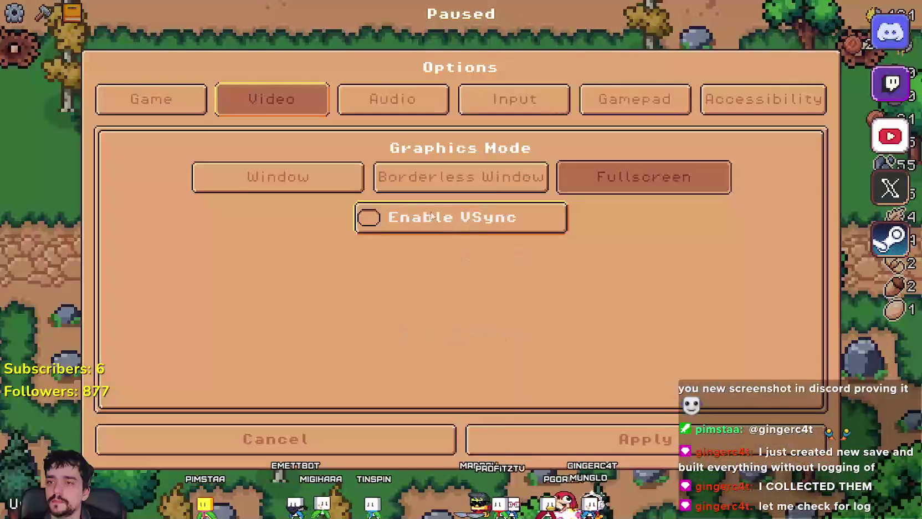
left_click(278, 175)
left_click(592, 392)
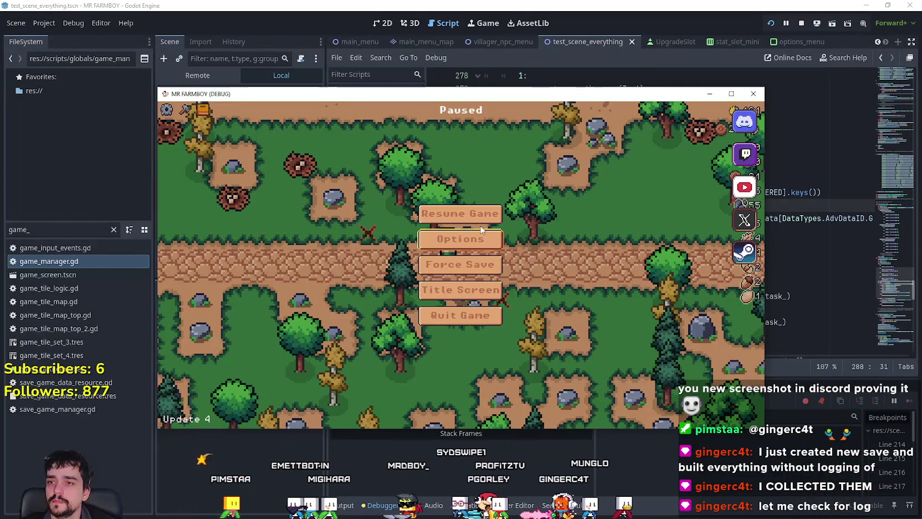
left_click(460, 217)
scroll(499, 294, "down", 5)
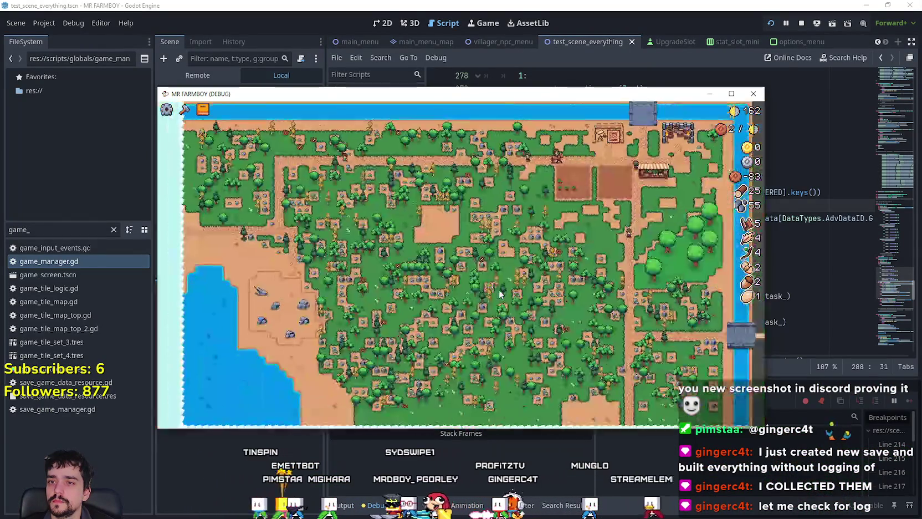
scroll(499, 288, "up", 5)
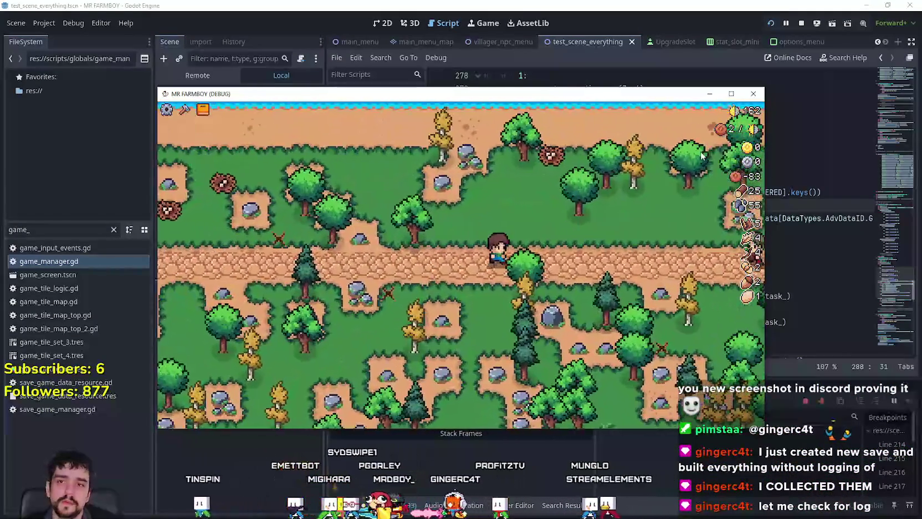
key("Escape")
Step: Re-enable VSync, apply it, and resume gameplay
left_click(477, 240)
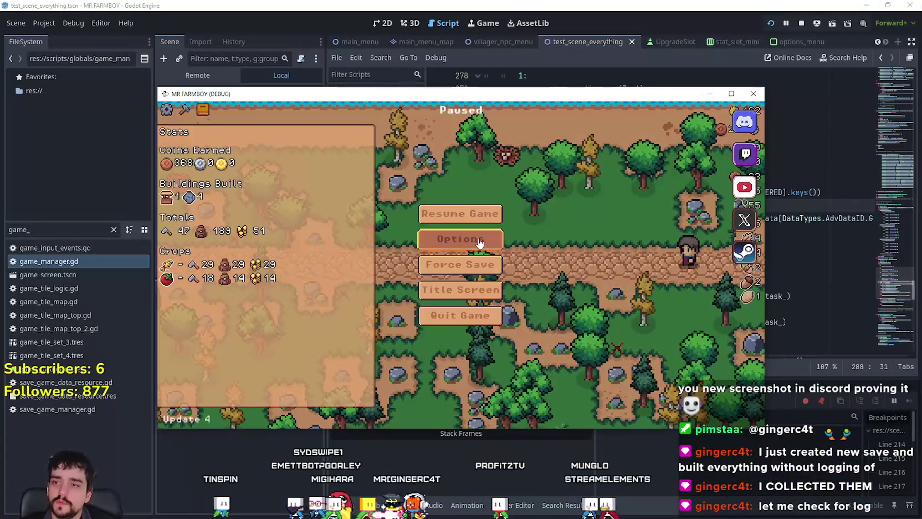
left_click(404, 237)
left_click(582, 383)
key("Escape")
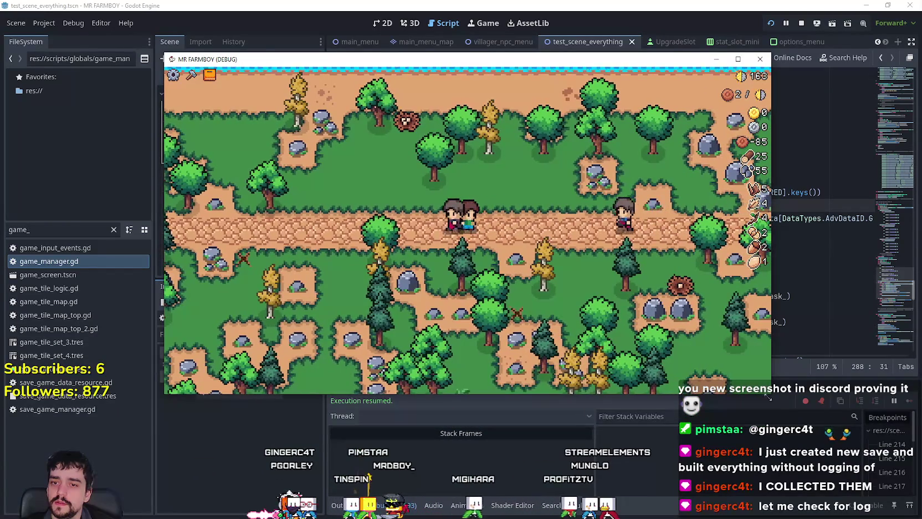
scroll(594, 298, "down", 2)
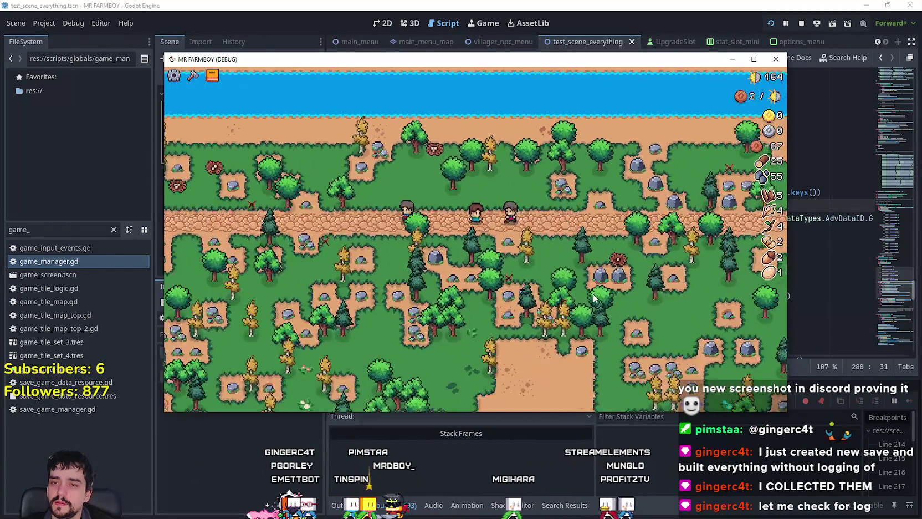
scroll(593, 298, "down", 3)
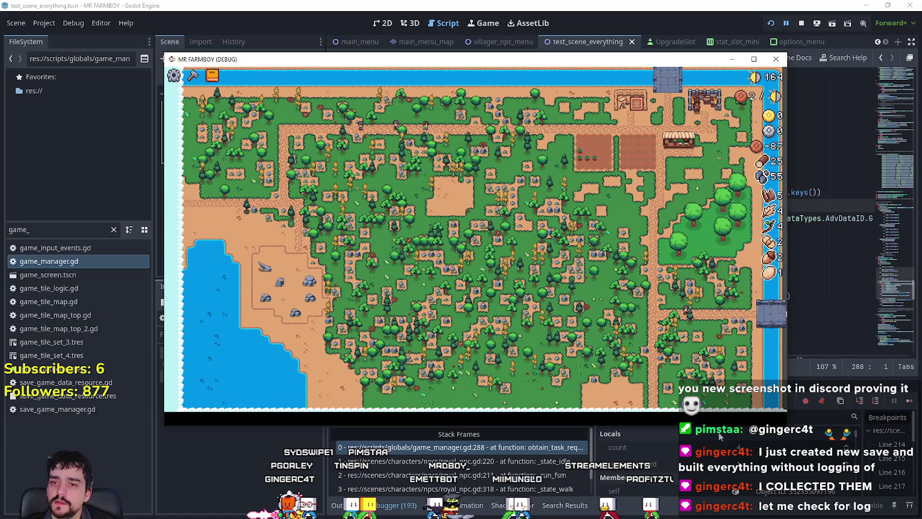
Step: At the line-288 breakpoint, show the Output log of printed gathered IDs and move between lines 287 and 298
left_click(423, 470)
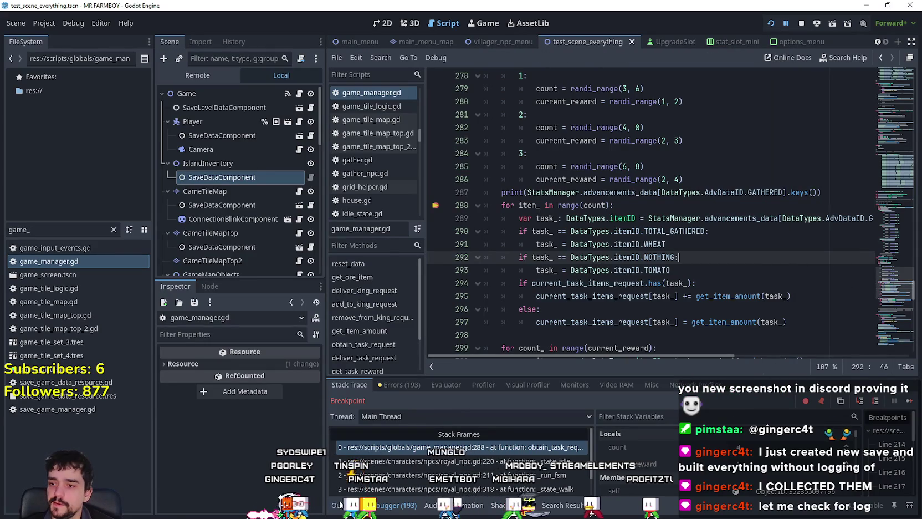
left_click(338, 505)
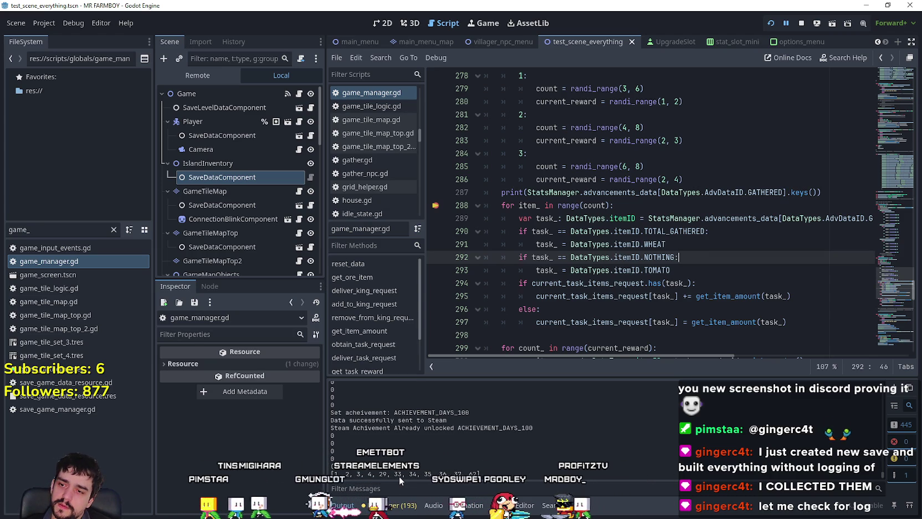
left_click(840, 190)
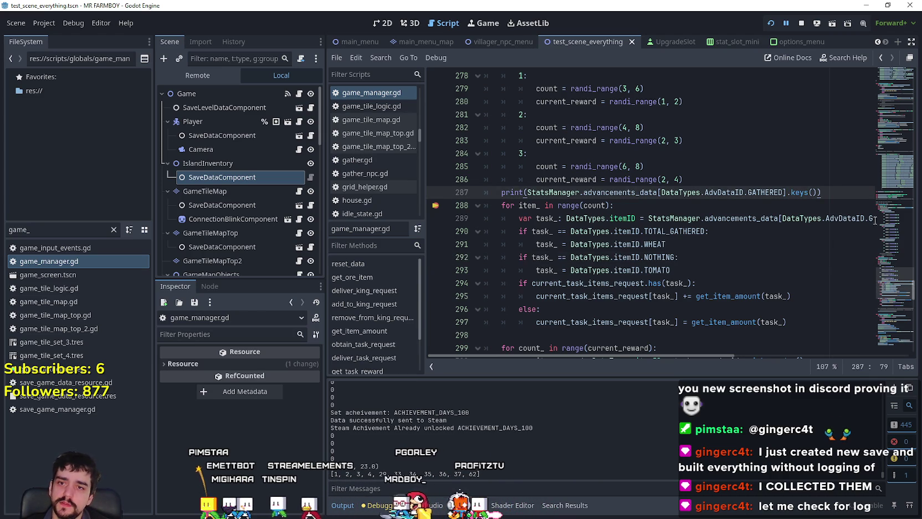
scroll(873, 208, "down", 1)
left_click(670, 295)
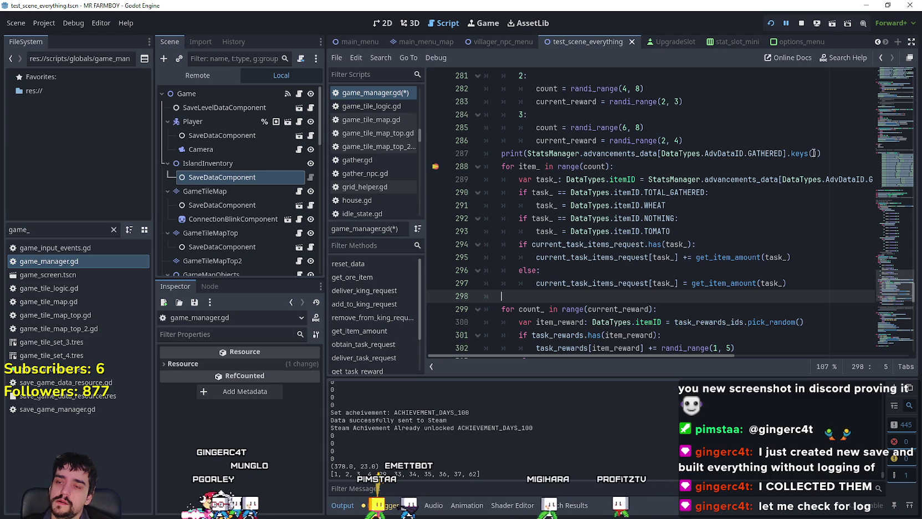
left_click(832, 166)
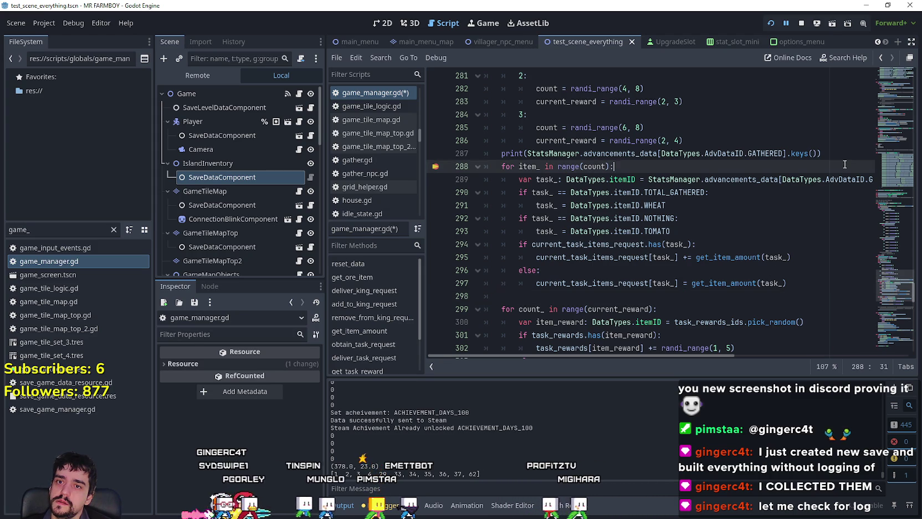
left_click(843, 155)
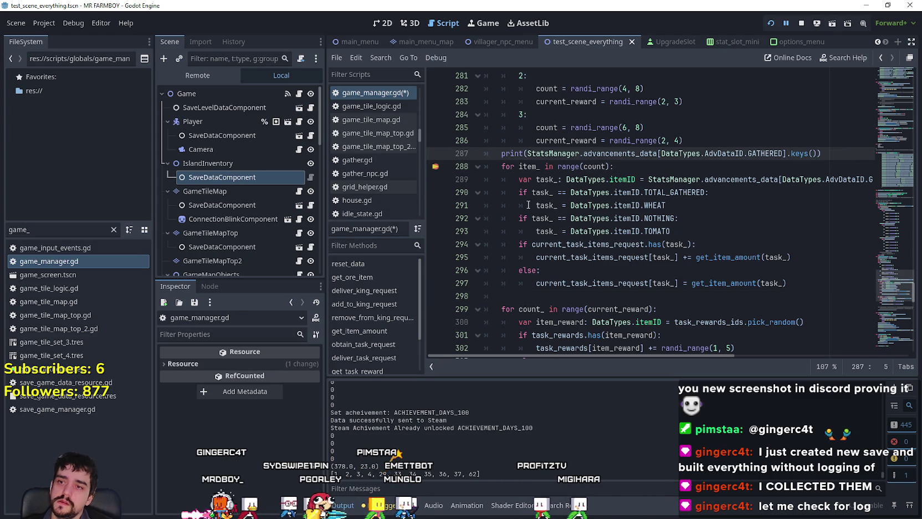
left_click(541, 294)
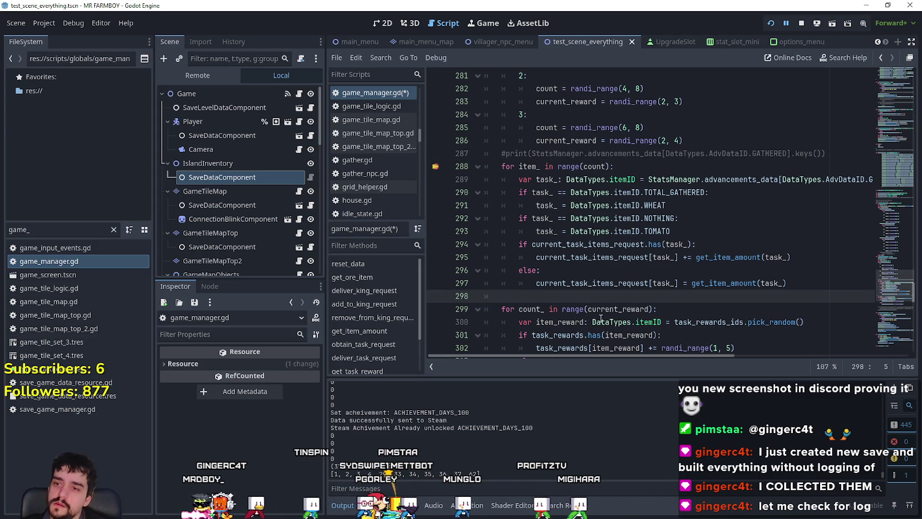
Step: Write the line-298 loop header 'for itemID in advancements_data[DataTypes.AdvDataID.GATHERED]:'
type("print")
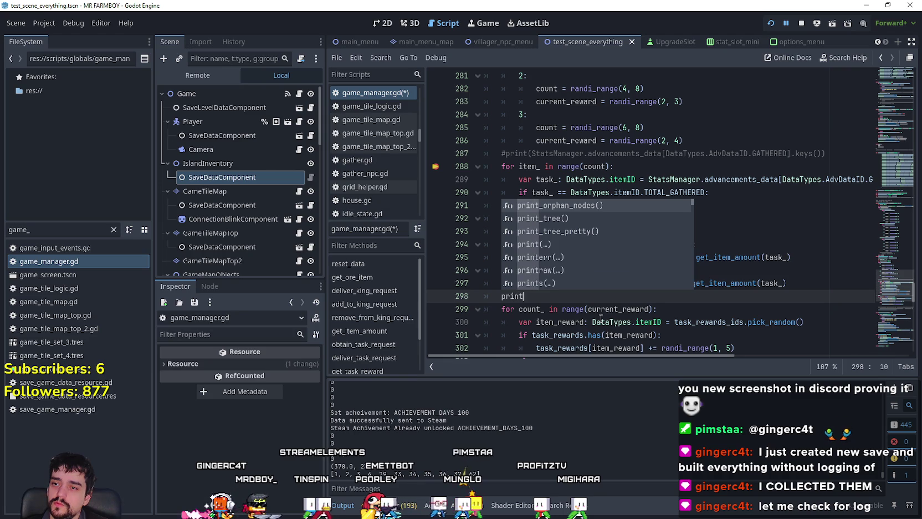
key("BackSpace")
key("BackSpace")
key("BackSpace")
type("for")
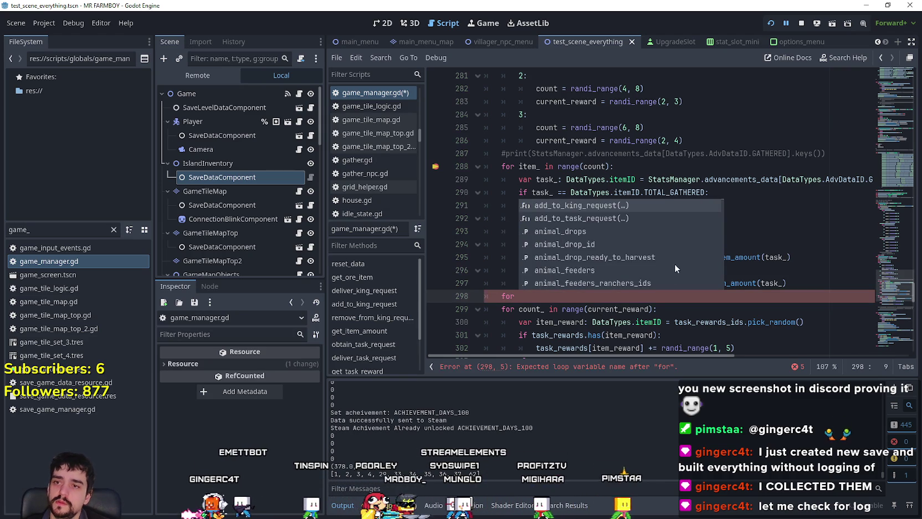
left_click(613, 153)
left_click_drag(627, 149, 798, 153)
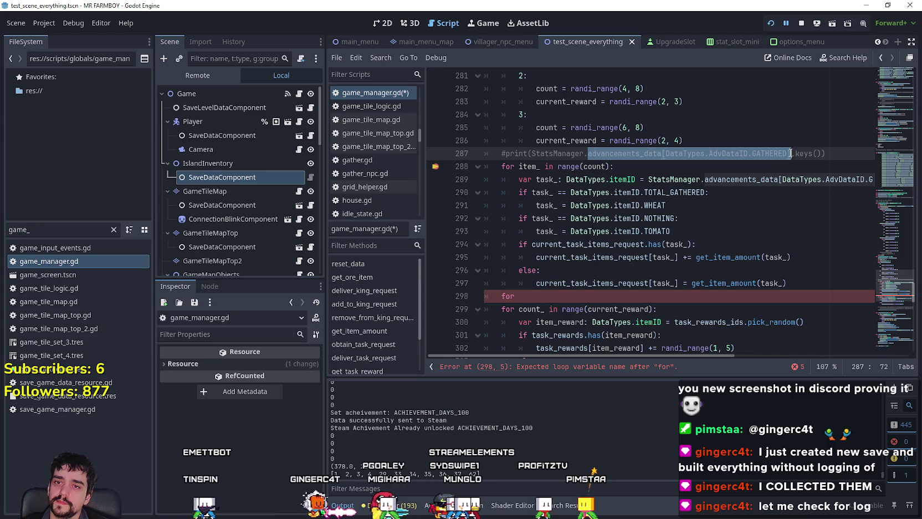
left_click(552, 299)
type("p")
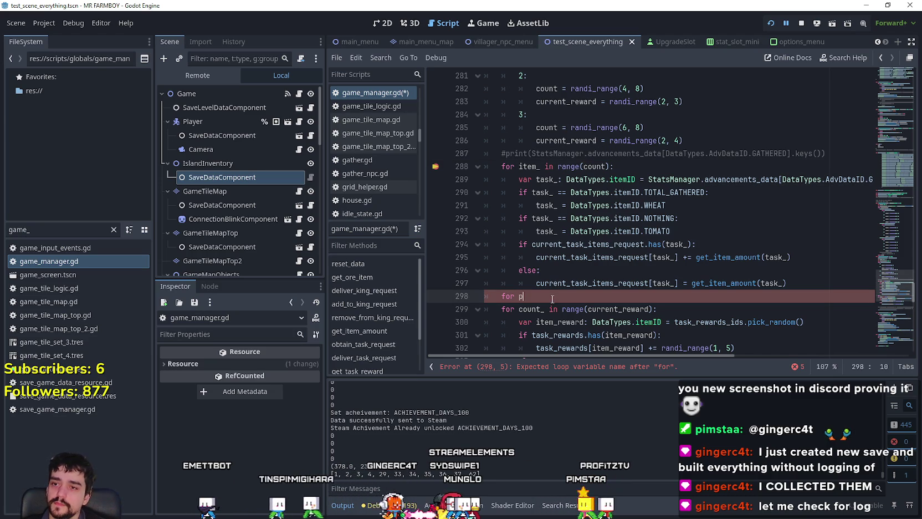
key("BackSpace")
type("itemID in advancements_data[DataTypes.AdvDataID.GATHERED]")
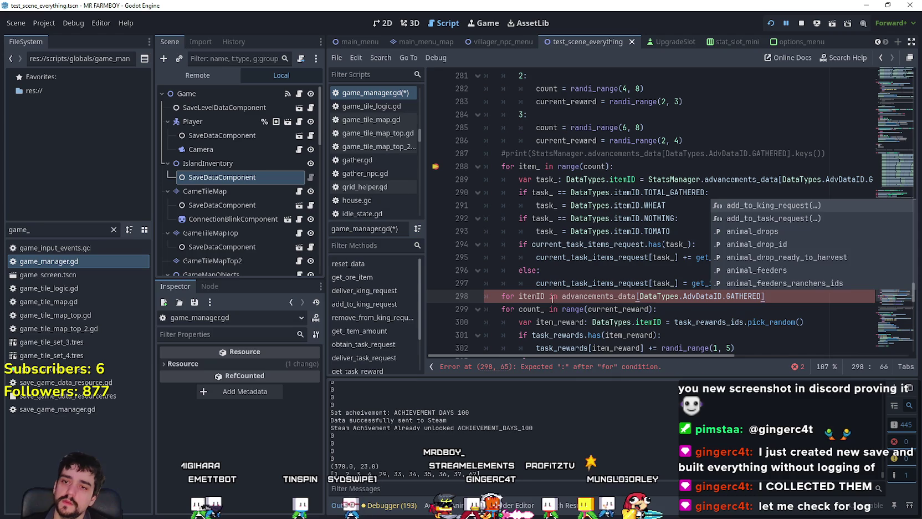
type(":")
key("Return")
type("print()")
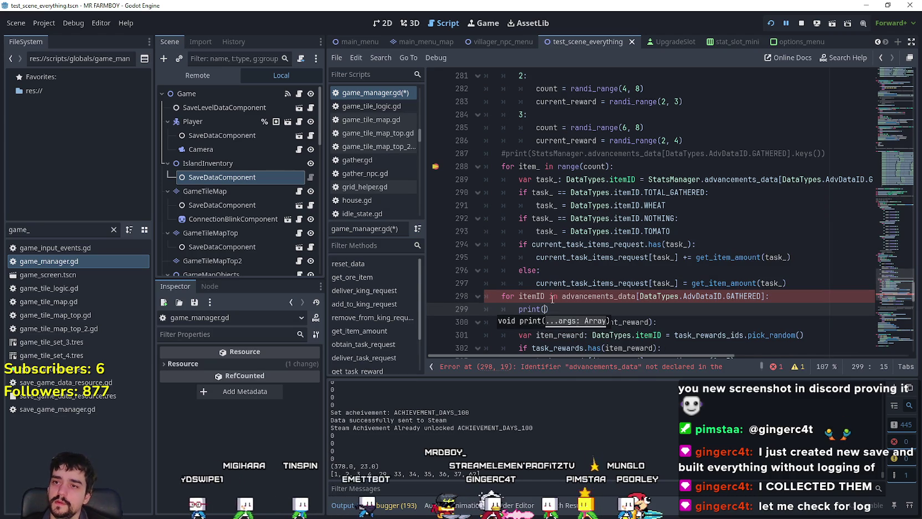
Step: Make the loop body print the GATHERED keys indexed by itemID
mouse_move(533, 154)
left_mouse_down()
mouse_move(820, 153)
mouse_move(531, 154)
left_mouse_up()
key("ctrl+c")
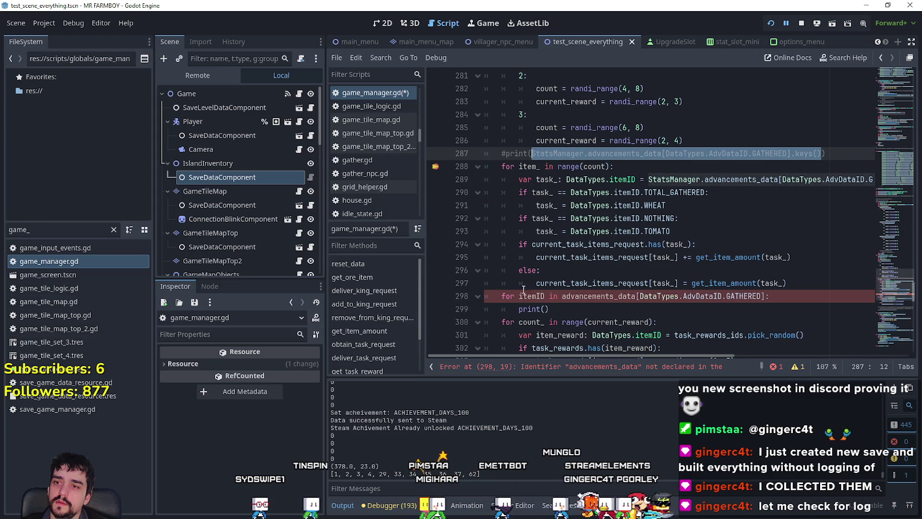
left_click(544, 308)
key("ctrl+v")
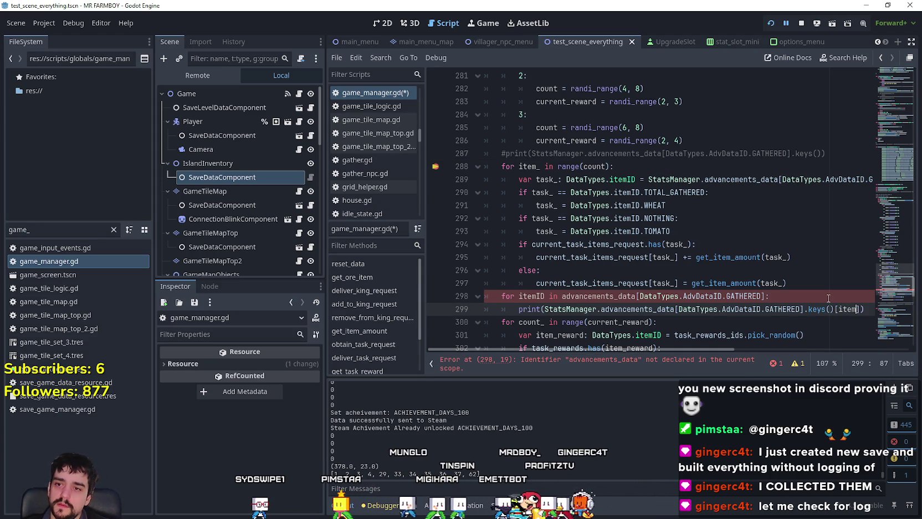
key("Escape")
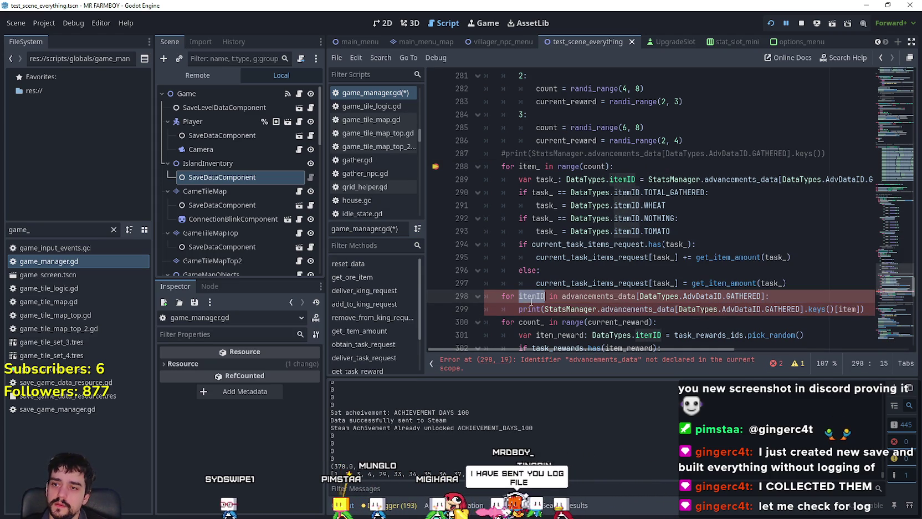
type("ID")
key("Up")
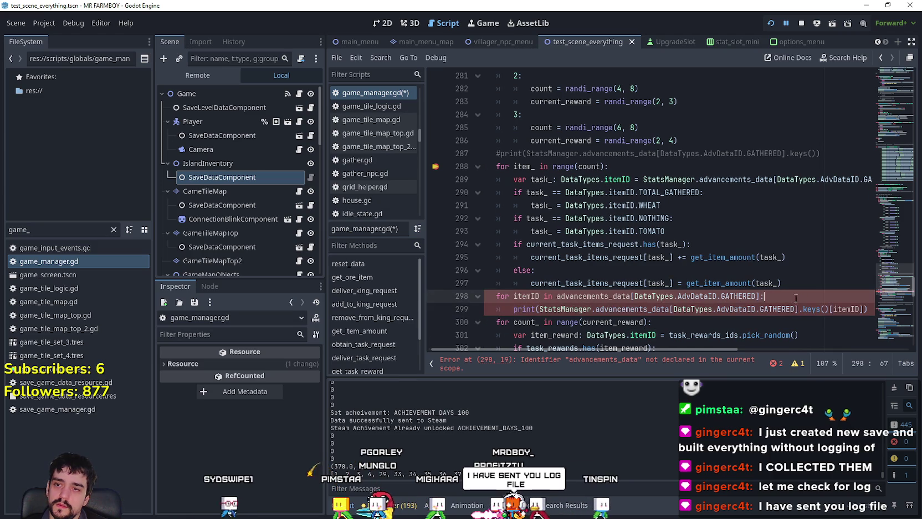
scroll(765, 288, "down", 2)
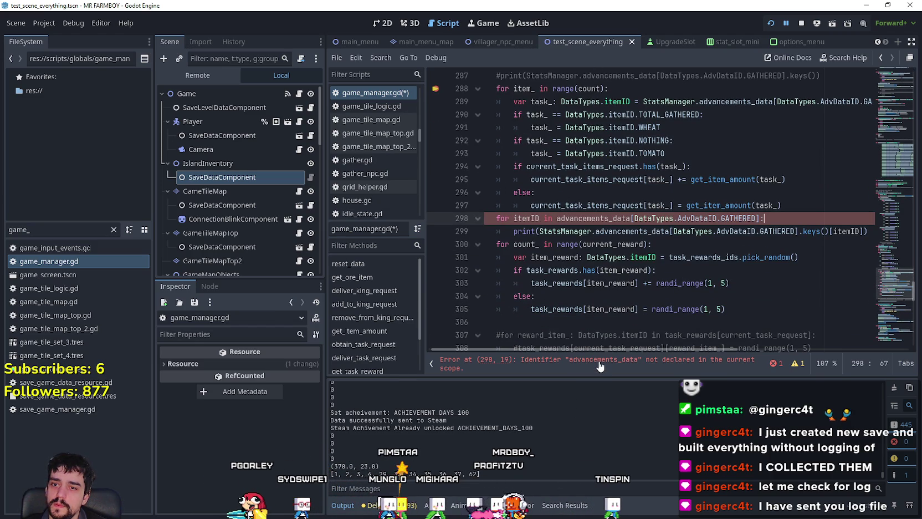
scroll(560, 219, "up", 2)
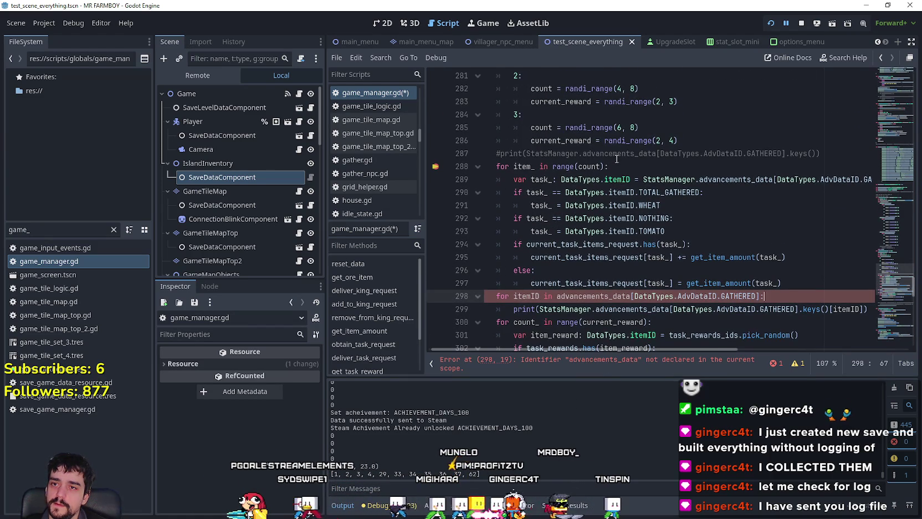
Step: Prefix the loop's advancements_data with 'StatsManager.' and save game_manager.gd
double_click(528, 153)
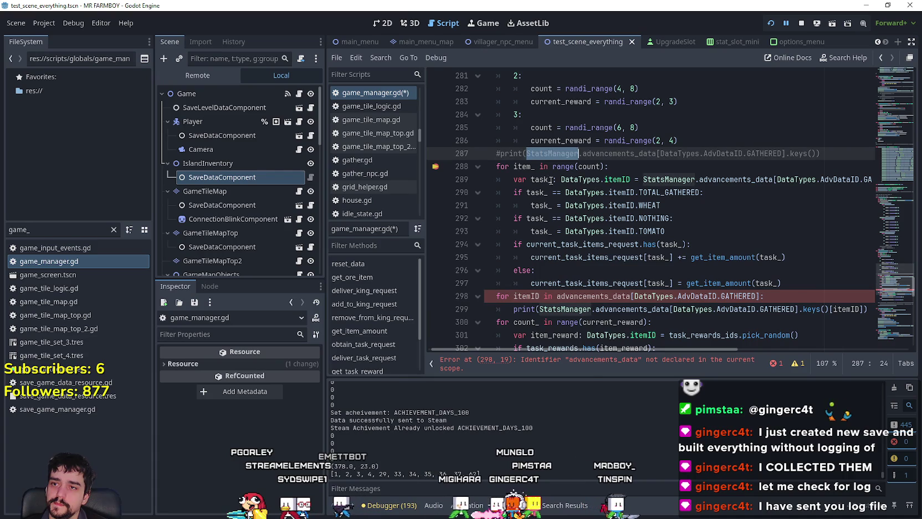
left_click(557, 296)
key("ctrl+v")
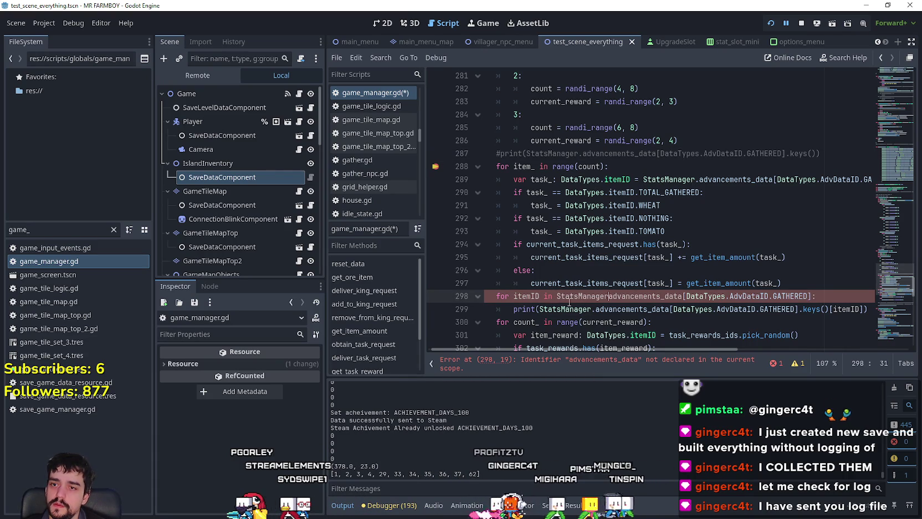
type(".")
left_click(574, 309)
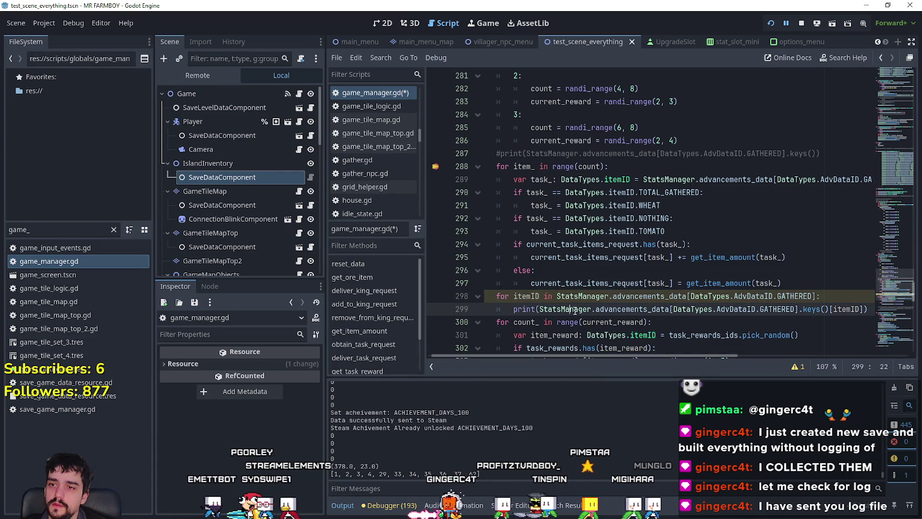
scroll(576, 307, "down", 1)
key("ctrl+s")
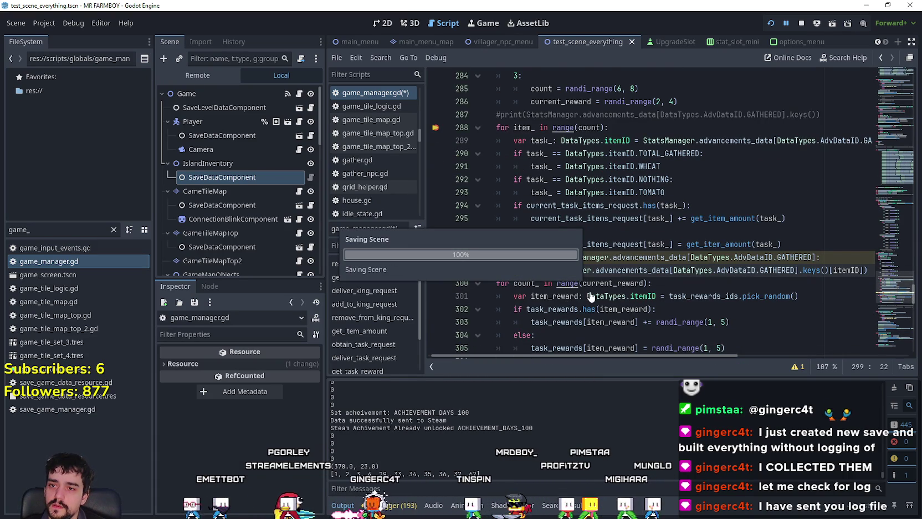
left_click(565, 284)
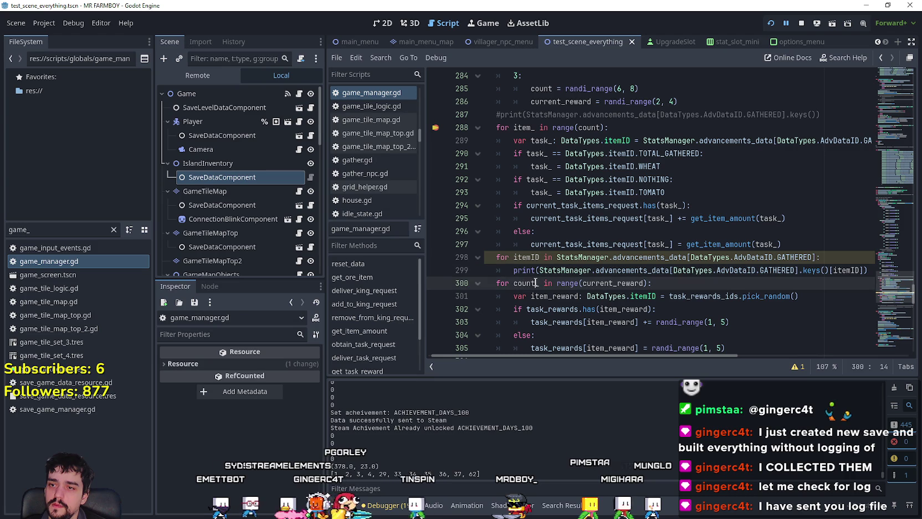
Step: Add a breakpoint on line 300 and switch the bottom panel to Output
left_click(435, 283)
left_click_drag(669, 296, 654, 283)
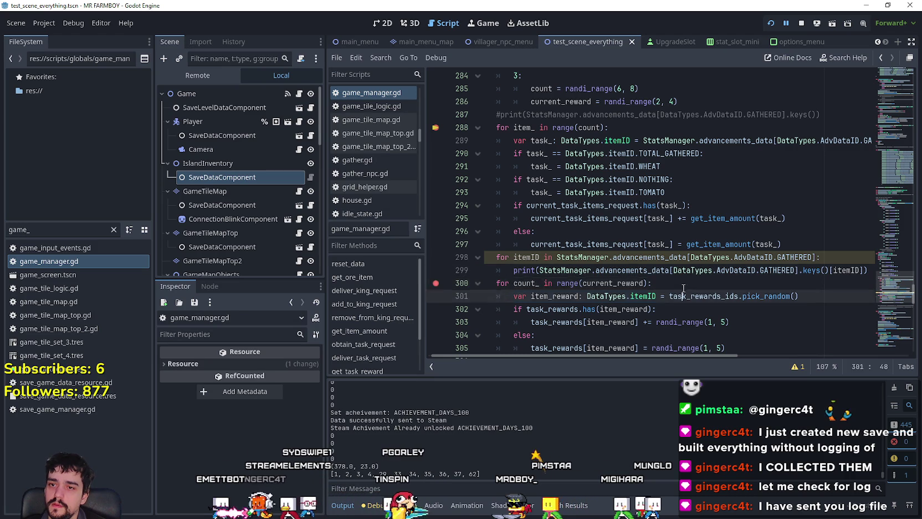
left_click(717, 278)
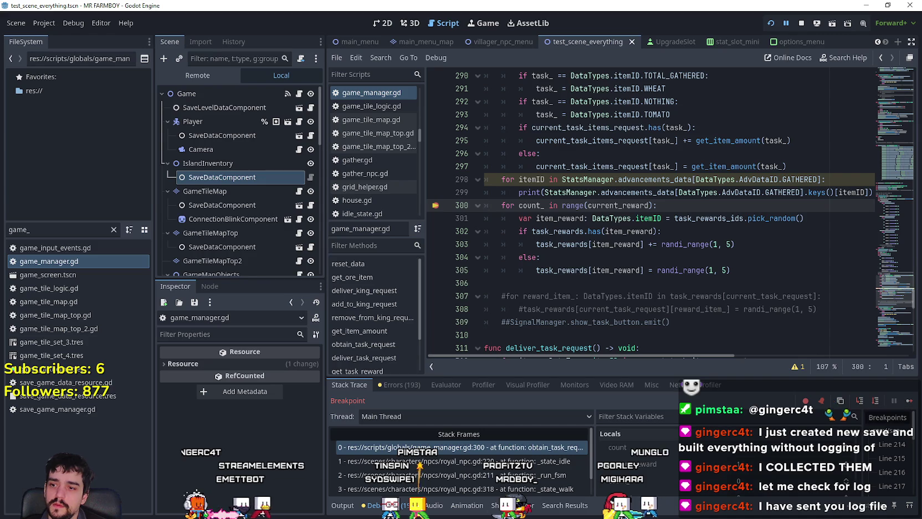
left_click(344, 506)
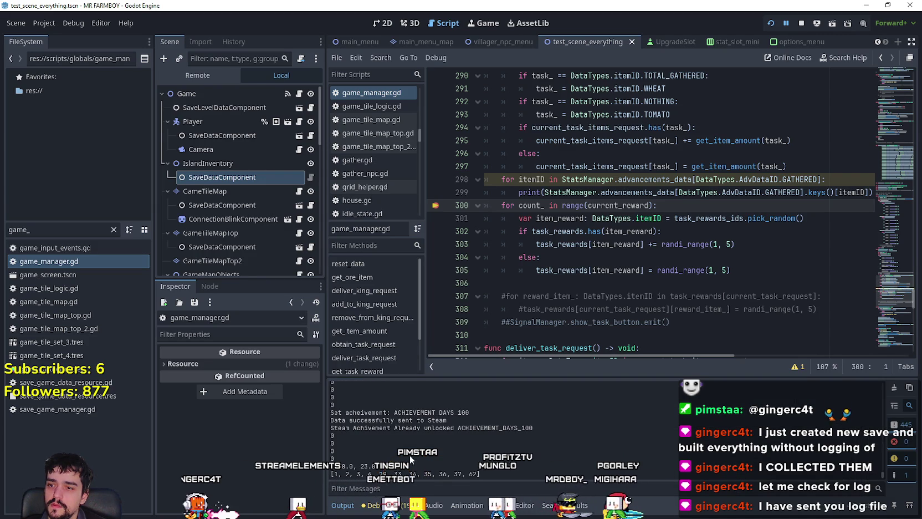
Step: Inspect lines 297–299, highlighting every use of itemID, then resume the paused game
left_click(509, 189)
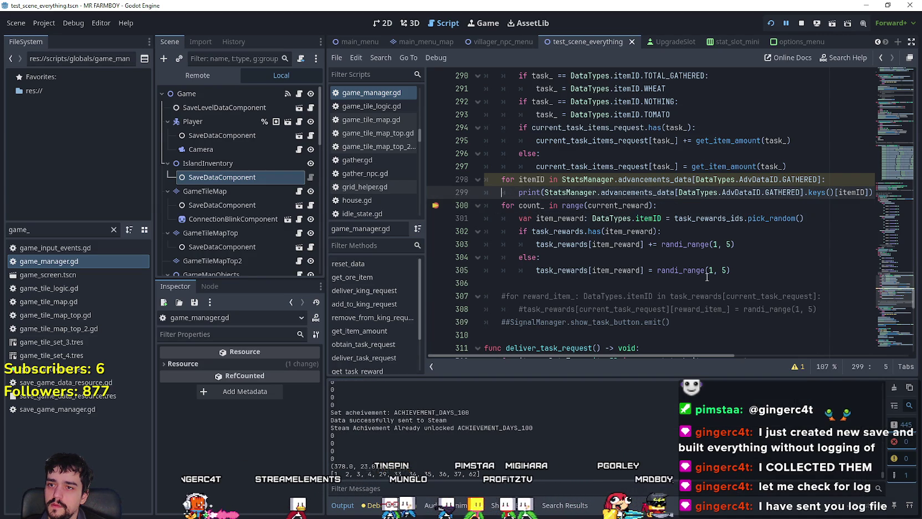
left_click(808, 165)
double_click(531, 180)
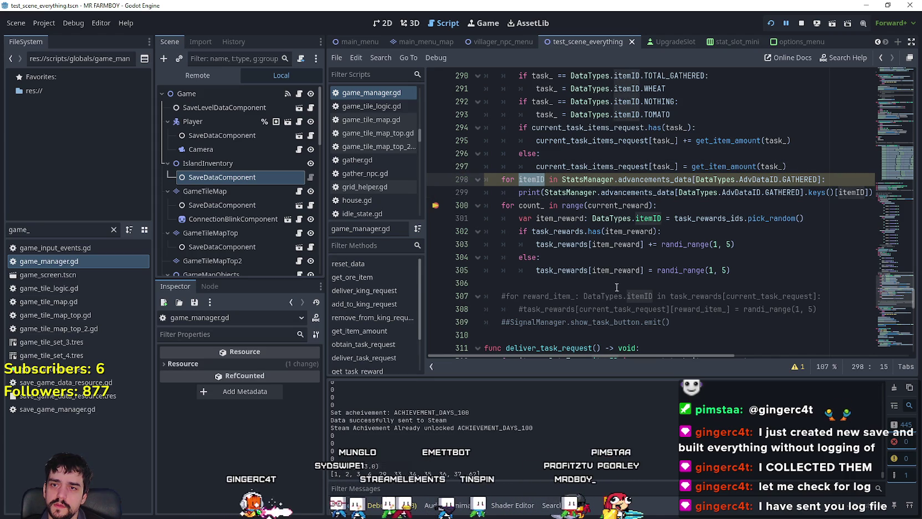
scroll(613, 289, "up", 4)
scroll(501, 200, "down", 3)
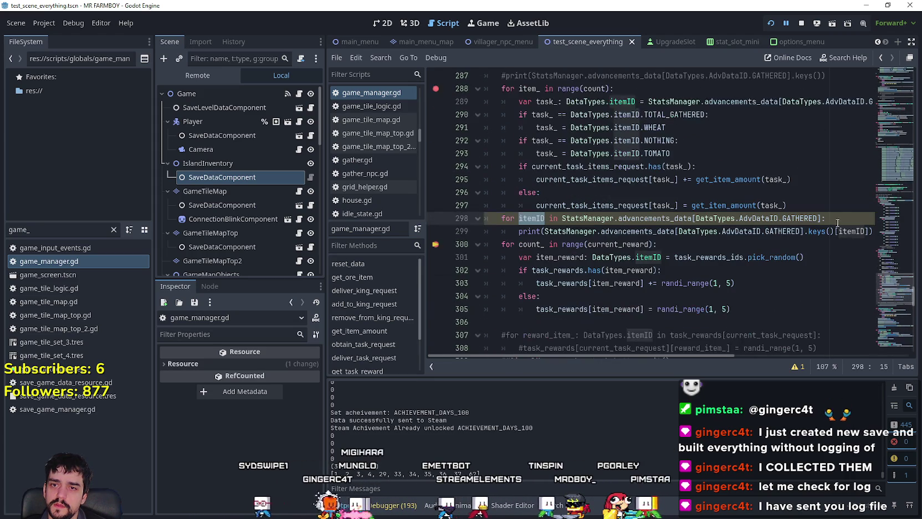
left_click(820, 205)
scroll(646, 305, "down", 3)
scroll(645, 306, "up", 3)
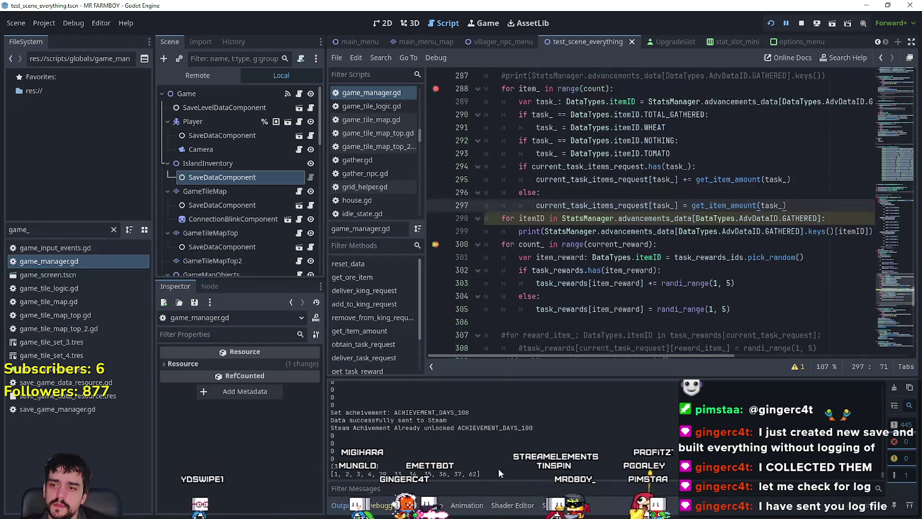
left_click(908, 403)
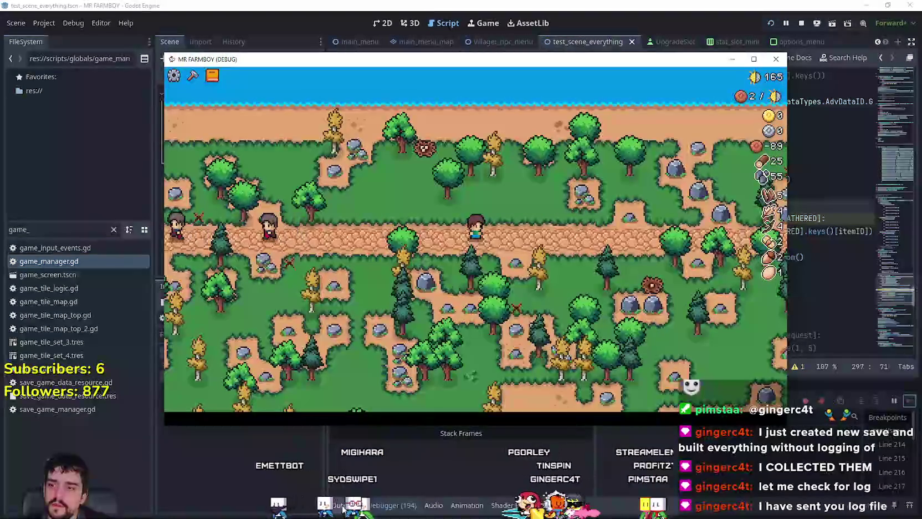
Step: Walk the farmer to the Royal's Envoy, view its delivery request, then close it
left_click(350, 507)
key("alt+Tab")
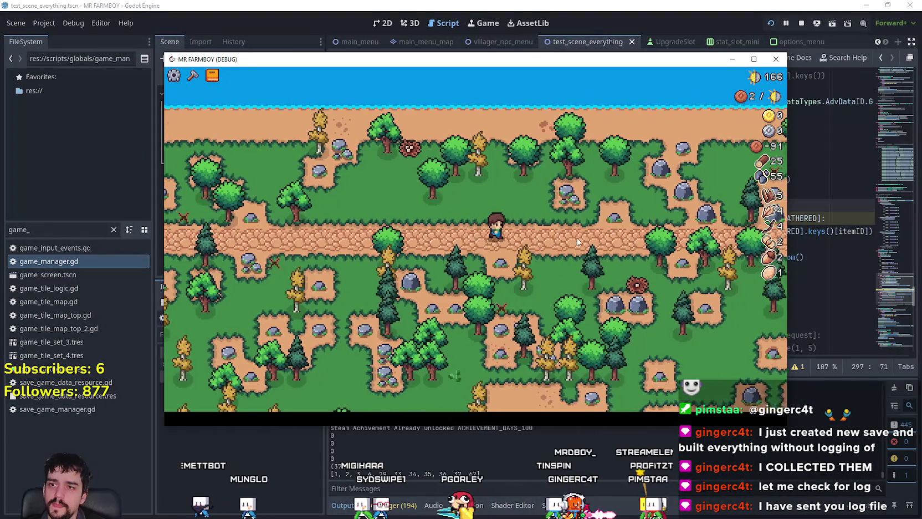
key("d")
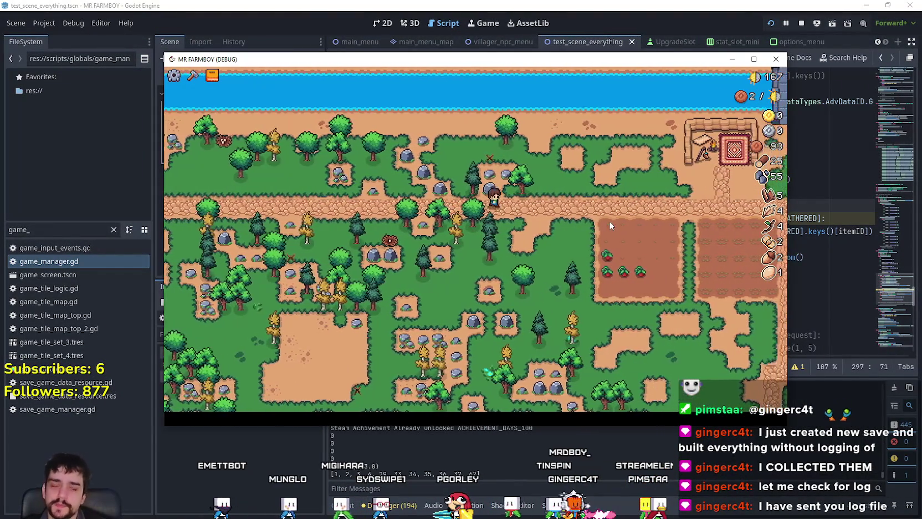
scroll(608, 221, "up", 3)
key("d")
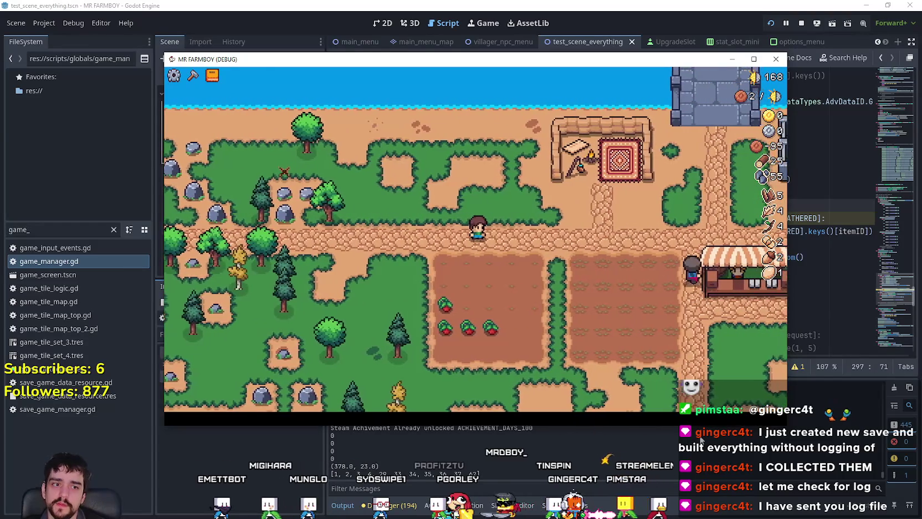
key("w")
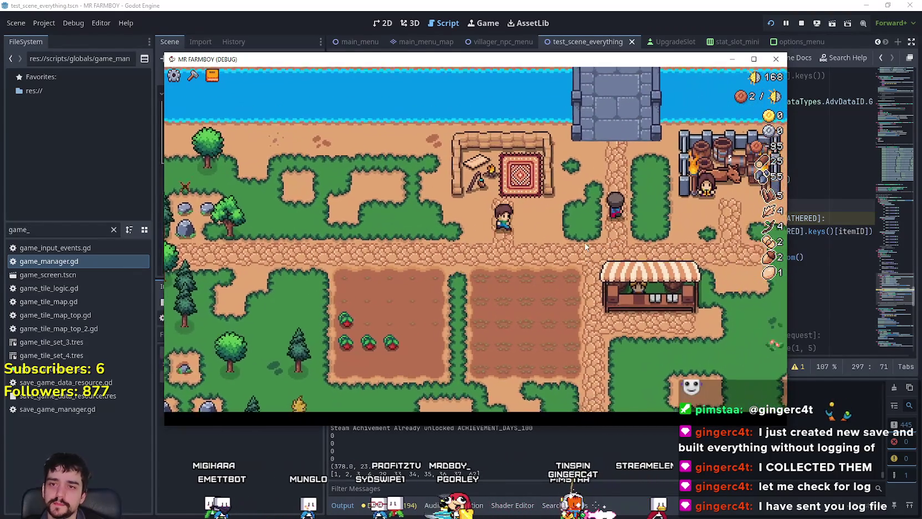
key("d")
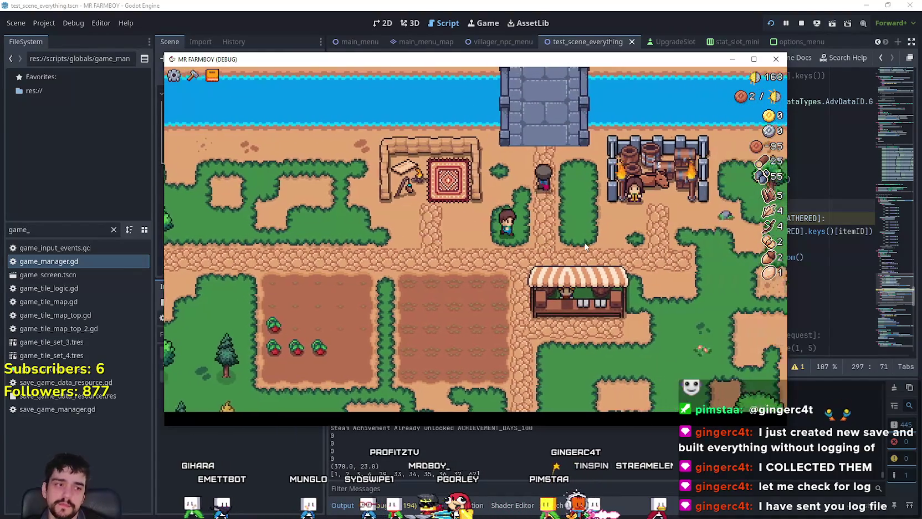
key("w")
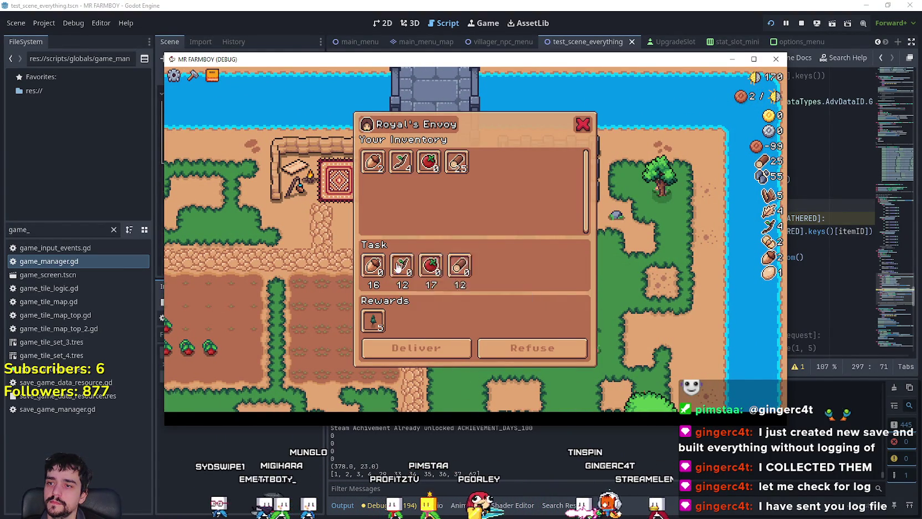
left_click(520, 362)
key("a")
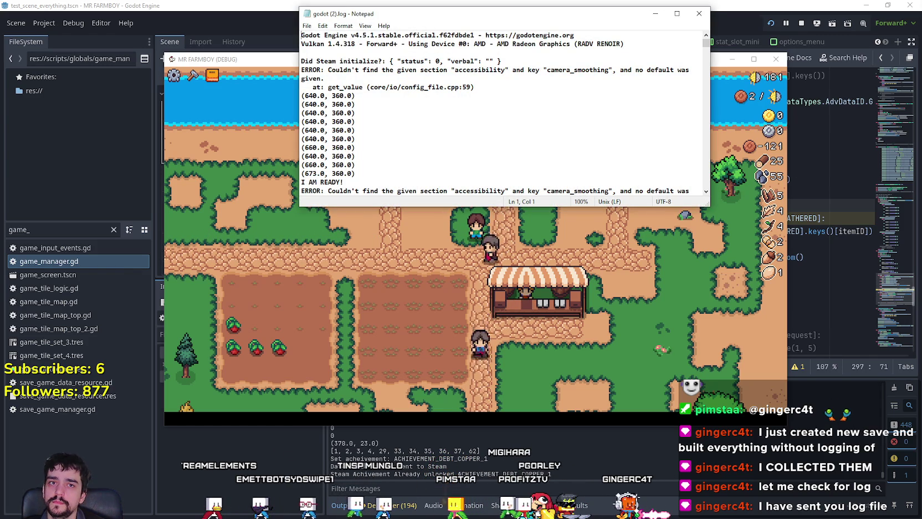
Step: Bring the log forward and select the two camera_smoothing ERROR lines
left_click(499, 248)
key("d")
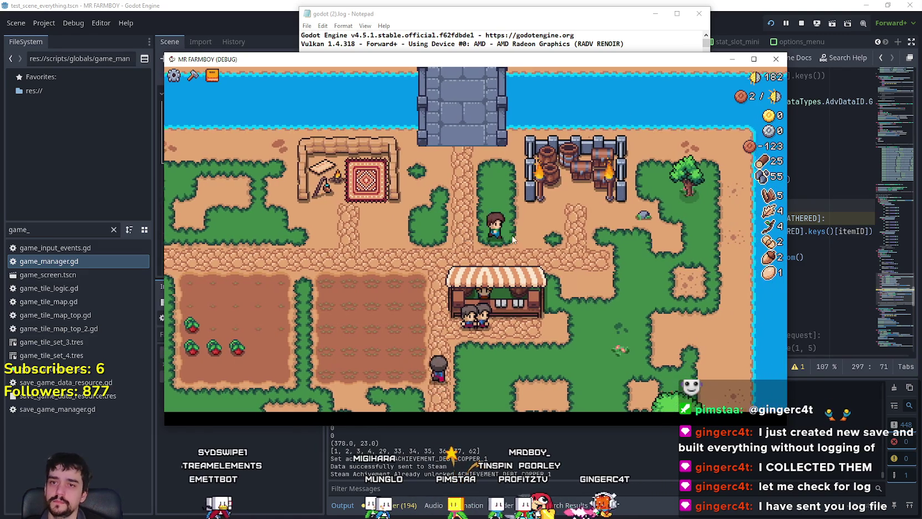
left_click_drag(480, 15, 611, 62)
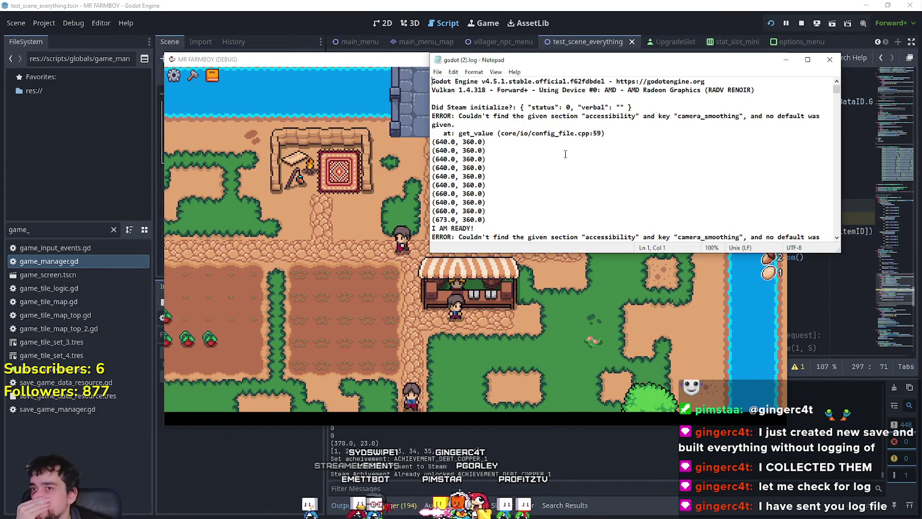
left_click_drag(456, 125, 426, 120)
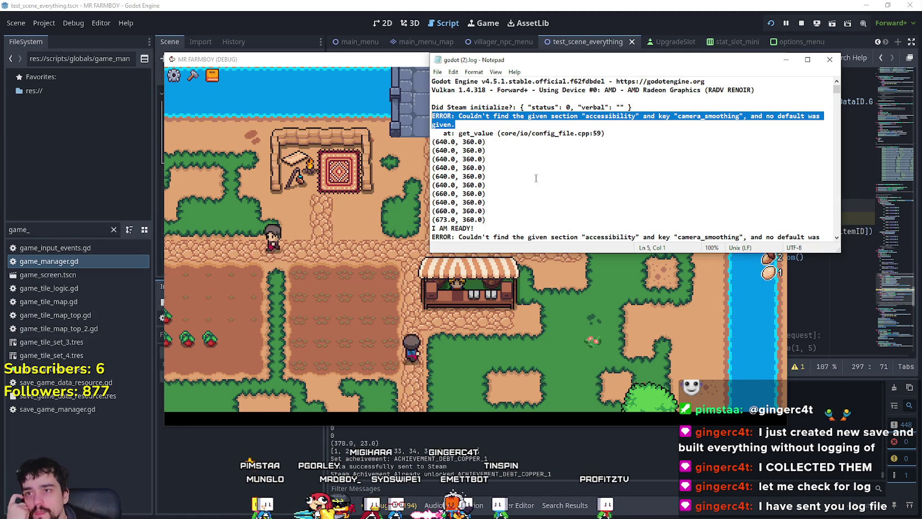
key("Right")
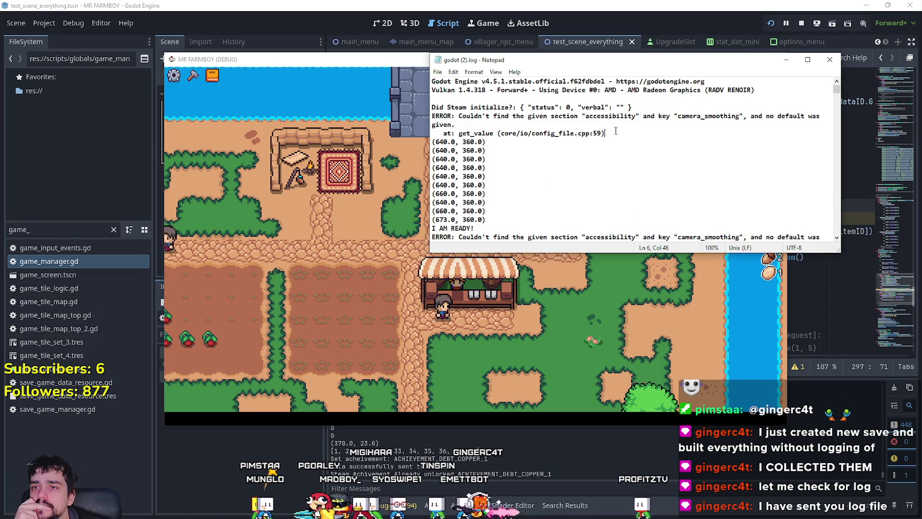
left_click_drag(611, 133, 432, 116)
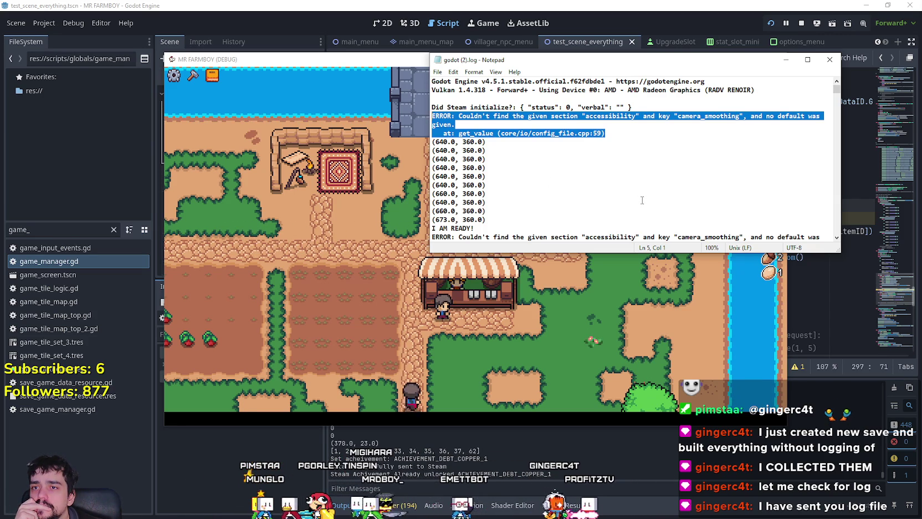
scroll(641, 198, "down", 2)
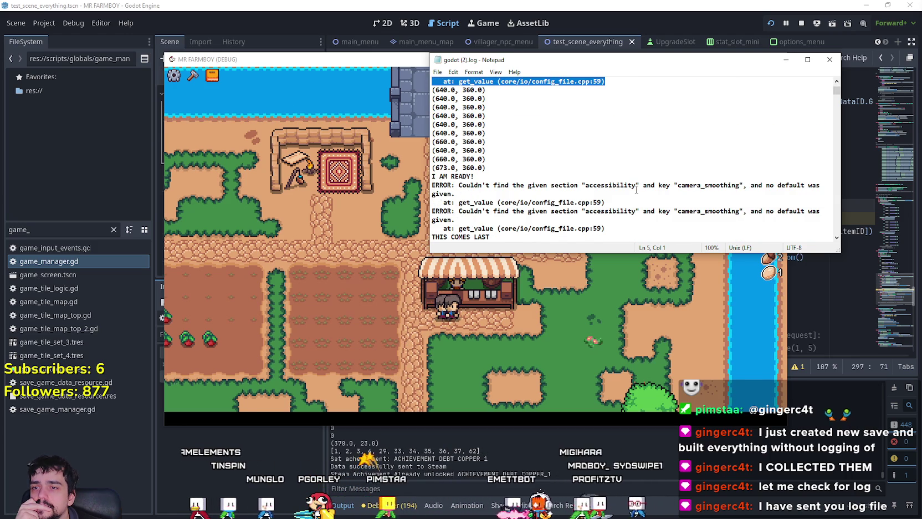
scroll(636, 190, "down", 1)
scroll(637, 189, "down", 1)
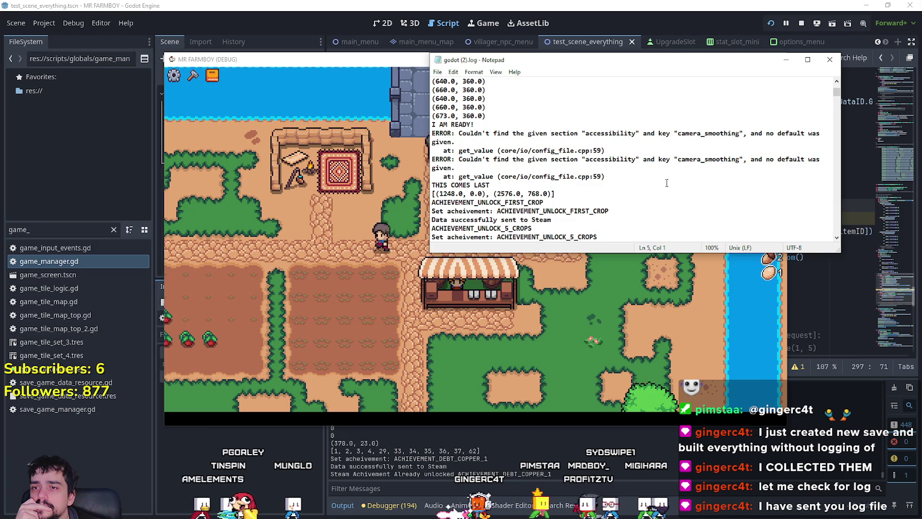
left_click_drag(465, 164, 425, 129)
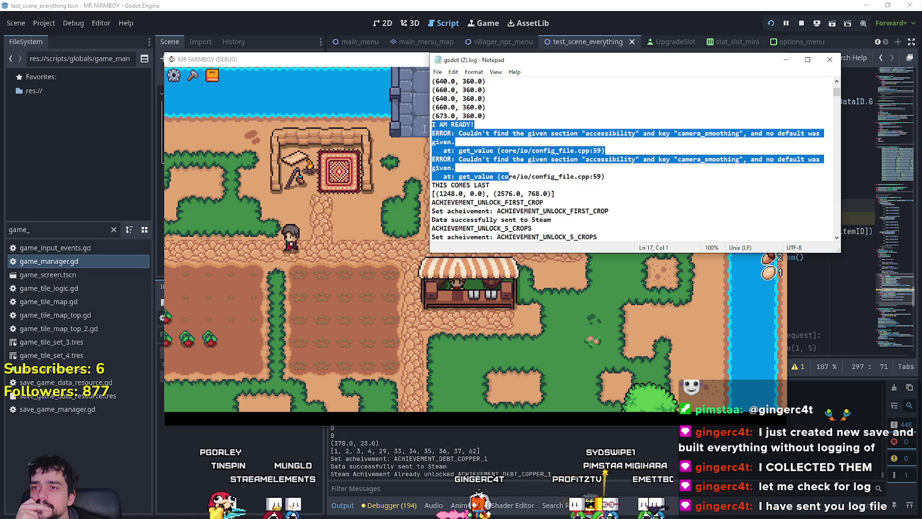
mouse_move(605, 176)
left_mouse_down()
mouse_move(434, 177)
mouse_move(432, 133)
left_mouse_up()
Step: Scroll through the achievement entries in godot (2).log
scroll(531, 177, "down", 2)
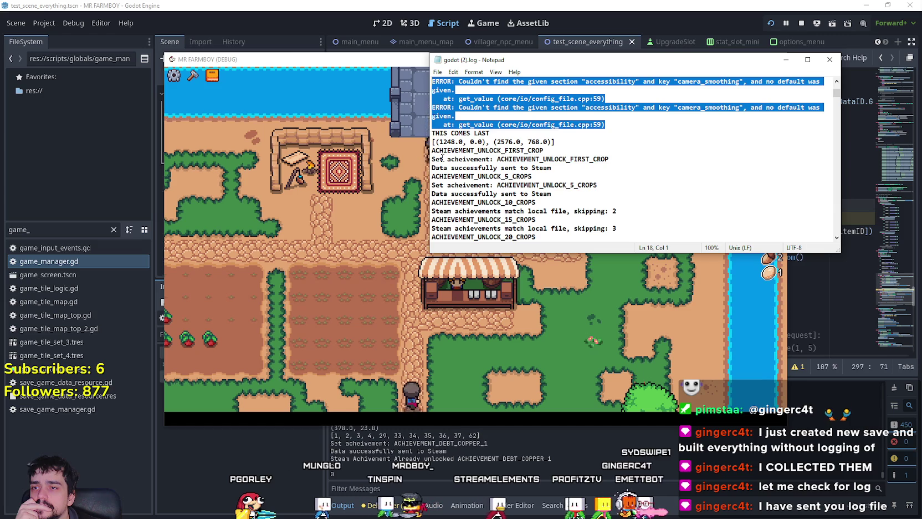
scroll(443, 155, "down", 6)
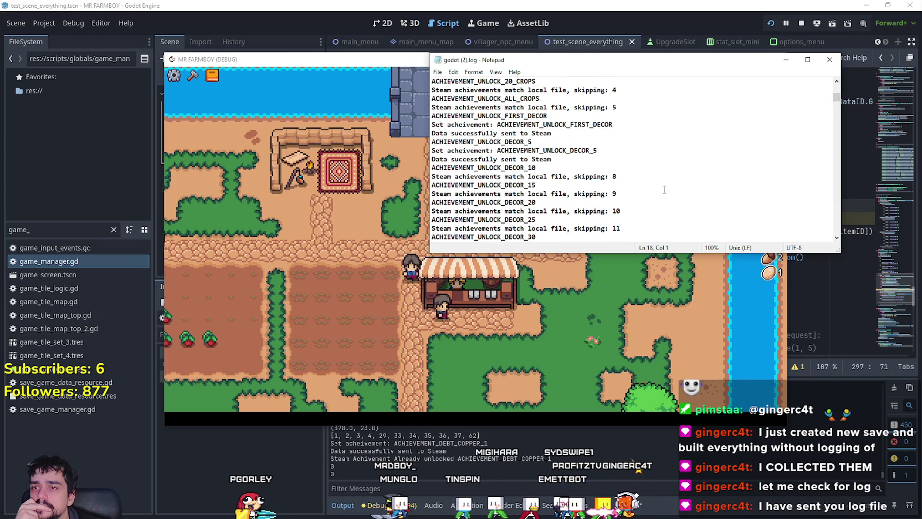
scroll(646, 185, "down", 4)
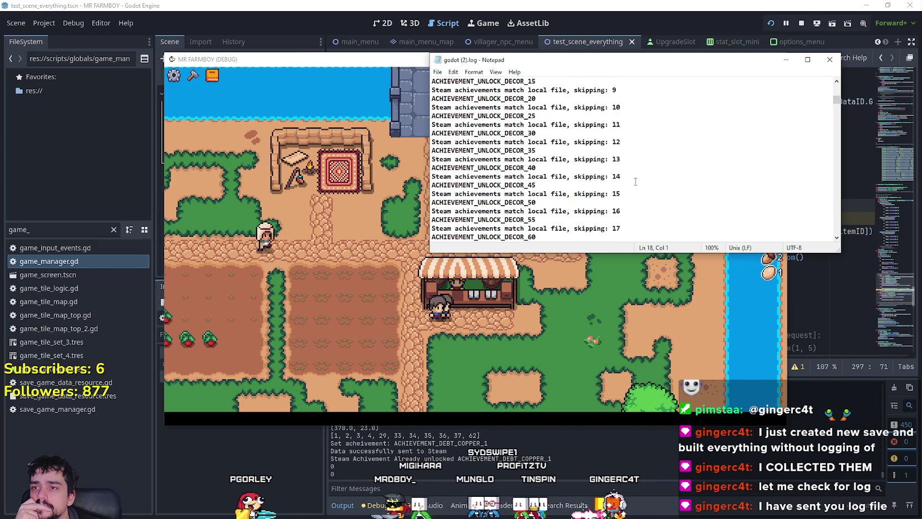
scroll(629, 174, "down", 10)
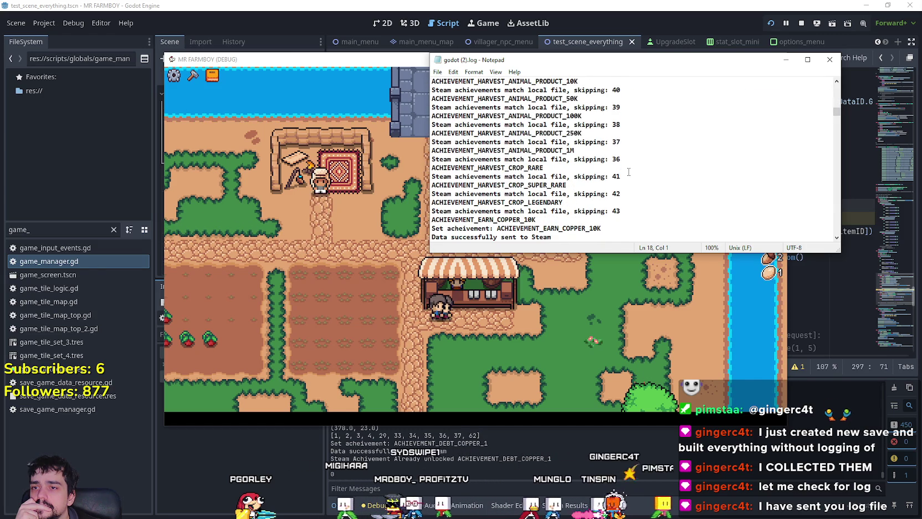
scroll(627, 170, "down", 15)
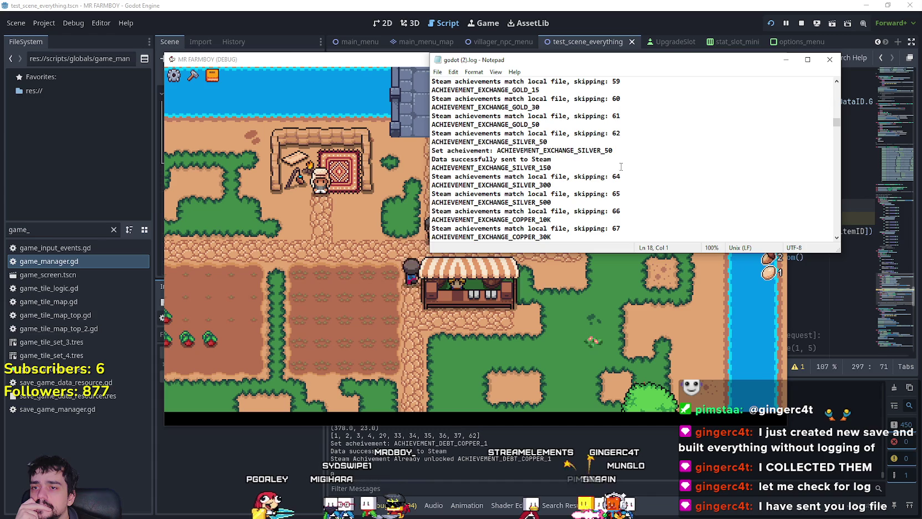
scroll(627, 171, "down", 10)
left_click(627, 269)
key("alt+Tab")
left_click(643, 204)
scroll(643, 201, "down", 5)
left_click_drag(835, 133, 838, 188)
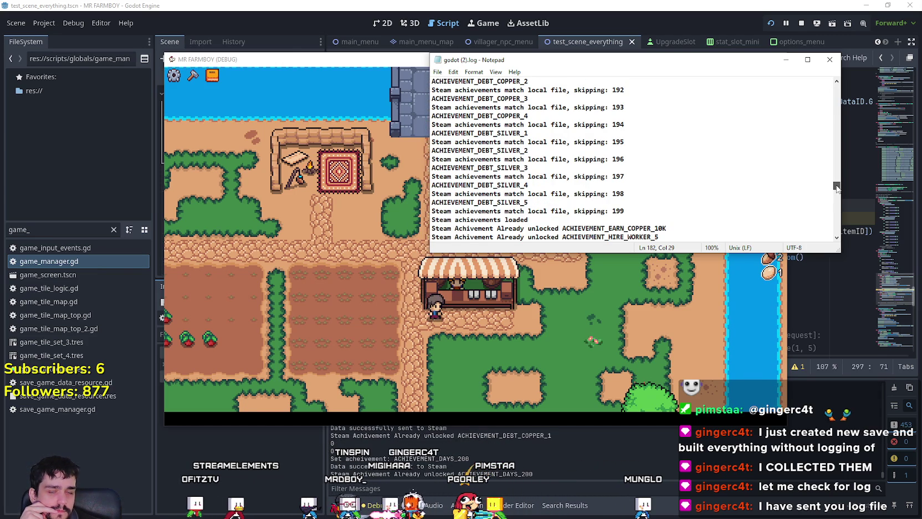
mouse_move(836, 188)
left_mouse_down()
mouse_move(832, 207)
mouse_move(832, 199)
left_mouse_up()
Step: Scroll to the end of the log and select the closing resource-leak warnings and errors
left_click(611, 355)
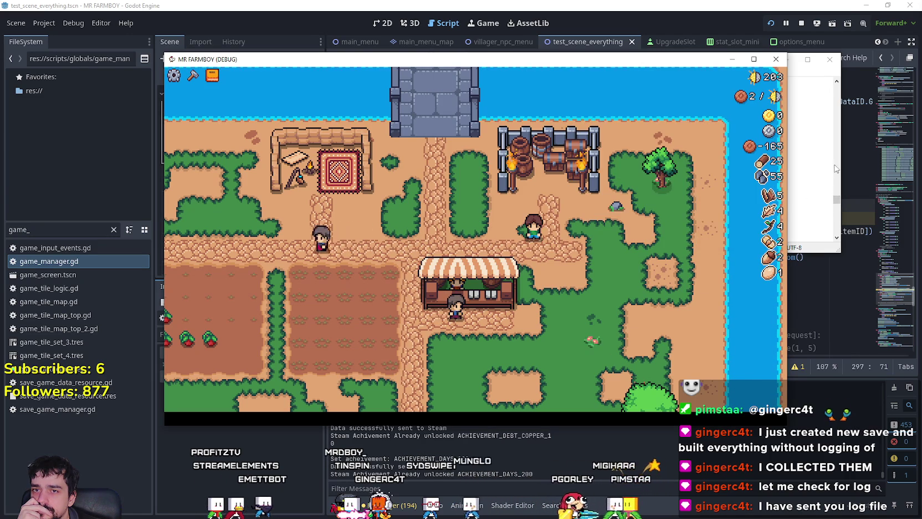
key("alt+Tab")
scroll(567, 196, "down", 5)
scroll(560, 186, "up", 2)
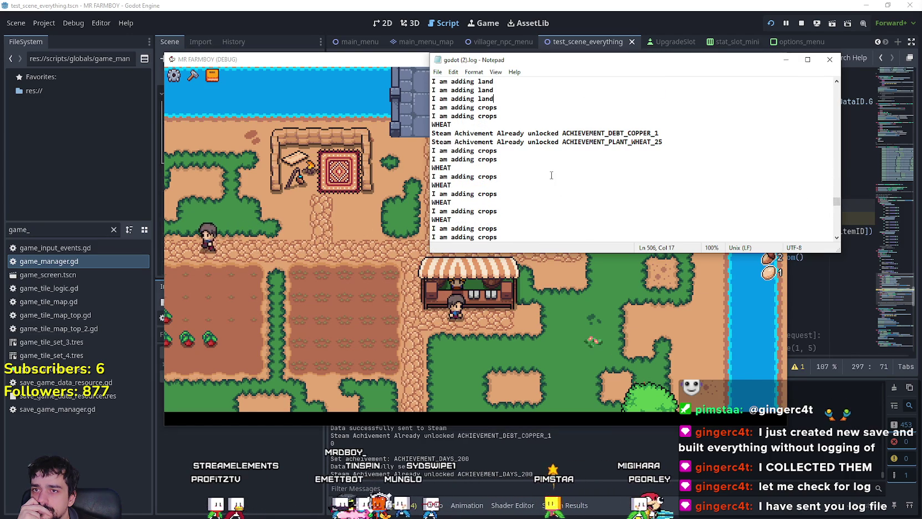
scroll(551, 175, "down", 3)
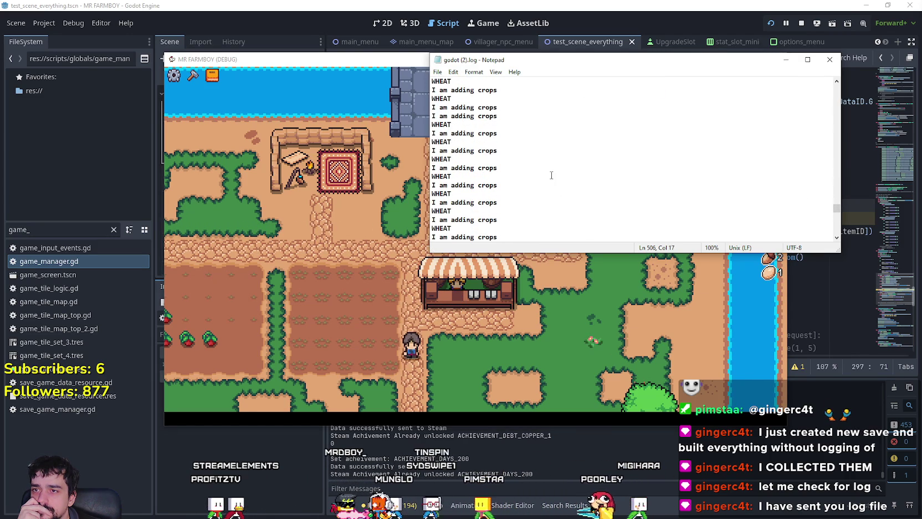
scroll(551, 175, "down", 5)
scroll(552, 175, "down", 3)
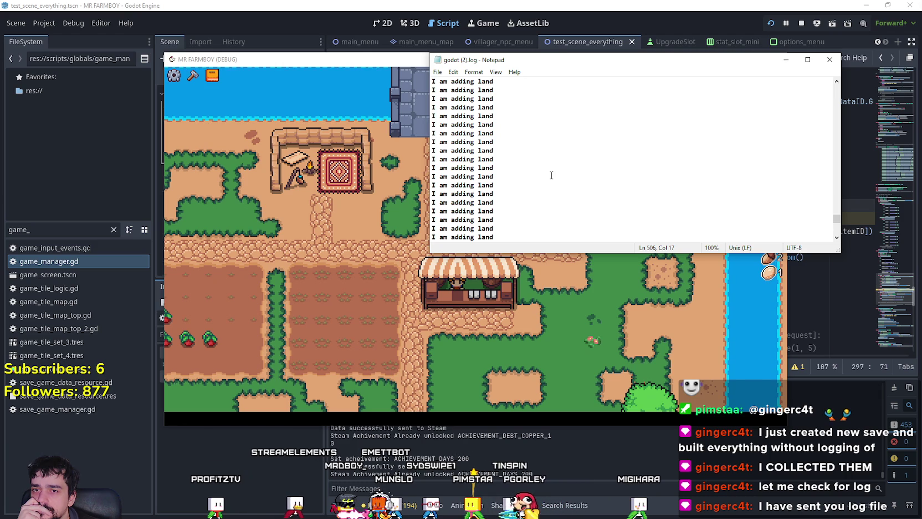
scroll(552, 175, "down", 10)
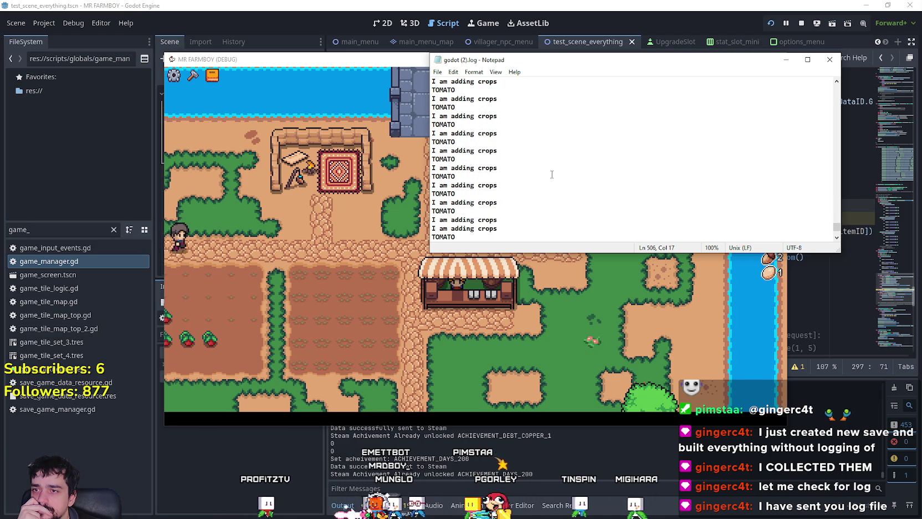
scroll(553, 174, "down", 1)
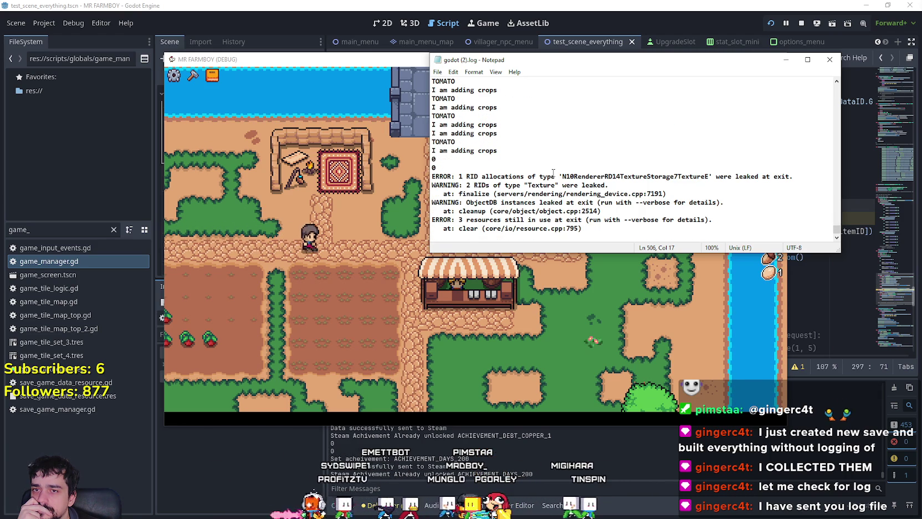
left_click_drag(620, 235, 544, 177)
left_click(544, 177)
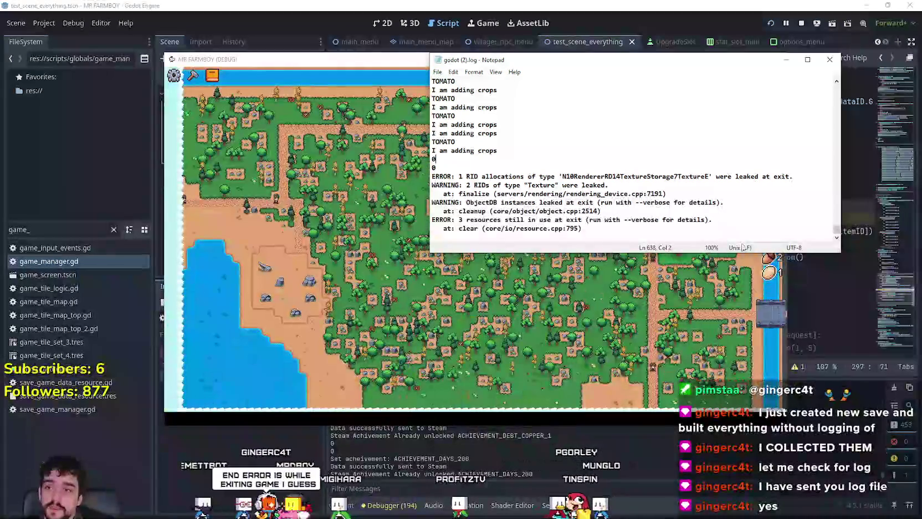
Step: Finish reviewing godot (2).log and close it
left_click(574, 324)
scroll(575, 309, "down", 5)
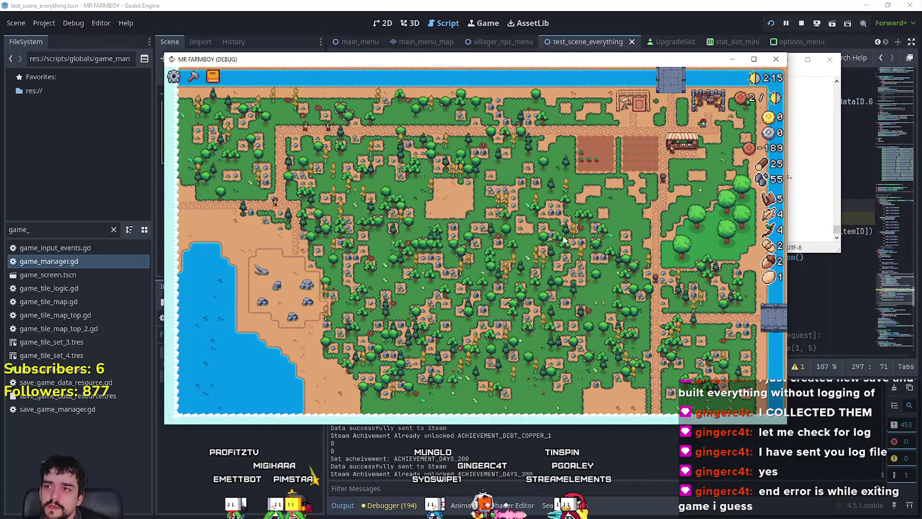
scroll(571, 237, "up", 5)
scroll(568, 235, "up", 3)
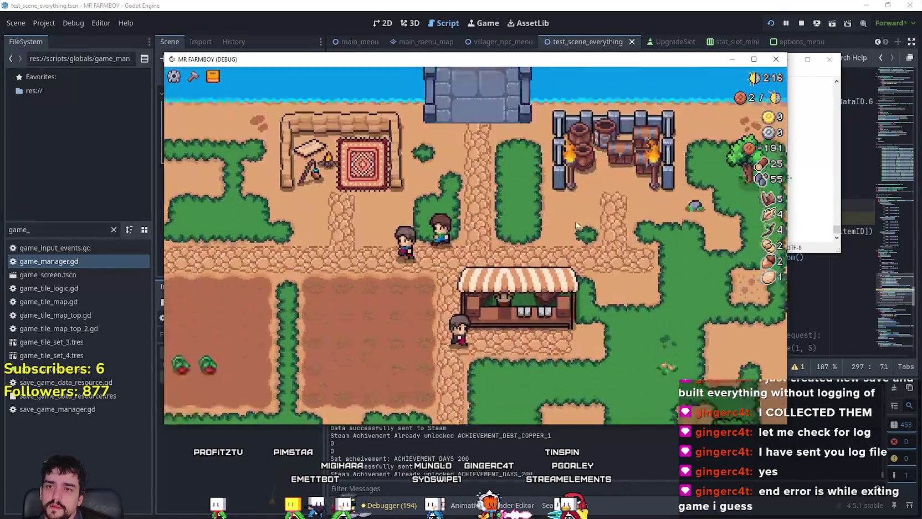
left_click(812, 166)
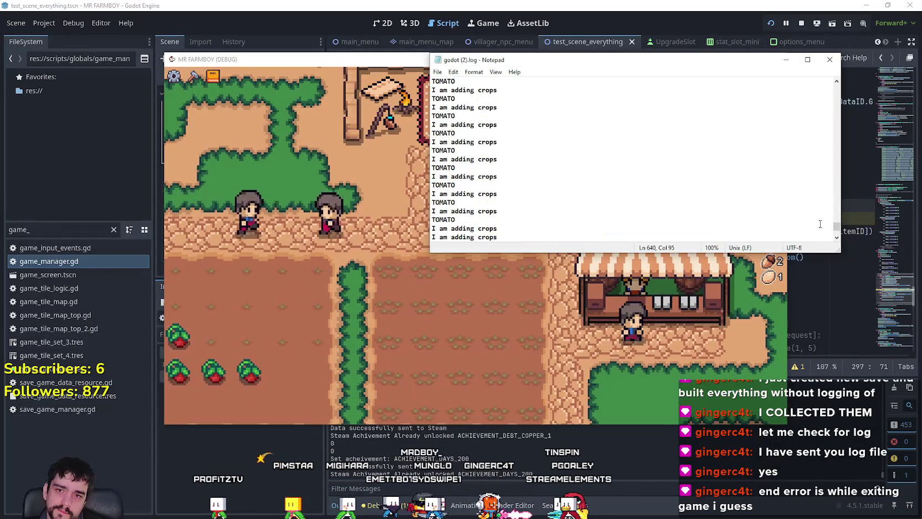
left_click_drag(837, 229, 849, 117)
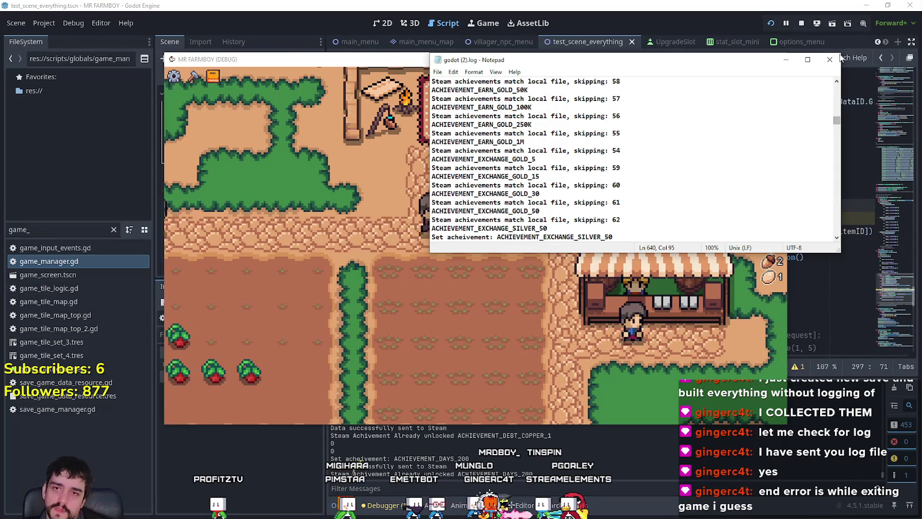
left_click(830, 59)
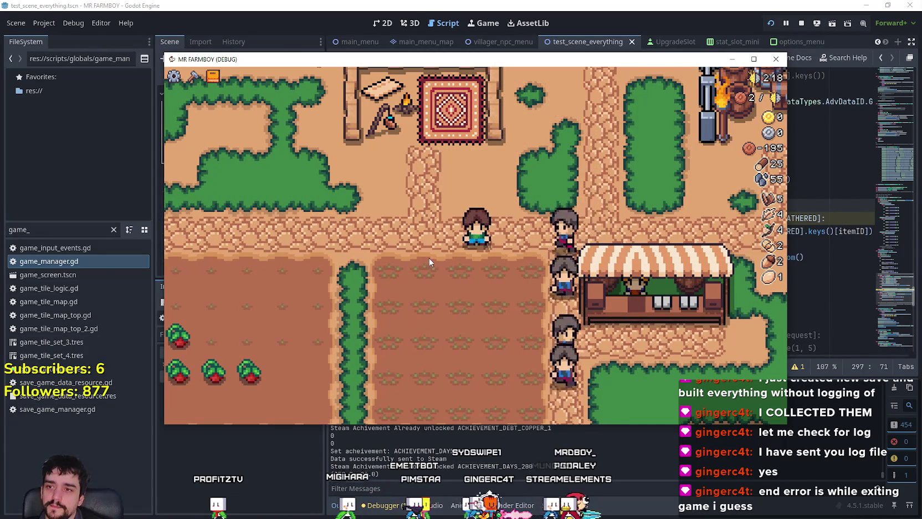
Step: Pause the game twice to view its stats, resuming each time, then bring the editor forward
key("Escape")
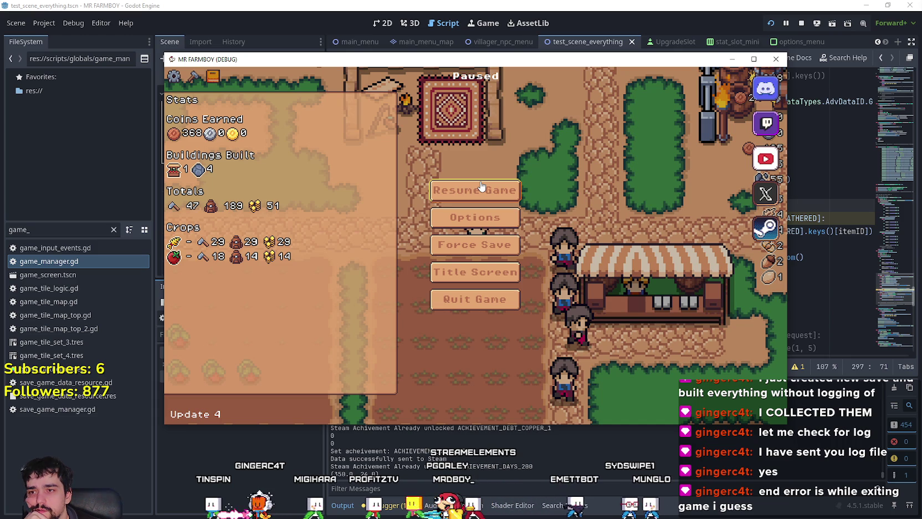
left_click(487, 203)
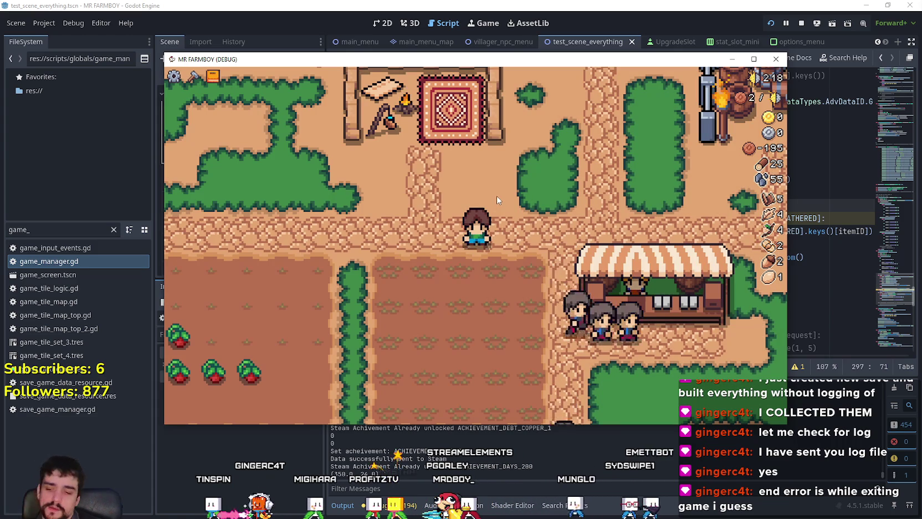
key("Escape")
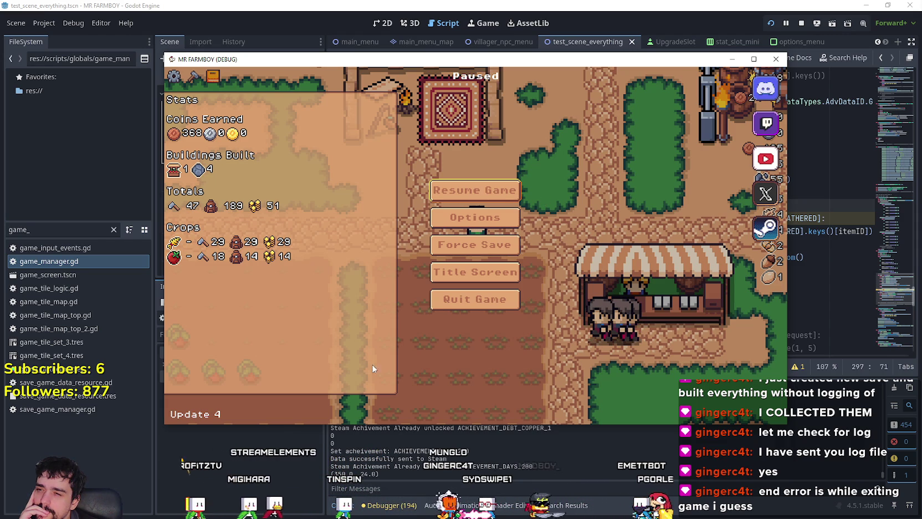
left_click(502, 191)
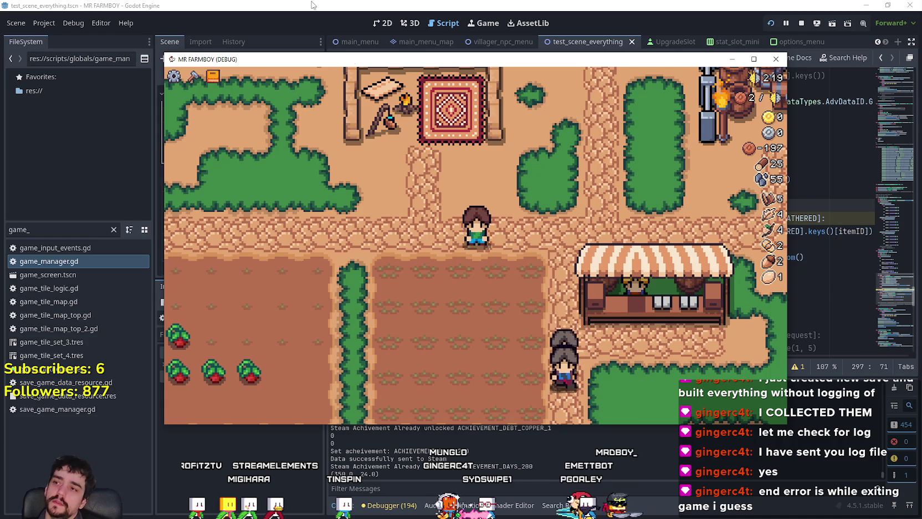
left_click(243, 26)
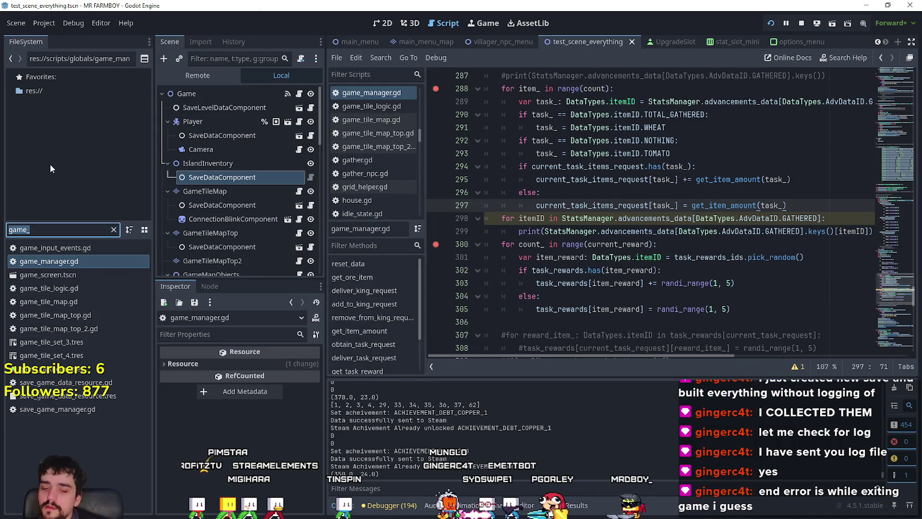
Step: Filter FileSystem for 'setting' and open settingsMenu.tscn and its script
key("ctrl+a")
type("setting")
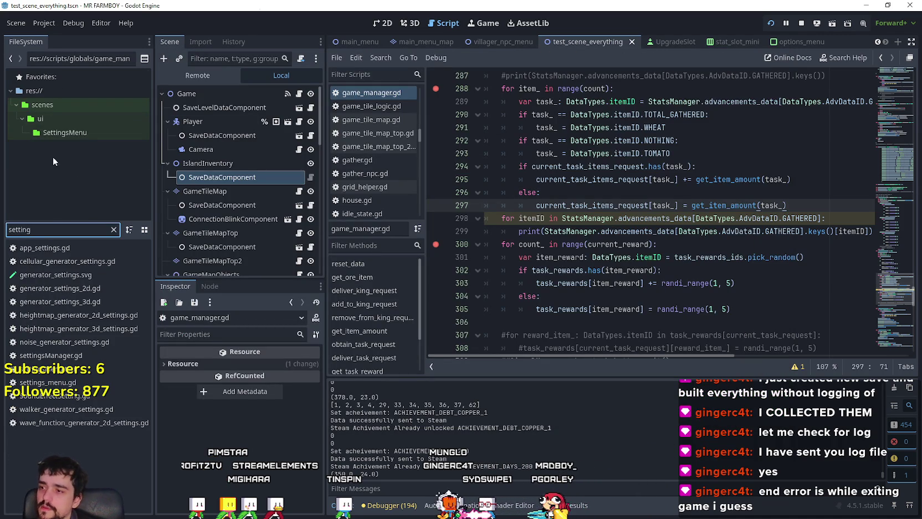
left_click(61, 372)
double_click(61, 372)
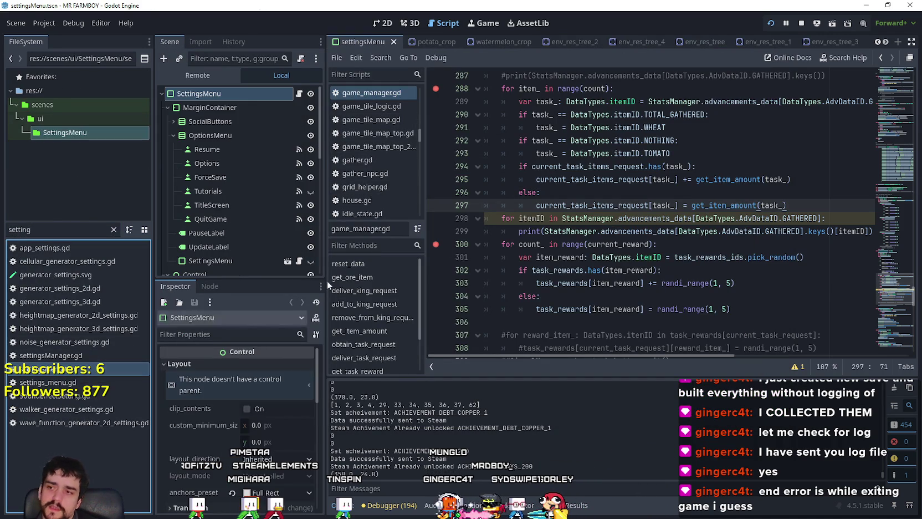
left_click(299, 94)
Step: Run the game, untick Enable VSync in Options > Video, apply, and quit the game
key("F5")
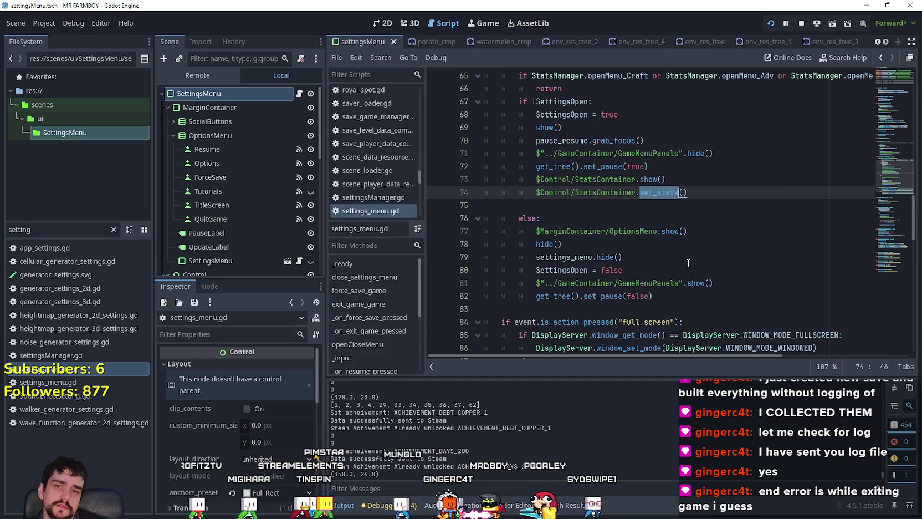
key("Escape")
left_click(469, 221)
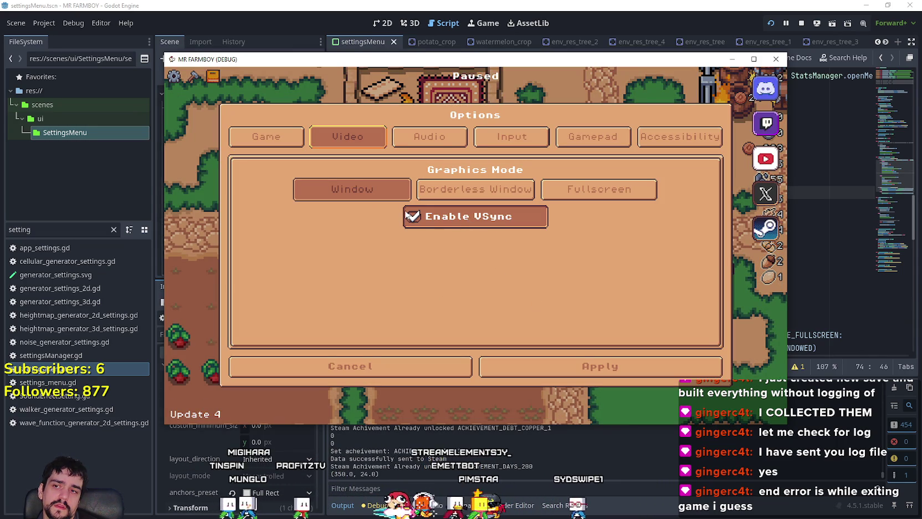
left_click(453, 220)
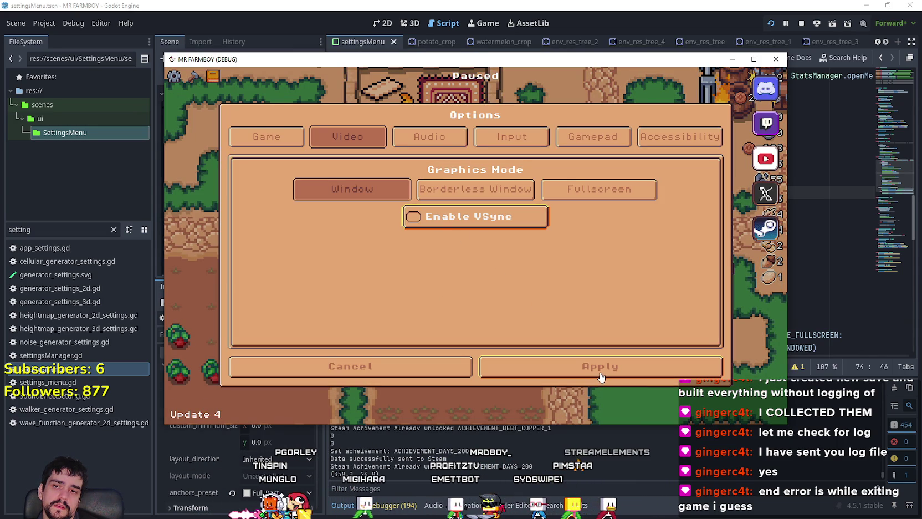
left_click(559, 364)
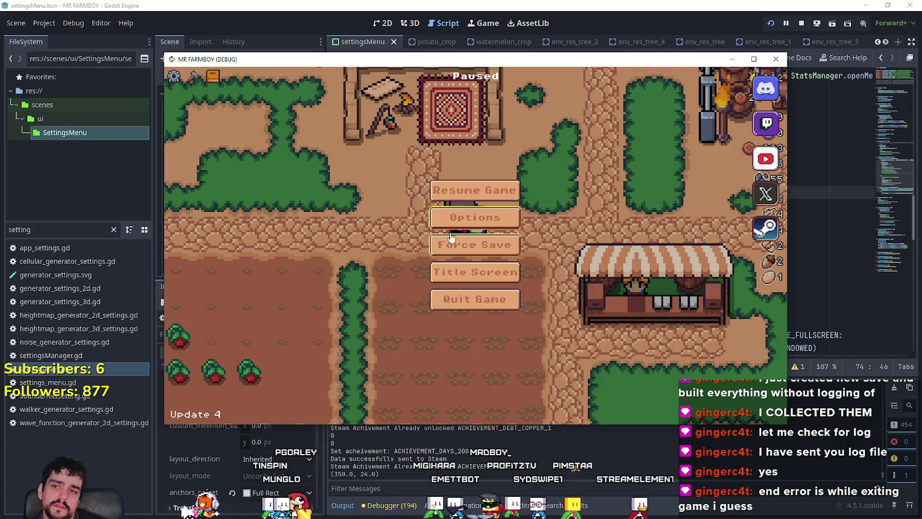
left_click(486, 302)
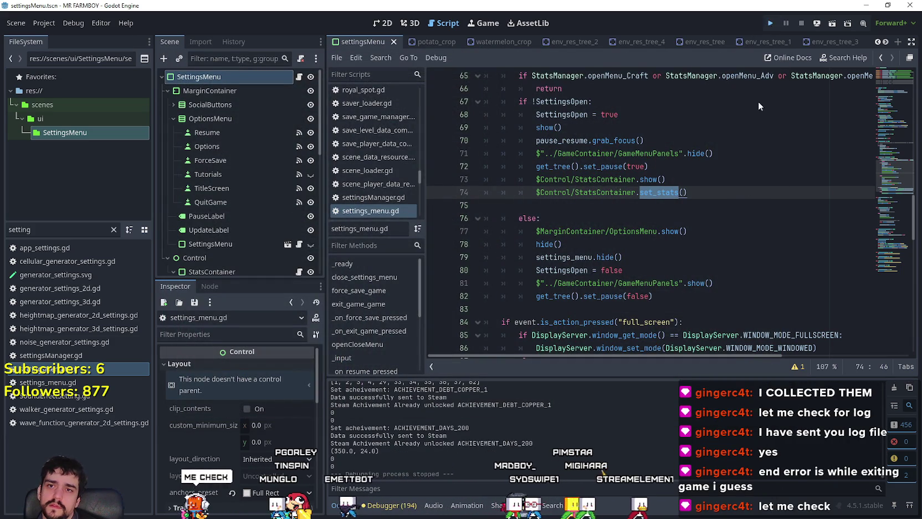
Step: Relaunch the game, create Save 8, dismiss the king's message, and harvest to hit the breakpoint
left_click(770, 23)
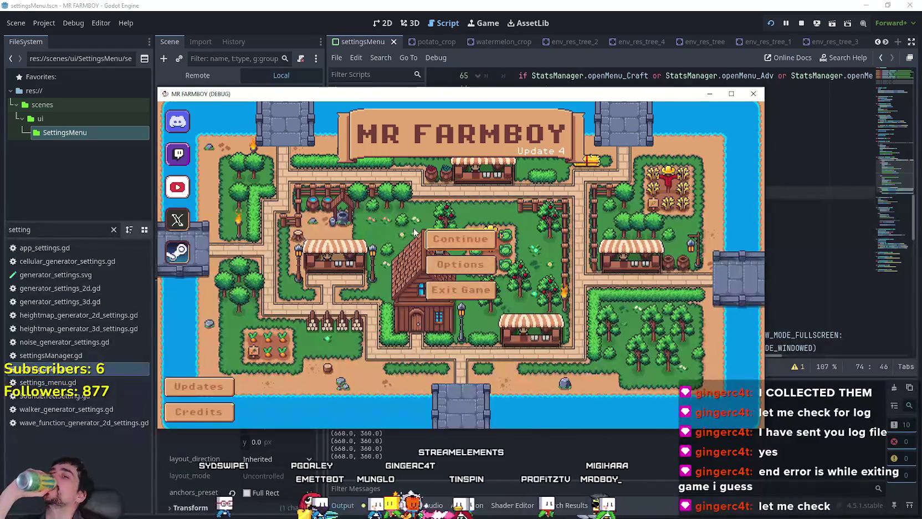
left_click(443, 244)
scroll(469, 255, "down", 5)
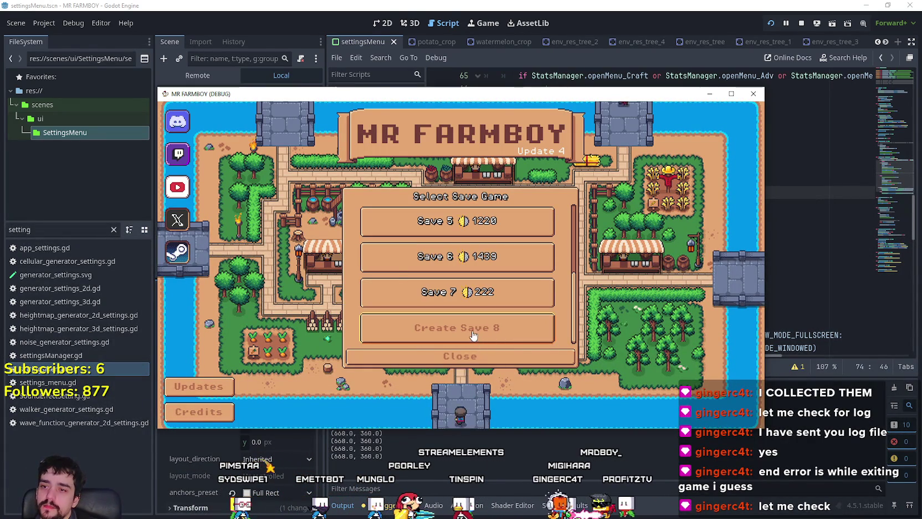
left_click(480, 337)
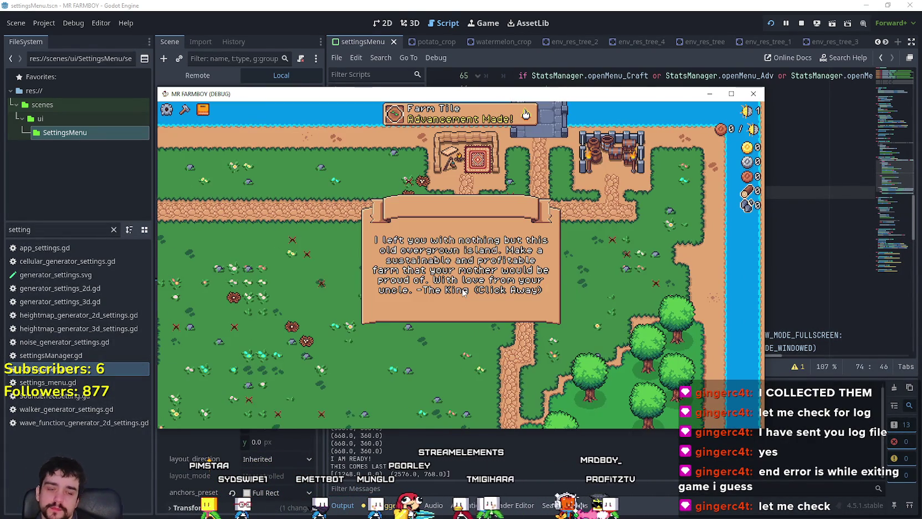
left_click(612, 206)
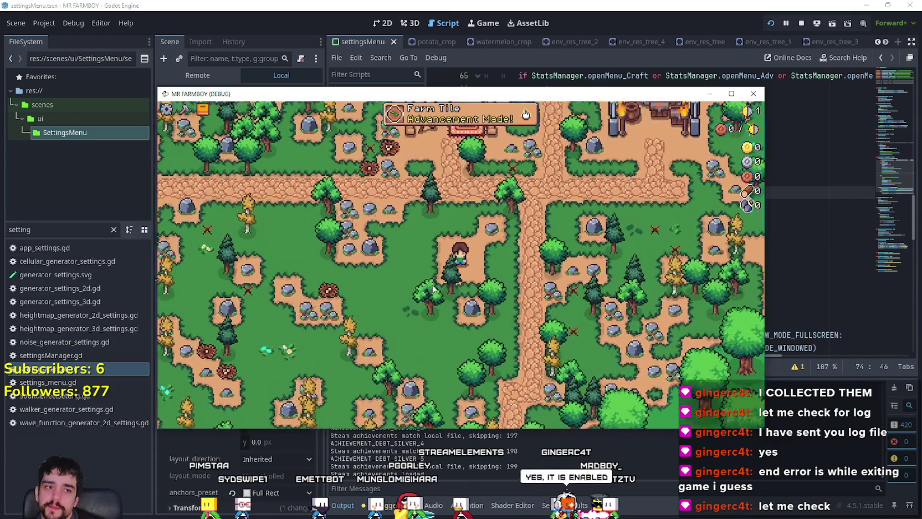
key("Escape")
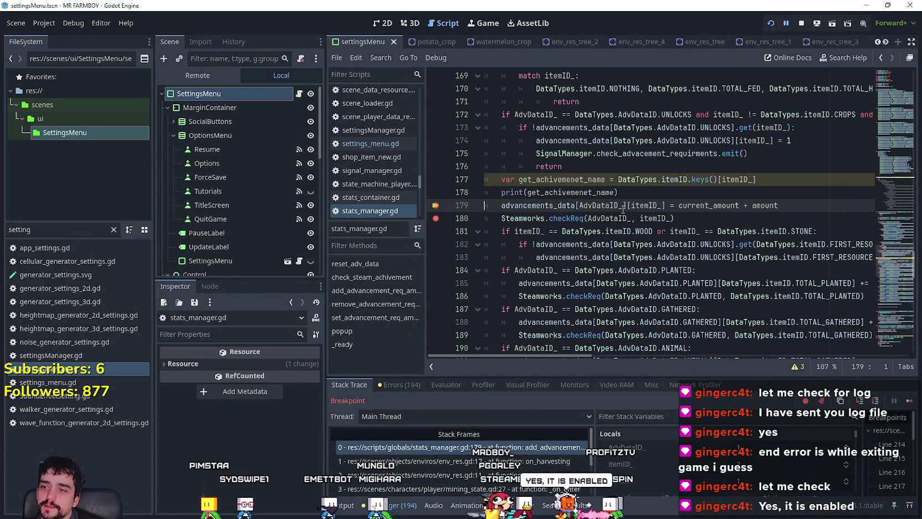
Step: At the line-179 breakpoint, check get_advancementData's value and select lines 149–150
scroll(611, 247, "up", 2)
scroll(610, 248, "up", 1)
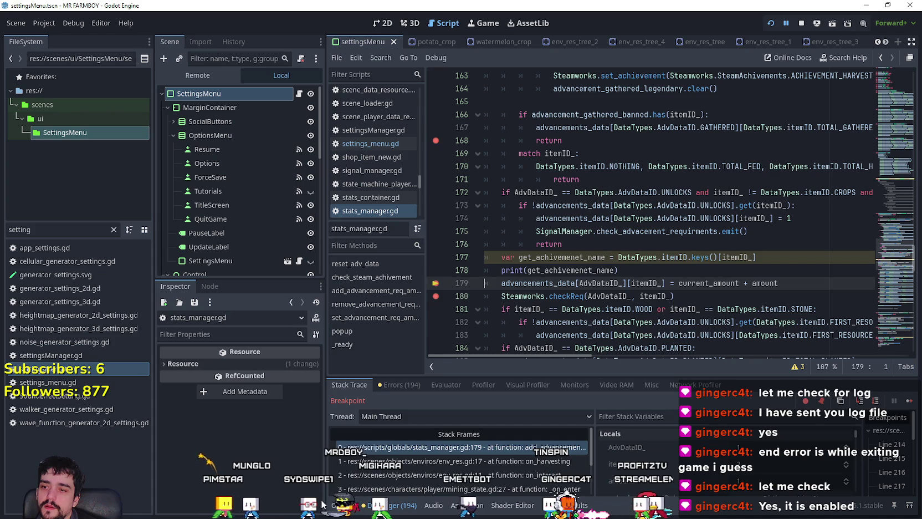
left_click(342, 505)
left_click(390, 505)
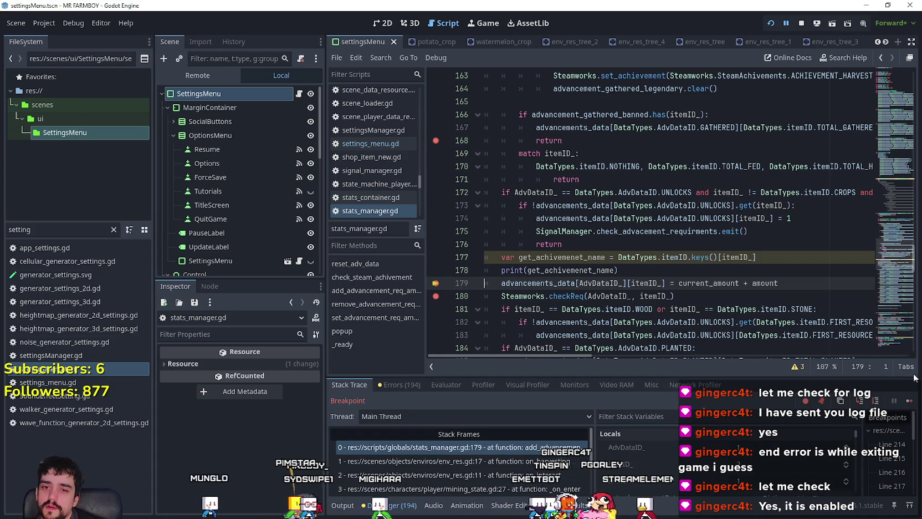
scroll(822, 302, "up", 3)
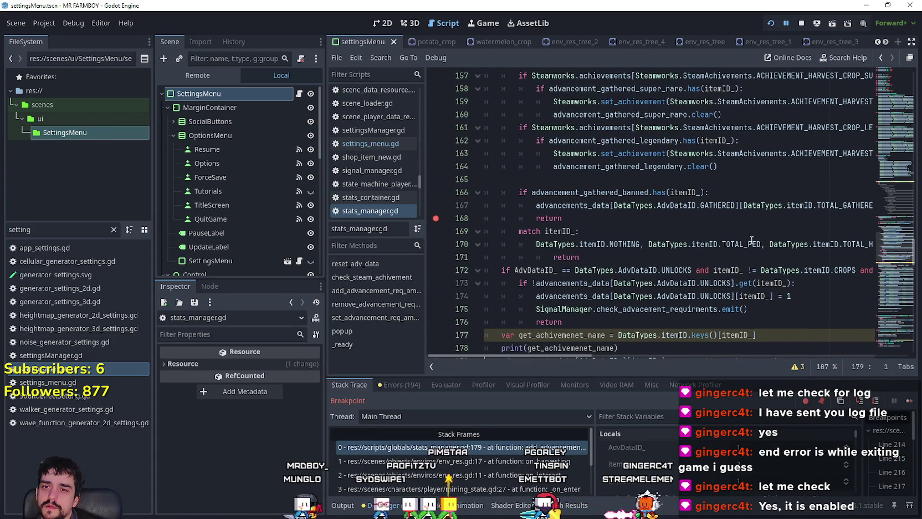
scroll(746, 269, "up", 4)
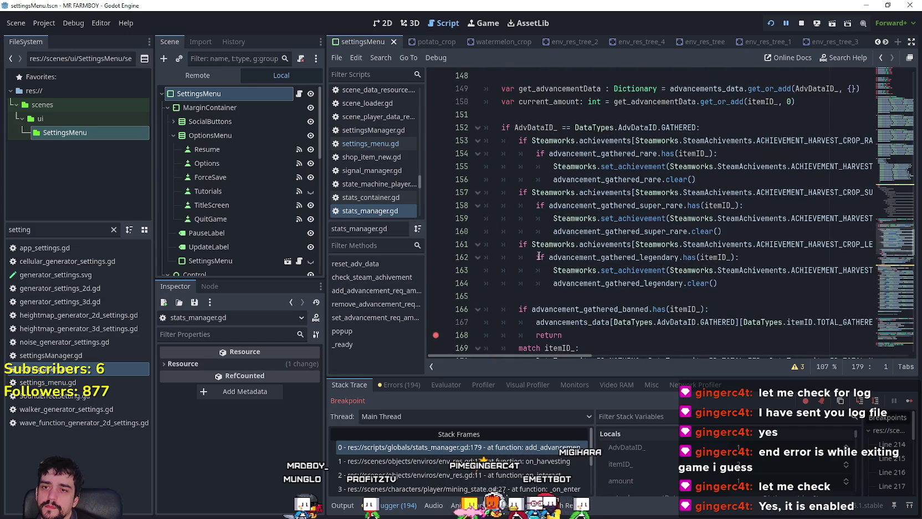
scroll(746, 326, "down", 2)
scroll(596, 262, "up", 5)
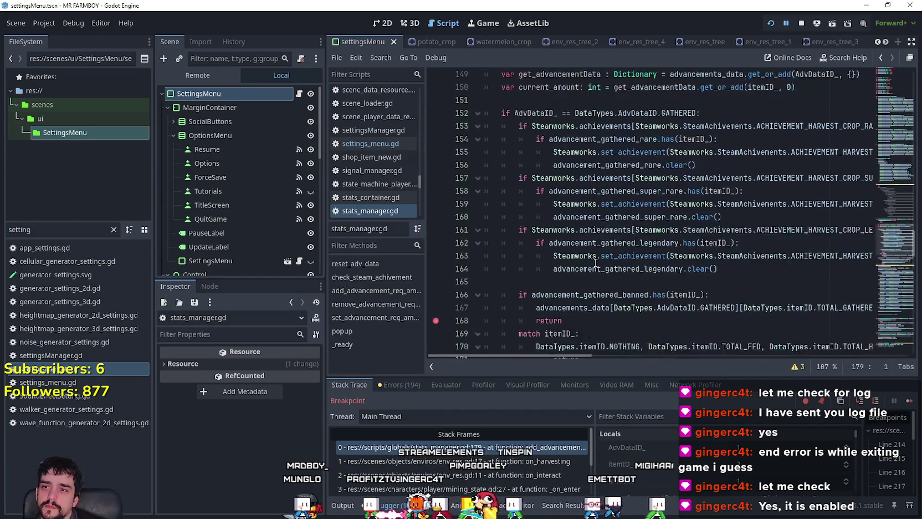
double_click(574, 167)
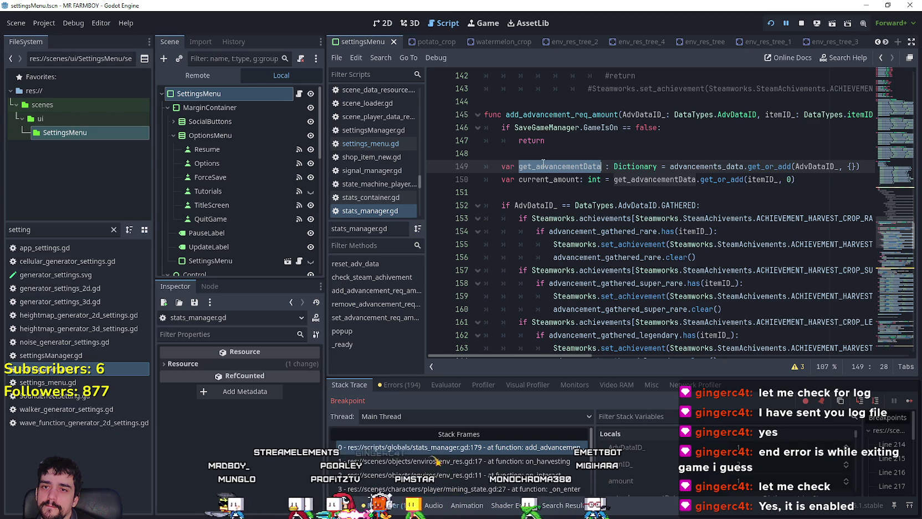
mouse_move(557, 166)
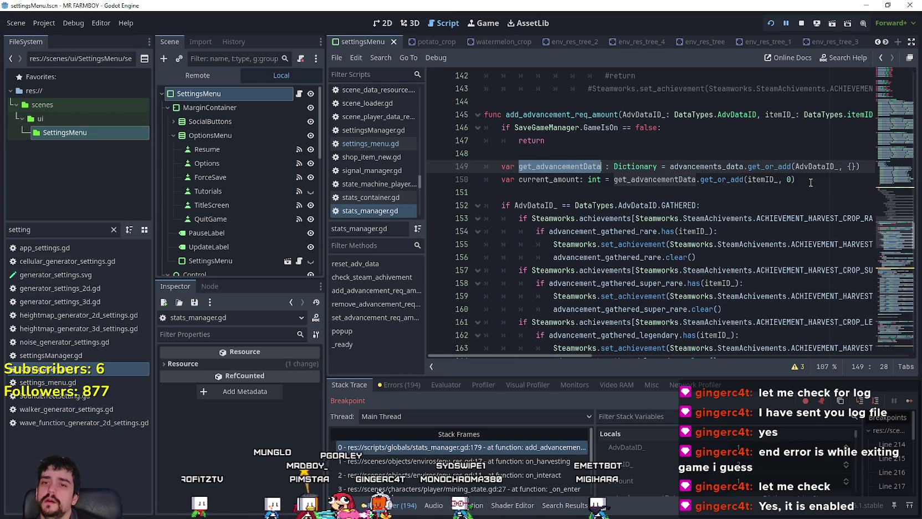
left_click_drag(811, 182, 454, 169)
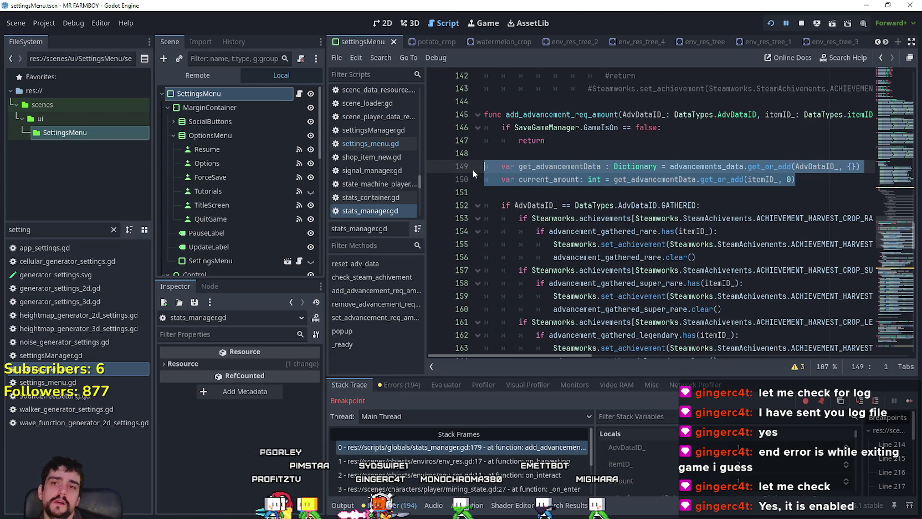
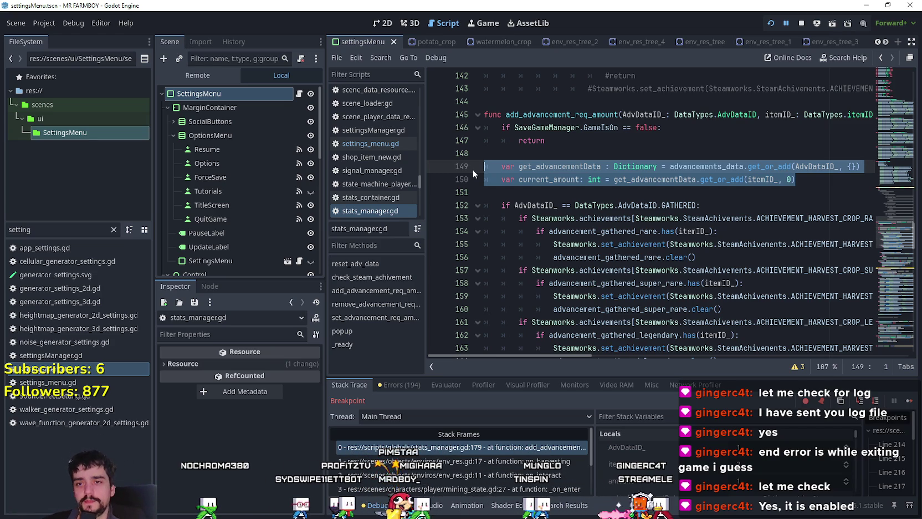
Step: Select the banned-item check and match block at lines 166–171 and comment it out with Ctrl+K
scroll(643, 221, "up", 2)
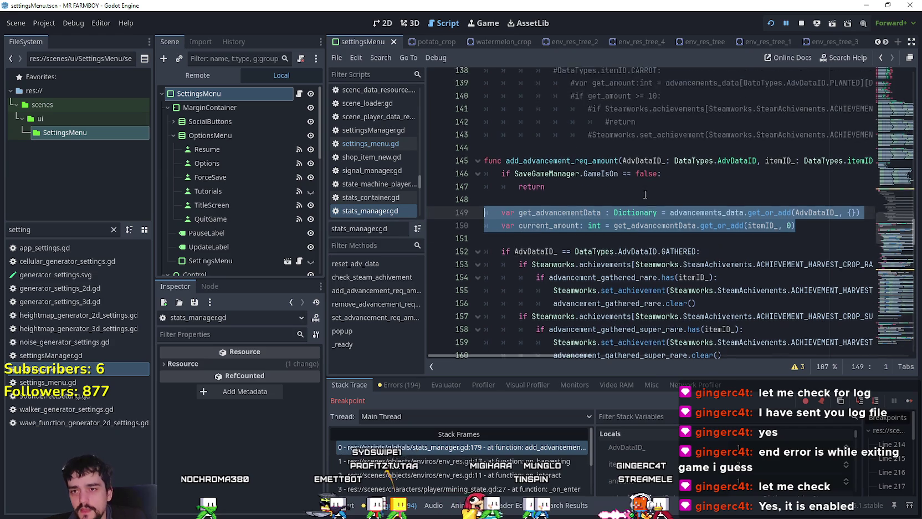
left_click_drag(800, 220, 500, 205)
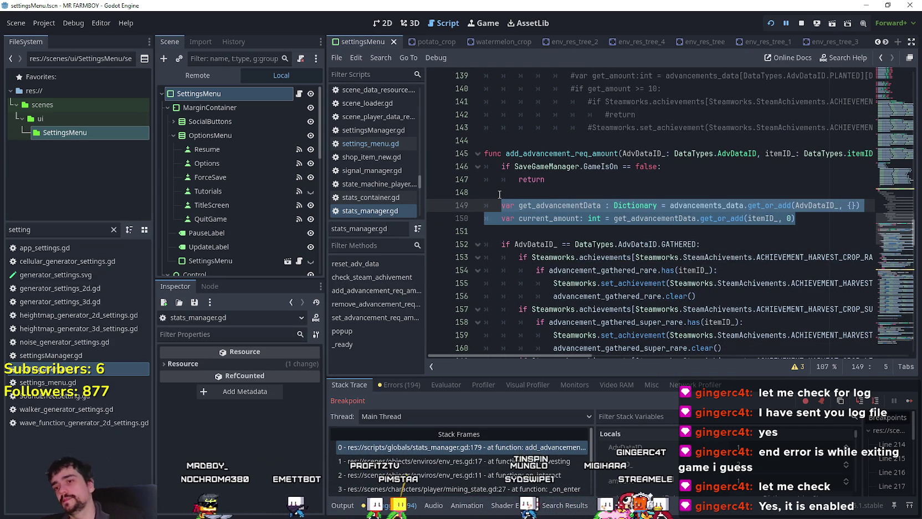
scroll(642, 279, "down", 3)
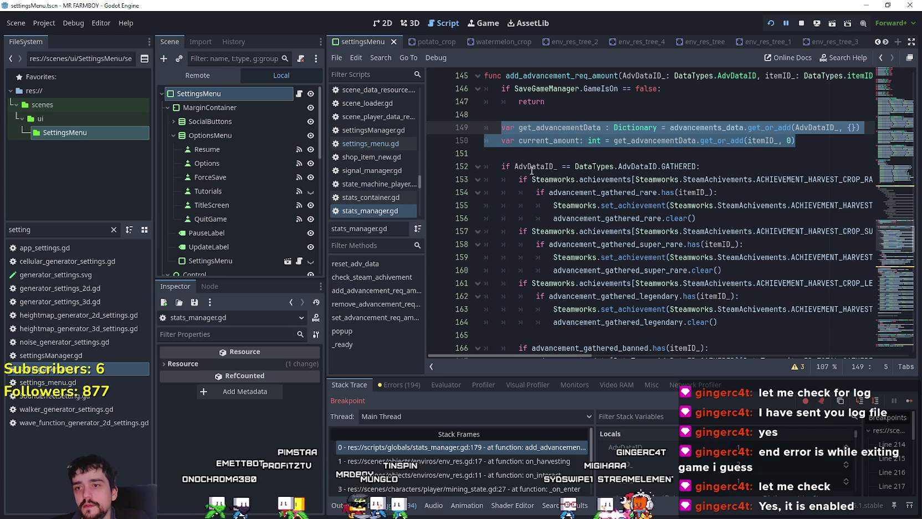
scroll(530, 171, "down", 3)
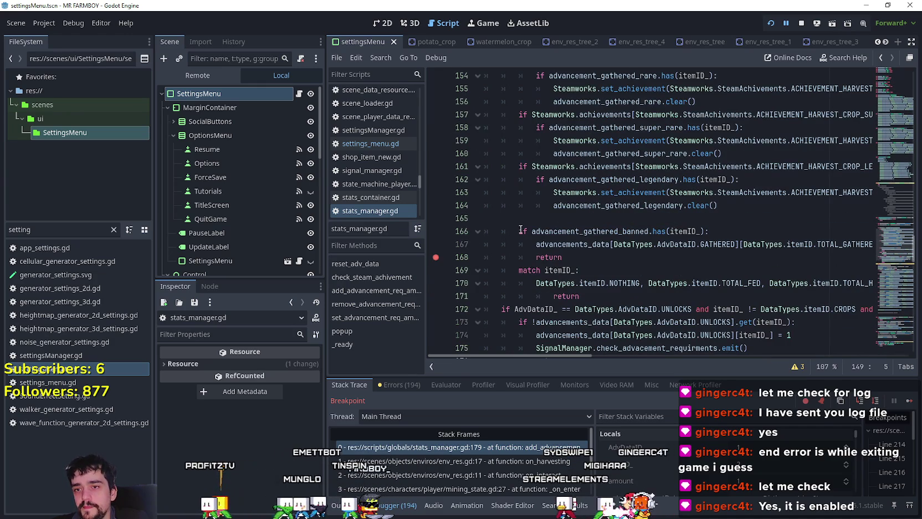
left_click_drag(519, 232, 791, 228)
left_click_drag(563, 257, 456, 230)
scroll(586, 279, "down", 1)
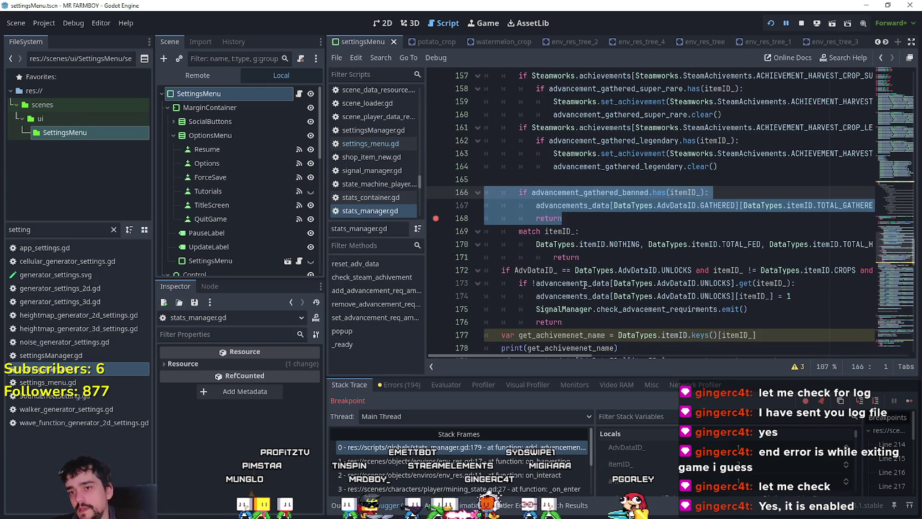
left_click_drag(604, 261, 459, 191)
key("ctrl+c")
scroll(579, 235, "down", 2)
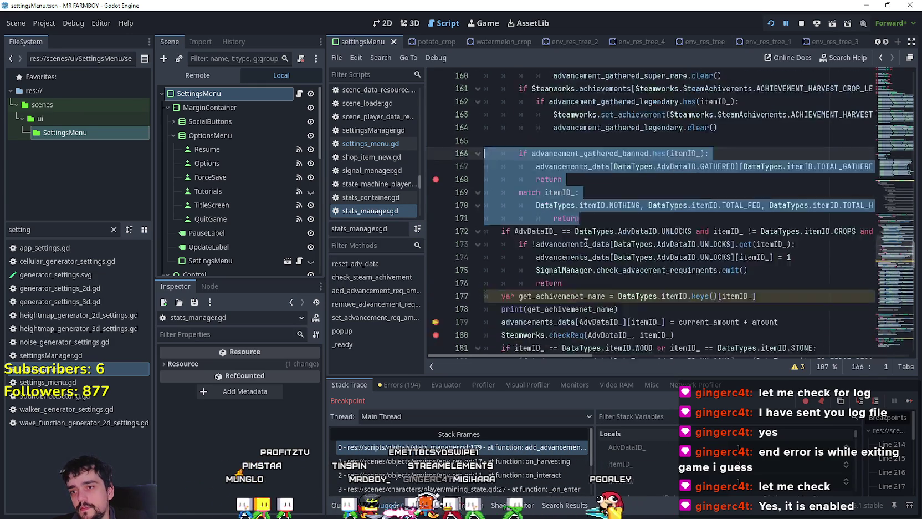
scroll(579, 235, "up", 2)
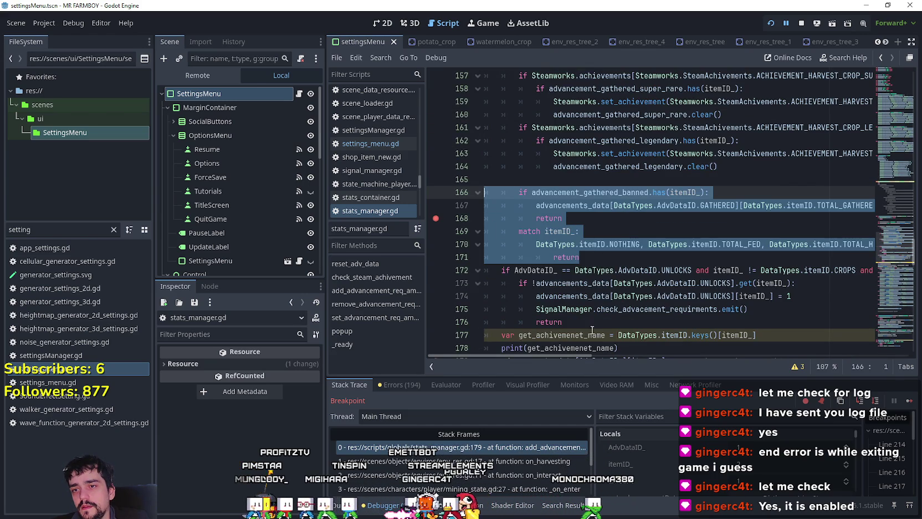
mouse_move(594, 358)
left_mouse_down()
mouse_move(901, 366)
mouse_move(504, 355)
mouse_move(765, 356)
mouse_move(503, 343)
mouse_move(901, 357)
mouse_move(421, 317)
left_mouse_up()
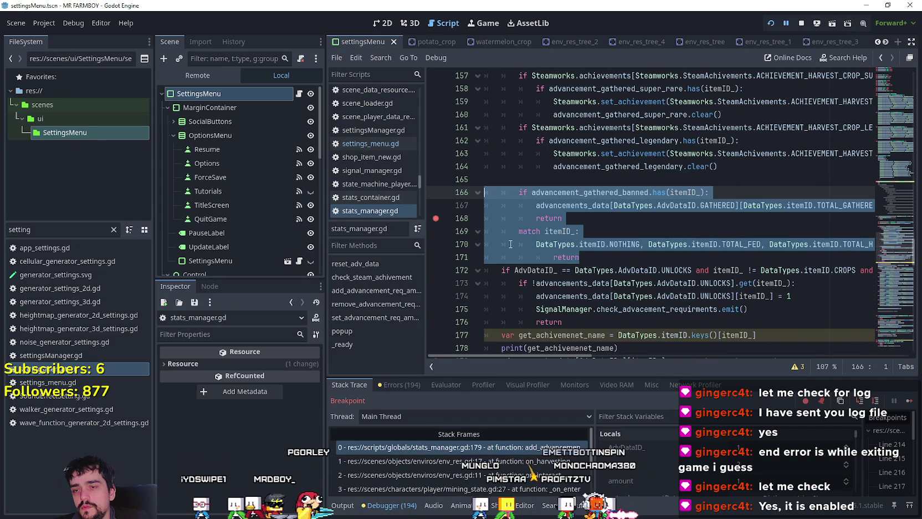
scroll(659, 290, "up", 3)
scroll(643, 282, "down", 3)
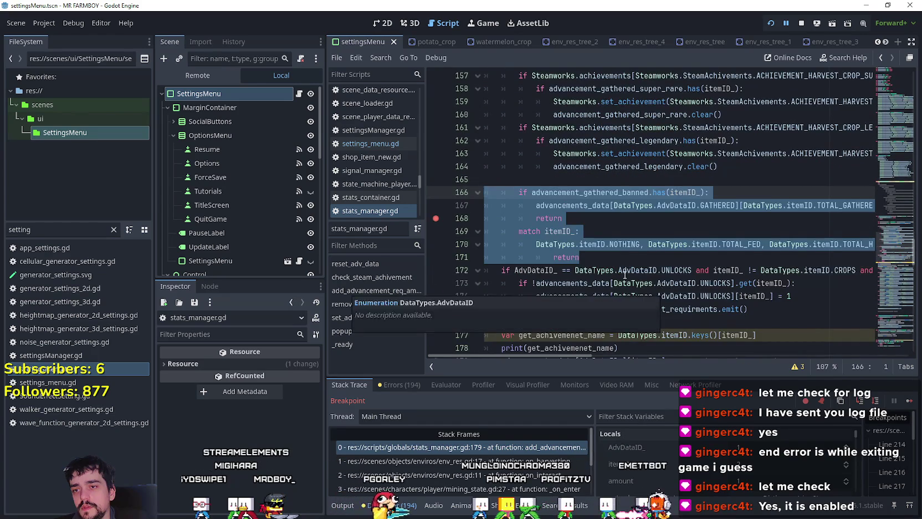
scroll(623, 274, "up", 2)
key("ctrl+k")
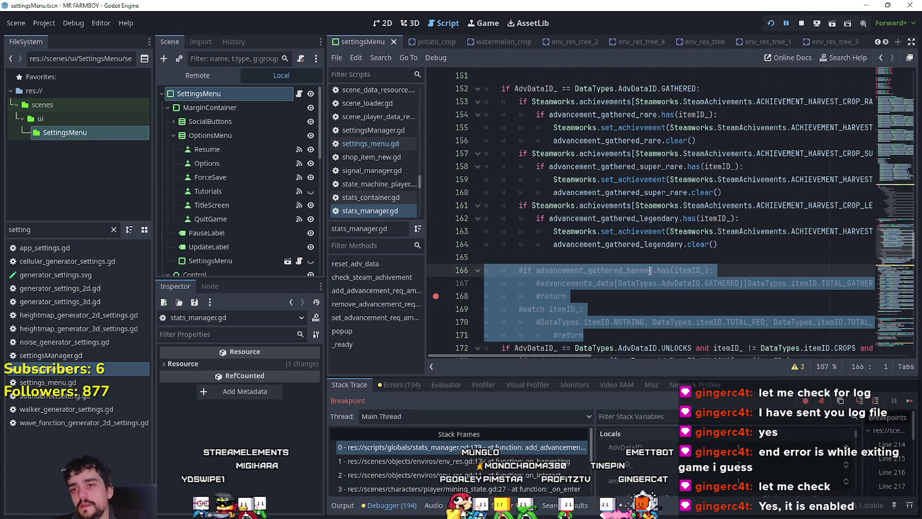
Step: Paste the block after line 149 as lines 150–155, dedent it, and select line 158's GATHERED condition
scroll(615, 244, "up", 5)
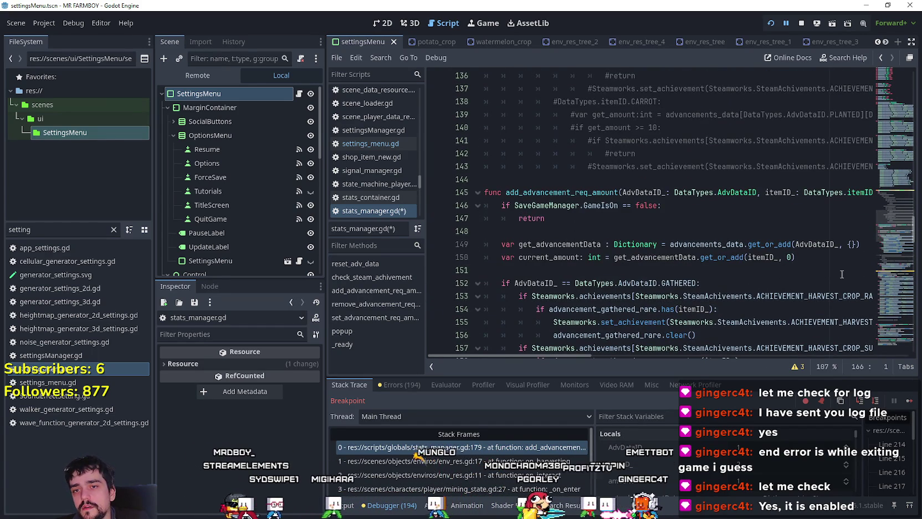
left_click(866, 243)
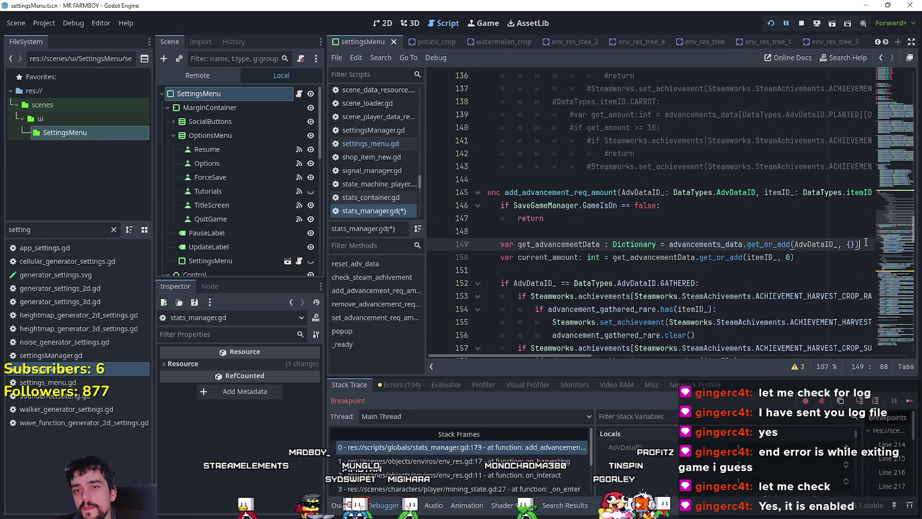
key("Return")
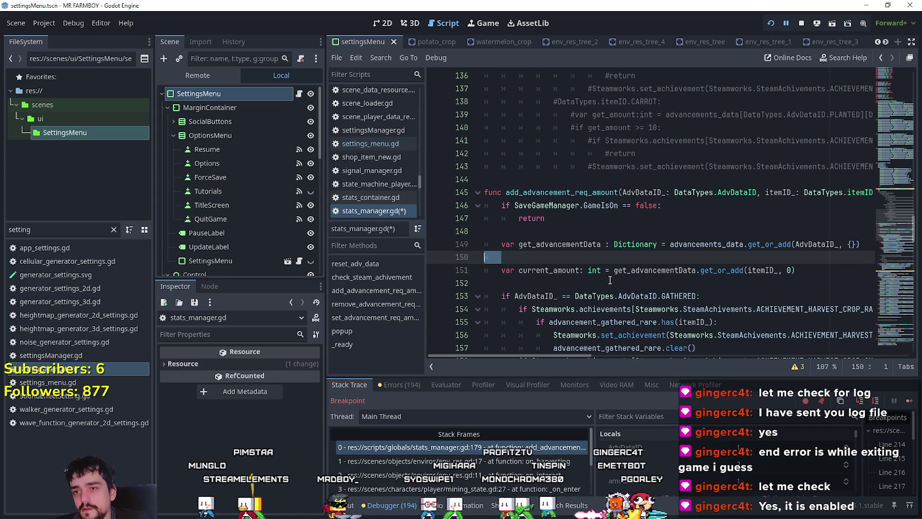
key("ctrl+v")
left_click(460, 257, "shift")
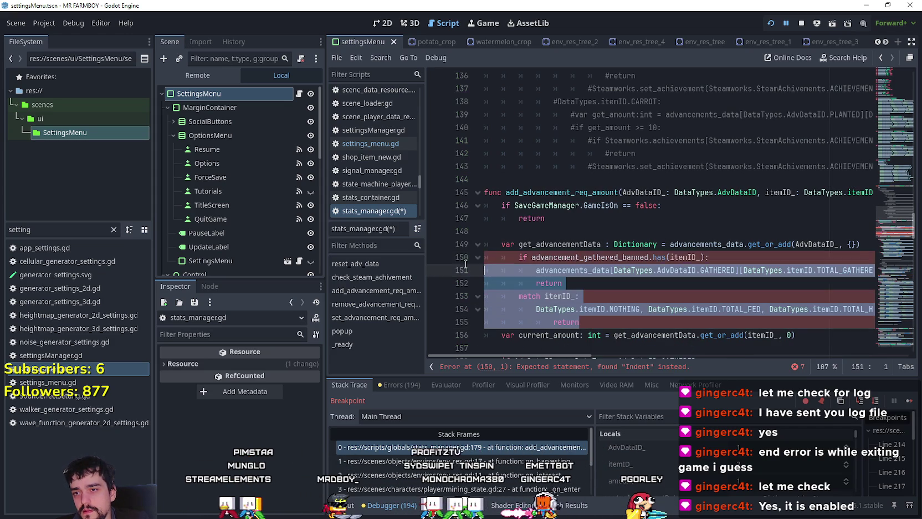
key("shift+Tab")
scroll(732, 252, "down", 3)
left_click_drag(702, 244, 501, 244)
key("ctrl+c")
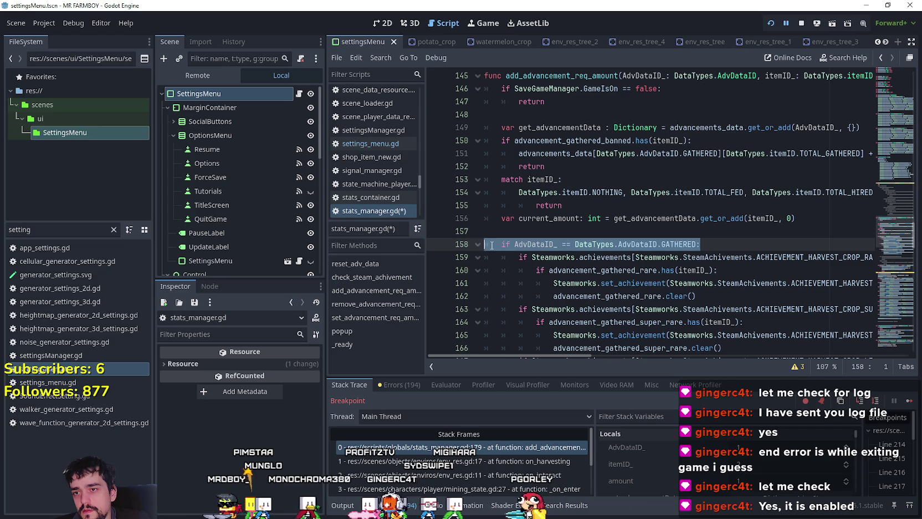
Step: Paste the 'if AdvDataID_ == DataTypes.AdvDataID.GATHERED:' condition onto line 150 and indent it
scroll(546, 258, "down", 2)
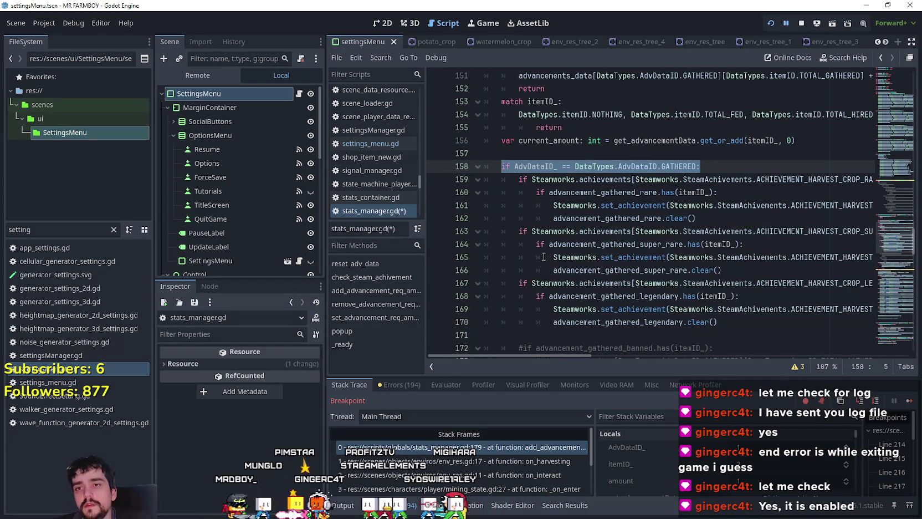
scroll(545, 239, "down", 4)
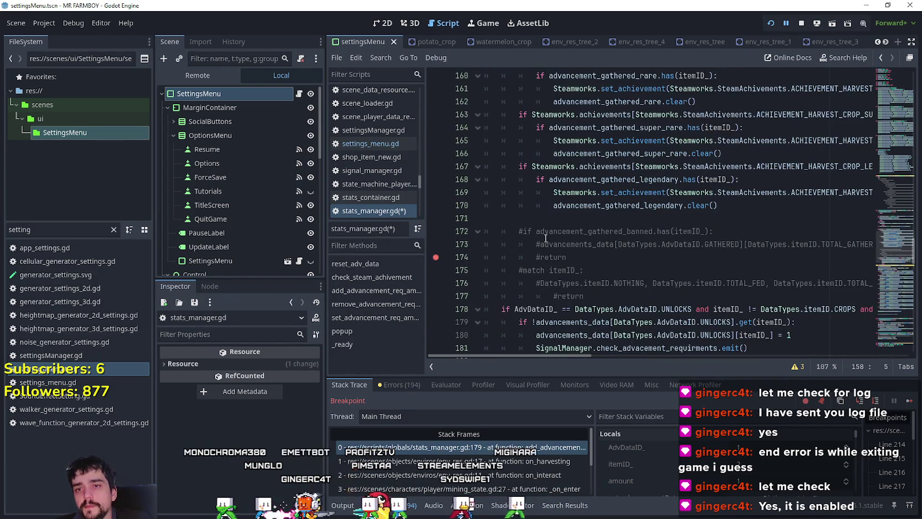
scroll(545, 238, "up", 5)
scroll(545, 236, "up", 2)
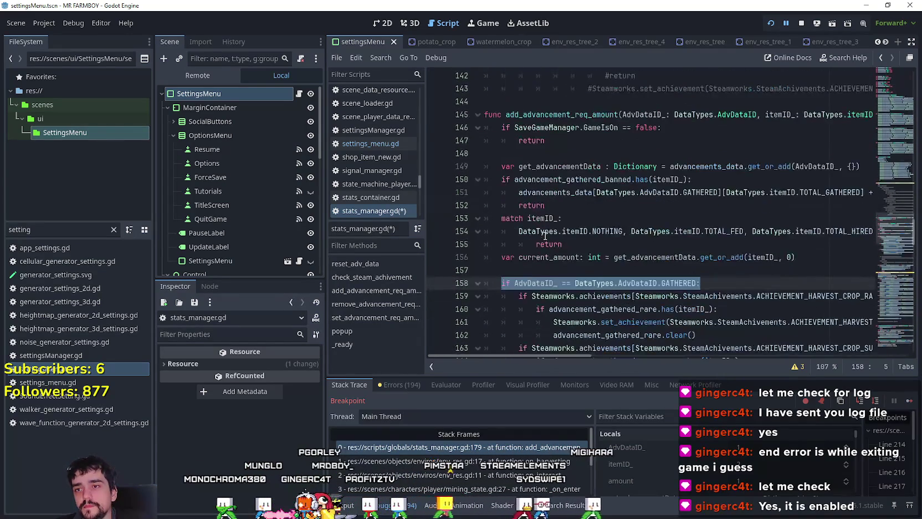
left_click(865, 165)
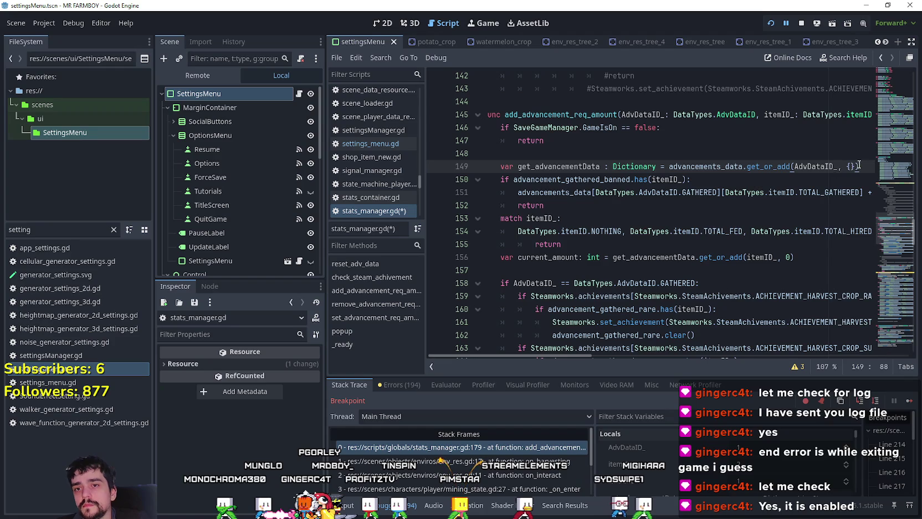
key("Return")
key("ctrl+v")
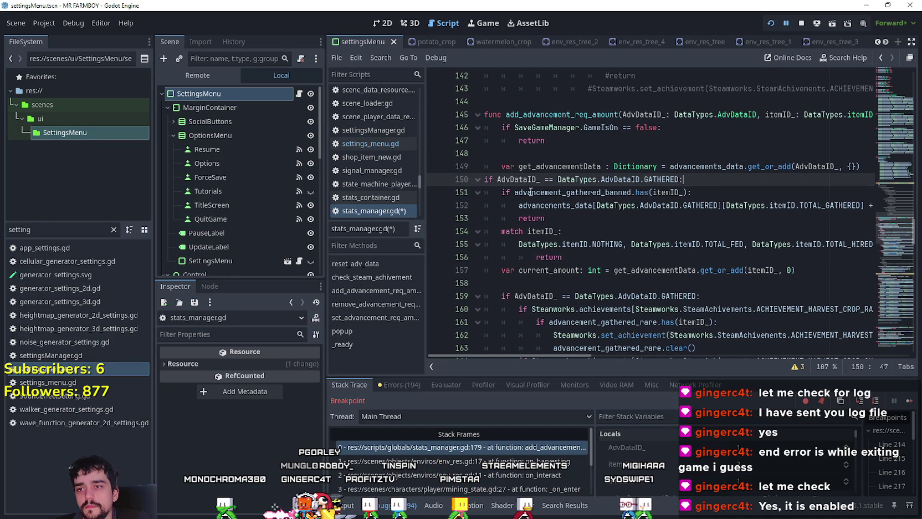
left_click(486, 179)
key("Tab")
Step: Indent the banned-item check and match block under the GATHERED condition and save stats_manager.gd
mouse_move(588, 258)
left_mouse_down()
mouse_move(521, 230)
mouse_move(475, 188)
mouse_move(482, 193)
left_mouse_up()
key("Tab")
key("Up")
key("Up")
key("Up")
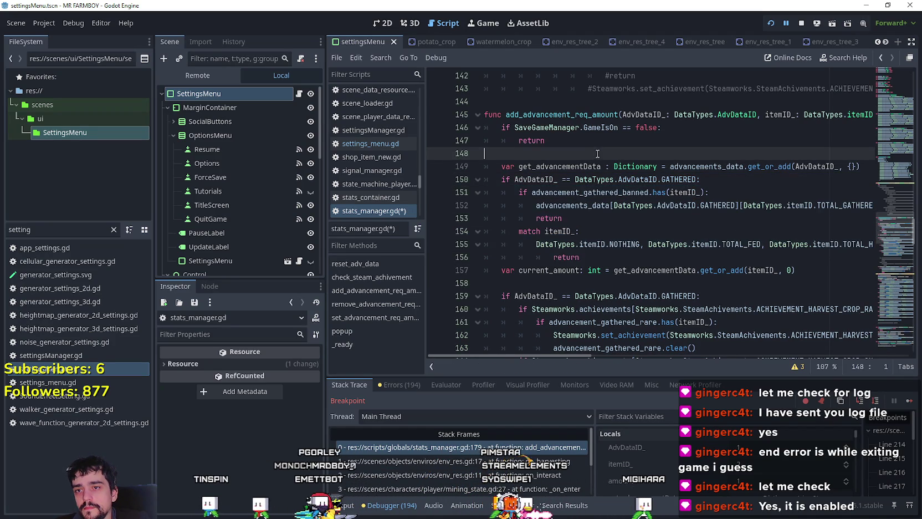
left_click(598, 237)
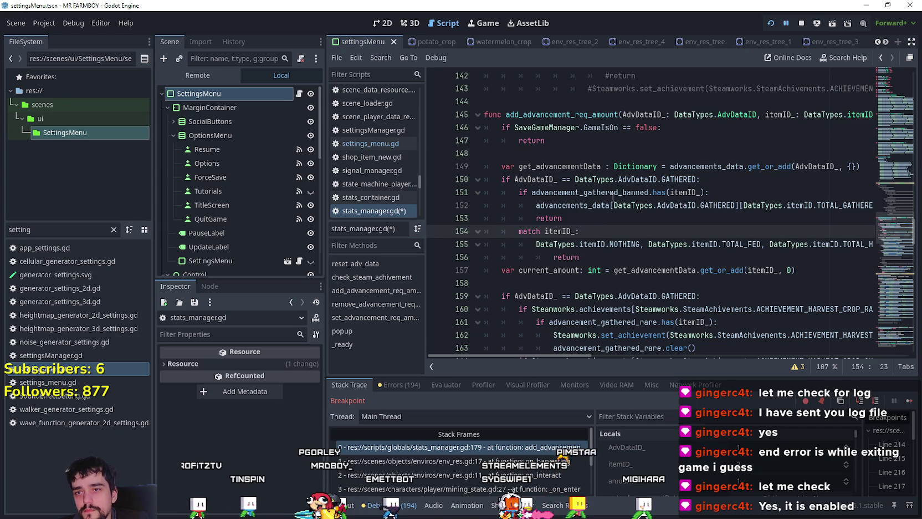
left_click(594, 259)
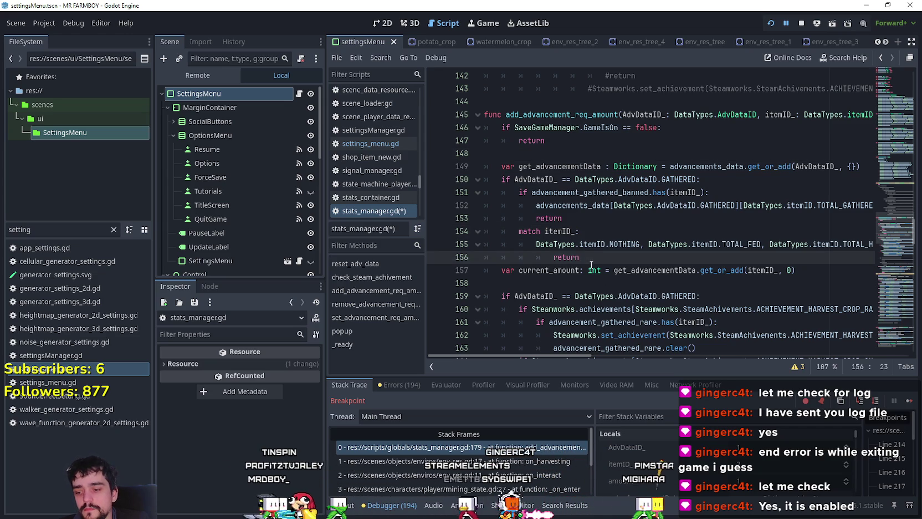
key("ctrl+s")
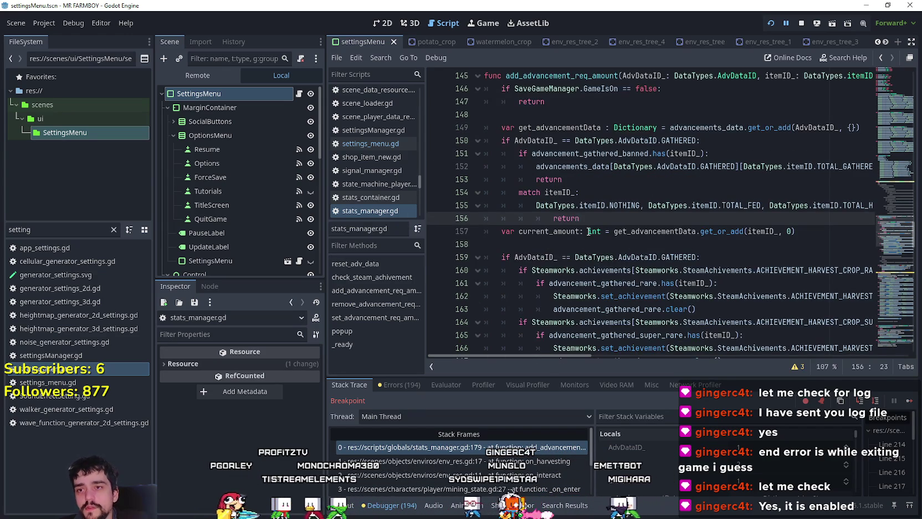
Step: Scroll through the script and select the Steamworks harvest-achievement block
scroll(576, 230, "down", 3)
scroll(575, 230, "up", 2)
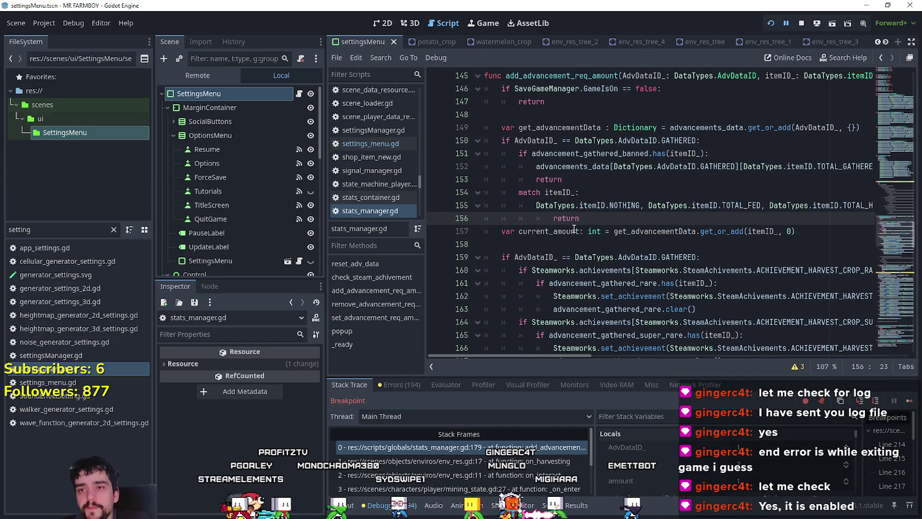
scroll(560, 302, "down", 5)
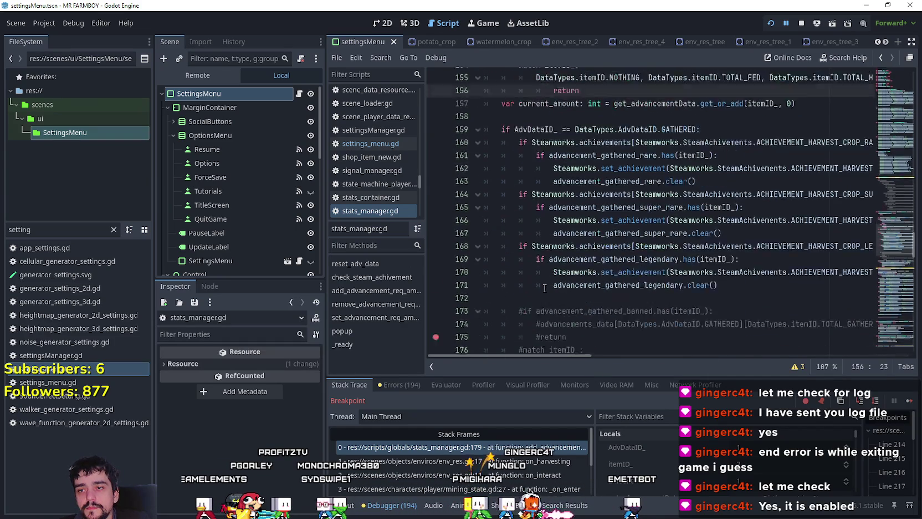
scroll(540, 278, "up", 2)
scroll(540, 279, "up", 2)
scroll(737, 263, "down", 1)
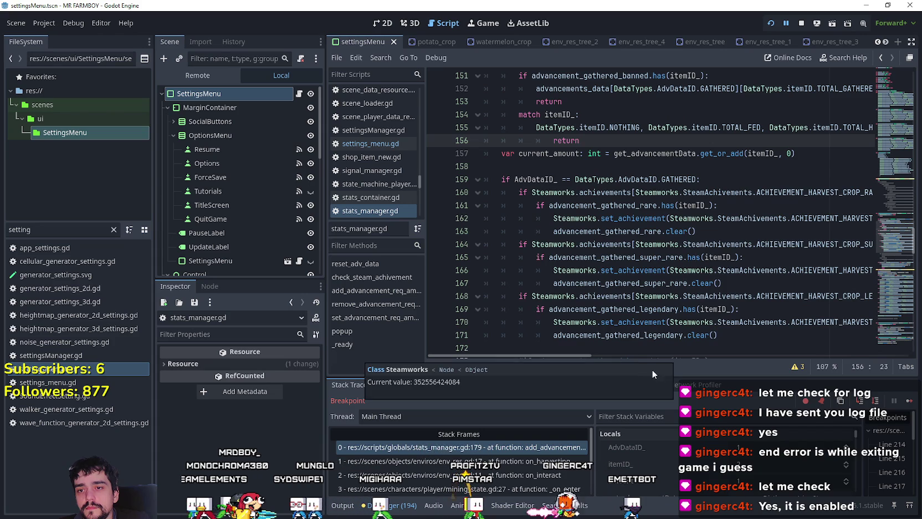
mouse_move(574, 355)
left_mouse_down()
mouse_move(618, 350)
mouse_move(504, 317)
left_mouse_up()
scroll(507, 314, "up", 10)
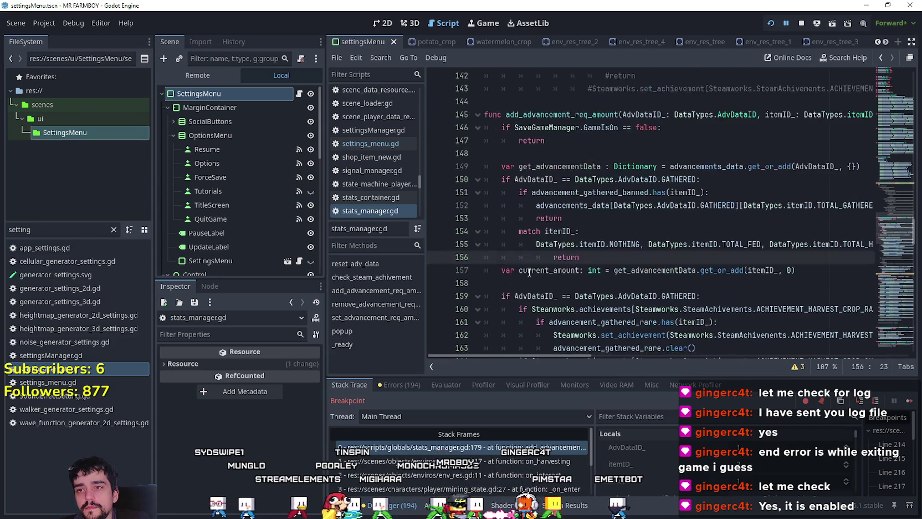
scroll(582, 200, "down", 10)
scroll(583, 200, "down", 3)
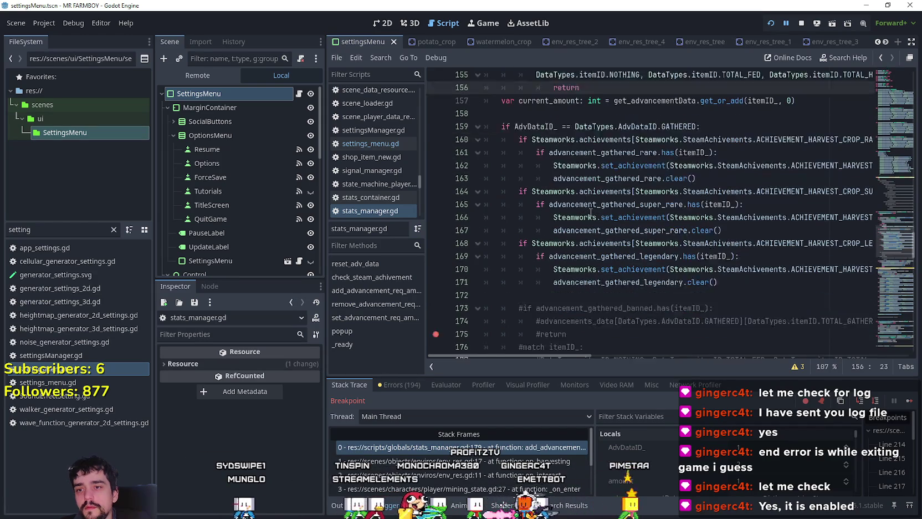
scroll(719, 243, "up", 2)
left_click_drag(720, 296, 456, 139)
key("ctrl+c")
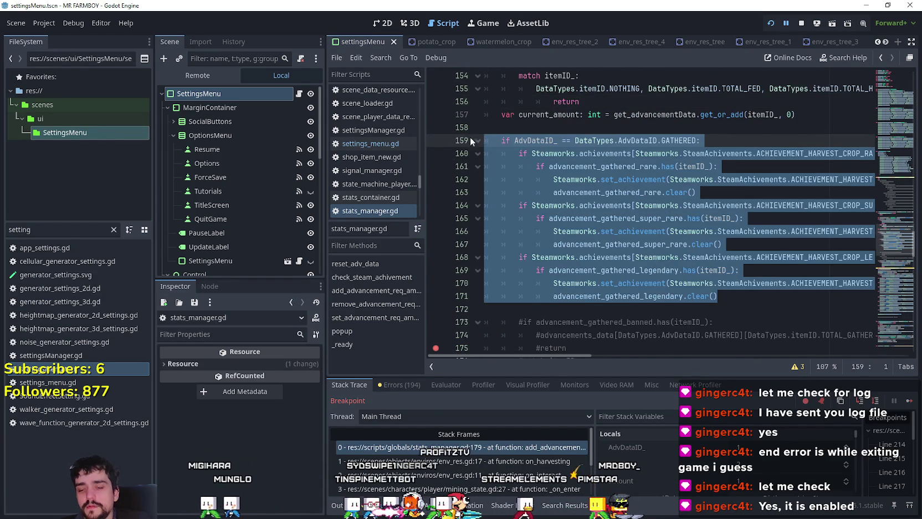
Step: Cut the Steamworks achievement checks and delete the commented-out leftover lines
key("BackSpace")
key("BackSpace")
key("BackSpace")
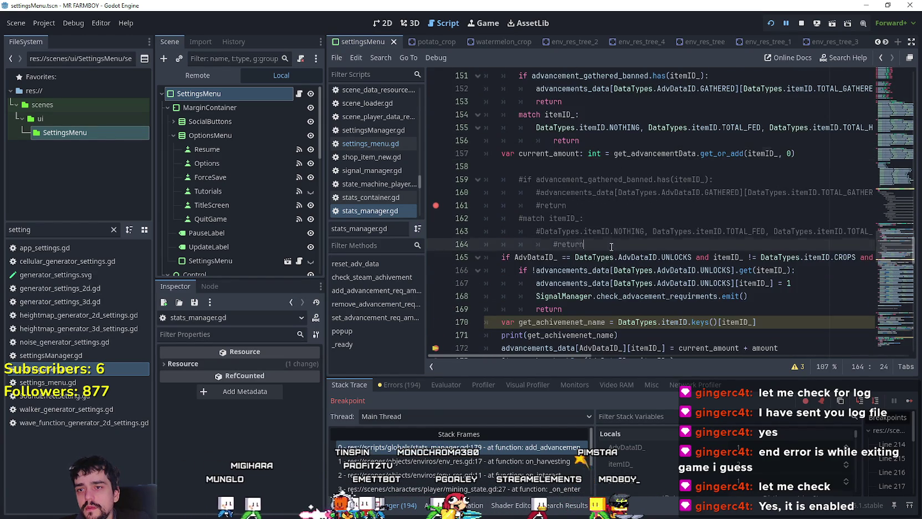
left_click_drag(612, 248, 559, 166)
key("BackSpace")
scroll(560, 196, "up", 2)
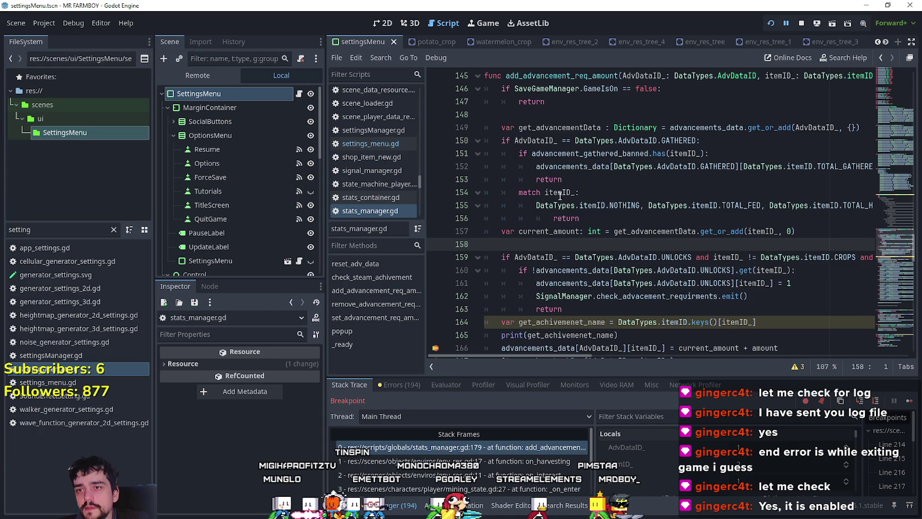
Step: Paste the achievement checks under the GATHERED condition on line 150 and remove the duplicated condition line
left_click(738, 139)
key("Return")
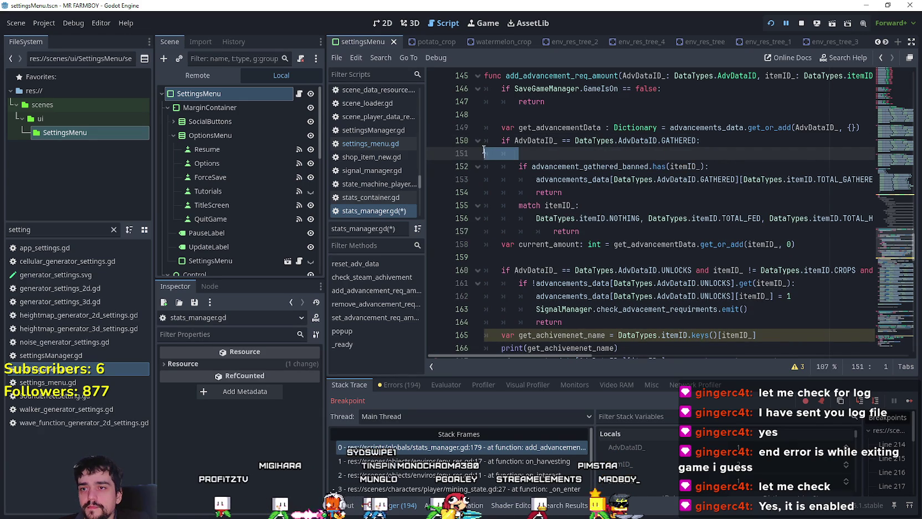
key("ctrl+v")
mouse_move(728, 317)
left_mouse_down()
mouse_move(666, 296)
mouse_move(460, 171)
left_mouse_up()
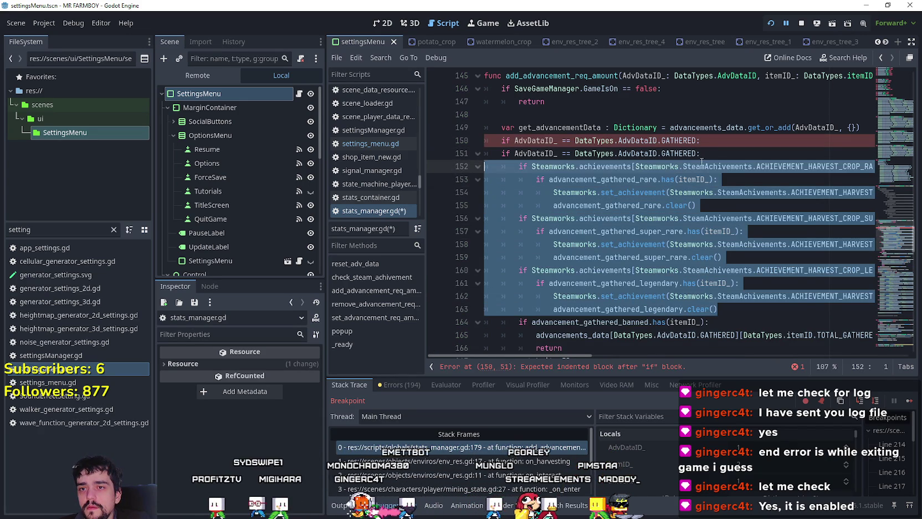
left_click(700, 153)
key("shift+Up")
key("BackSpace")
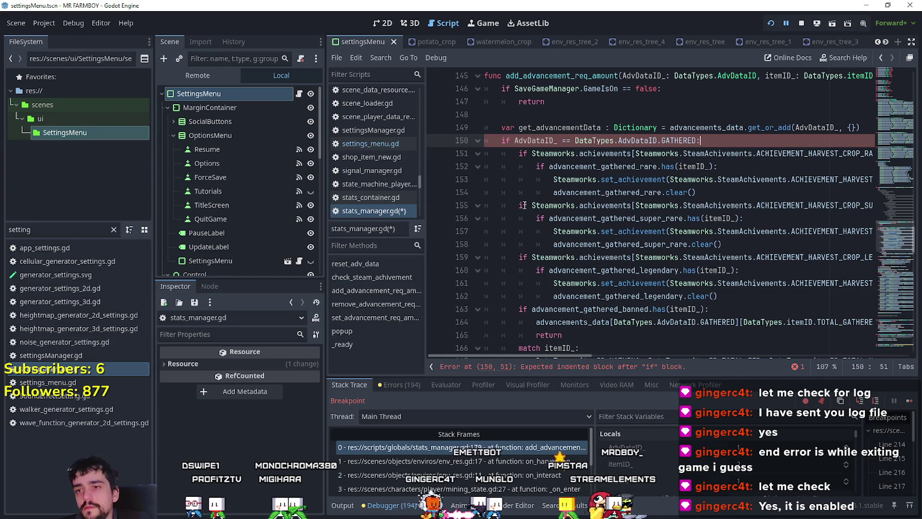
scroll(523, 202, "down", 1)
left_click(520, 168)
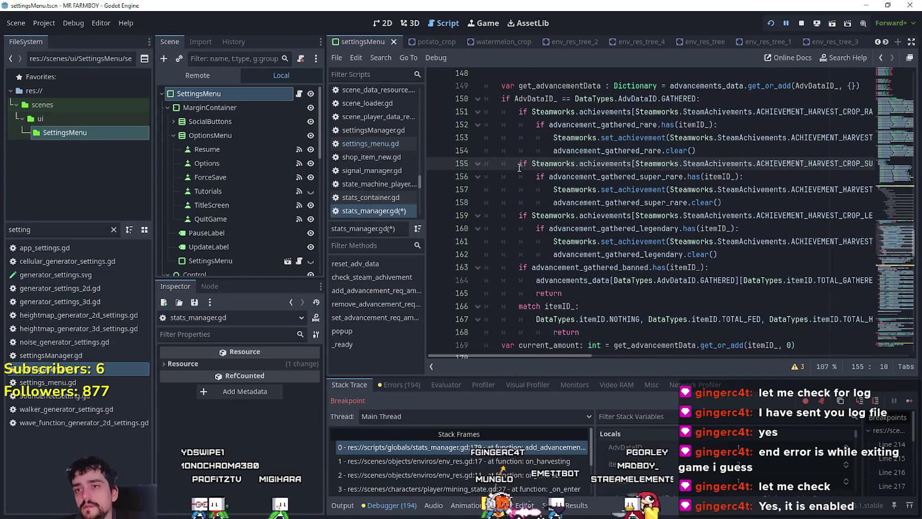
key("Up")
key("Up")
scroll(512, 211, "down", 5)
scroll(509, 224, "down", 2)
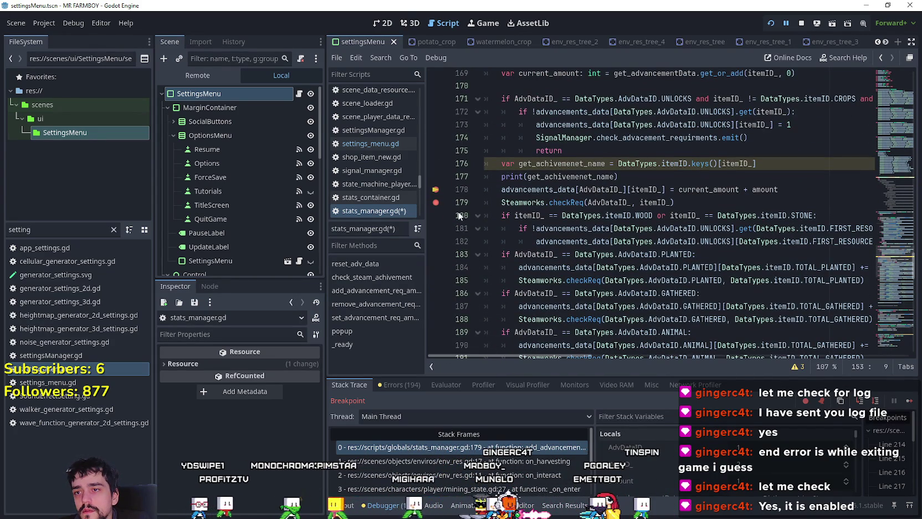
Step: Remove the line 179 breakpoint and prefix lines 176–177 (achievement-name variable and print) with #
left_click(435, 202)
left_click(574, 189)
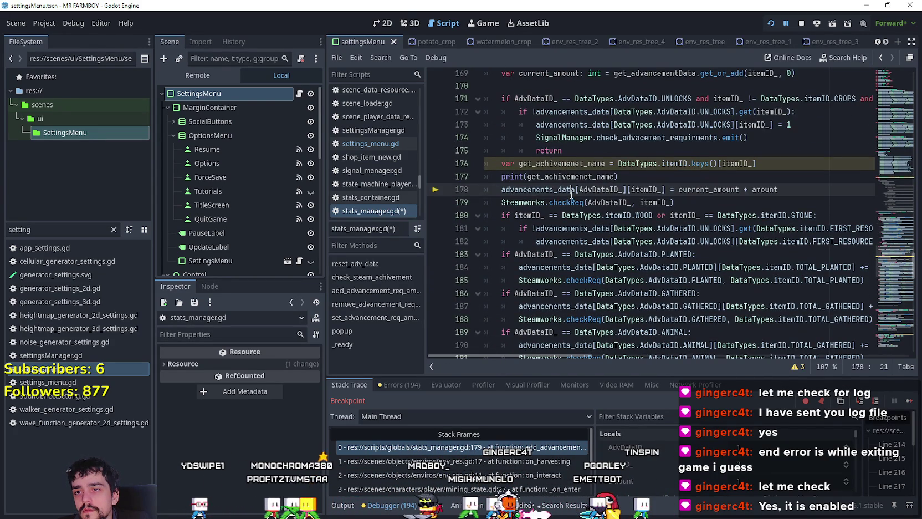
left_click(502, 176)
left_click(502, 163)
type("#")
key("Down")
key("End")
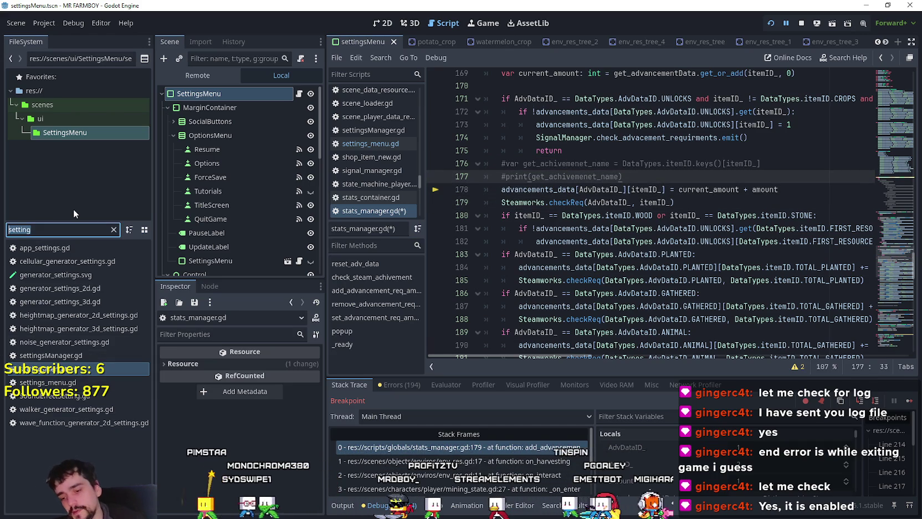
Step: Open game_manager.gd via the game_ filter and comment out the GATHERED-keys debug loop
type("game_s")
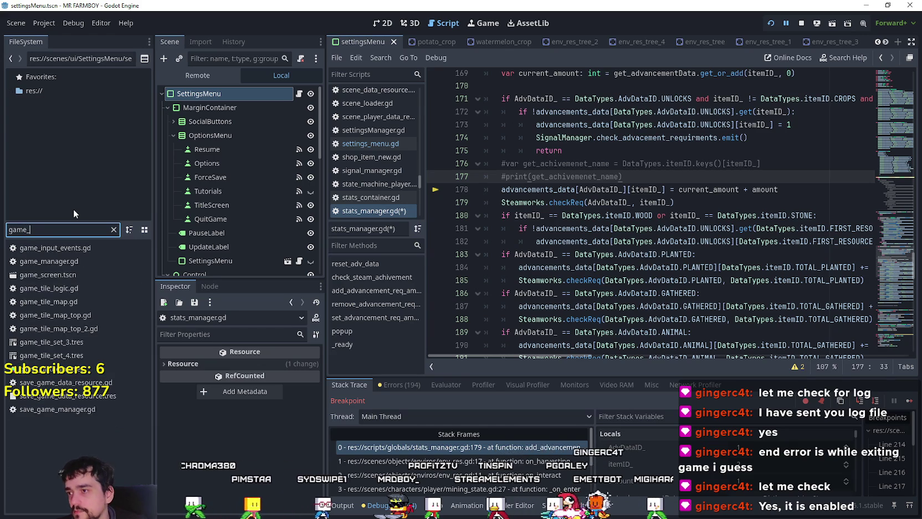
key("BackSpace")
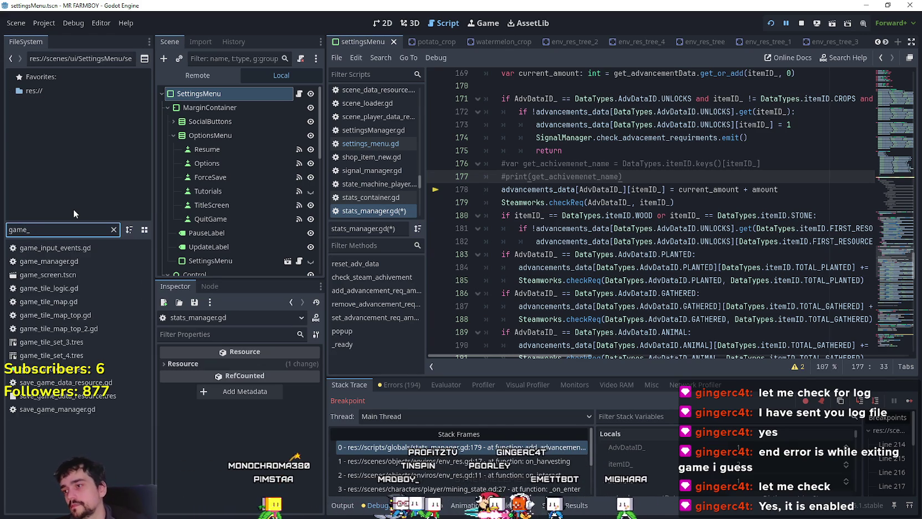
double_click(49, 261)
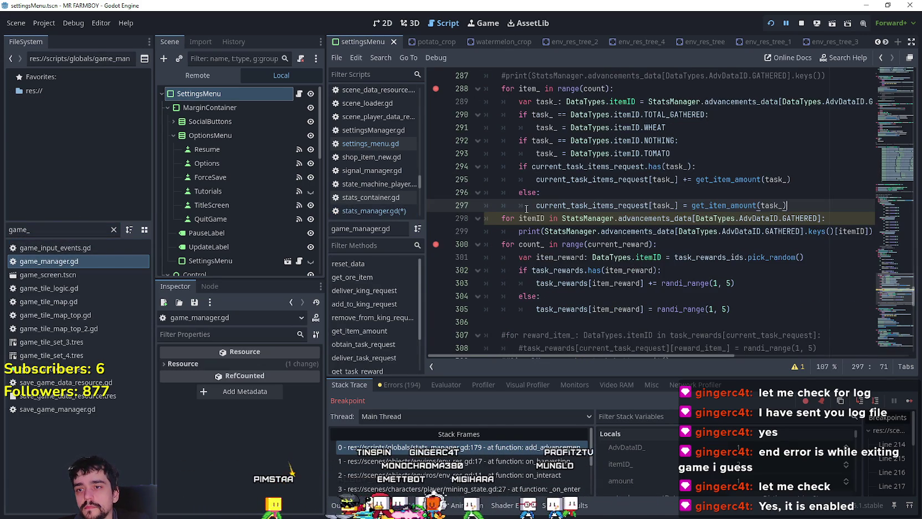
left_click(502, 219)
type("#")
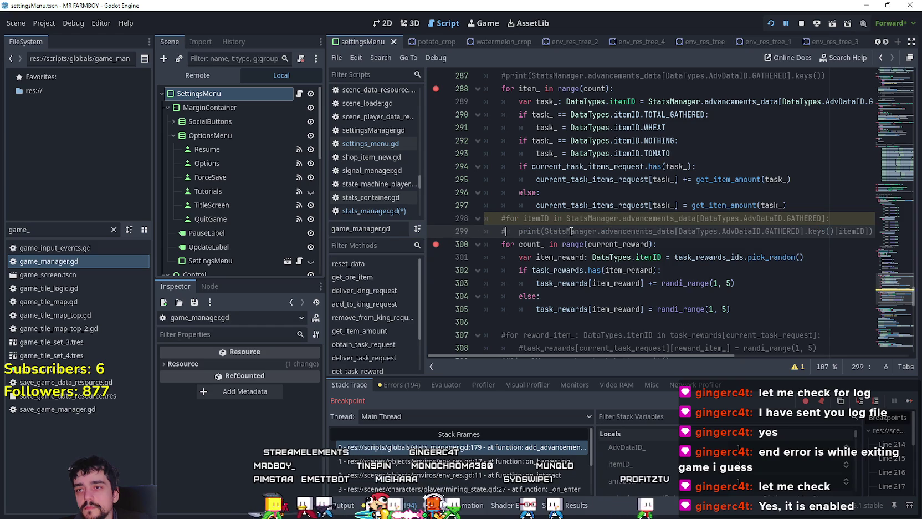
Step: Save the edited scripts and stop the running debug session
scroll(444, 242, "up", 2)
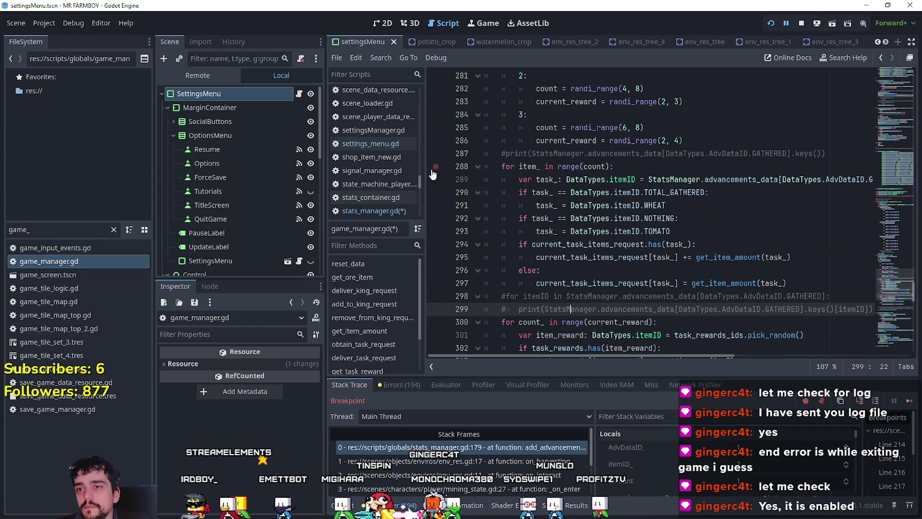
left_click(637, 180)
key("ctrl+s")
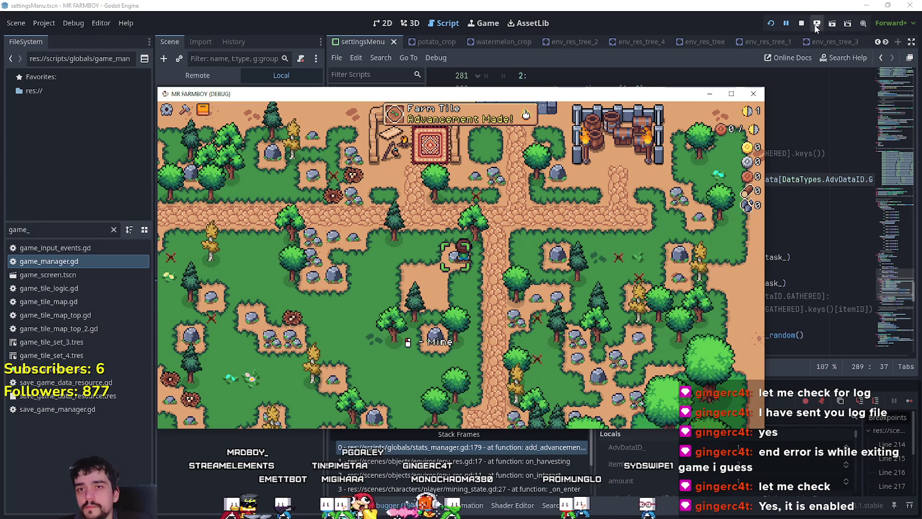
left_click(802, 24)
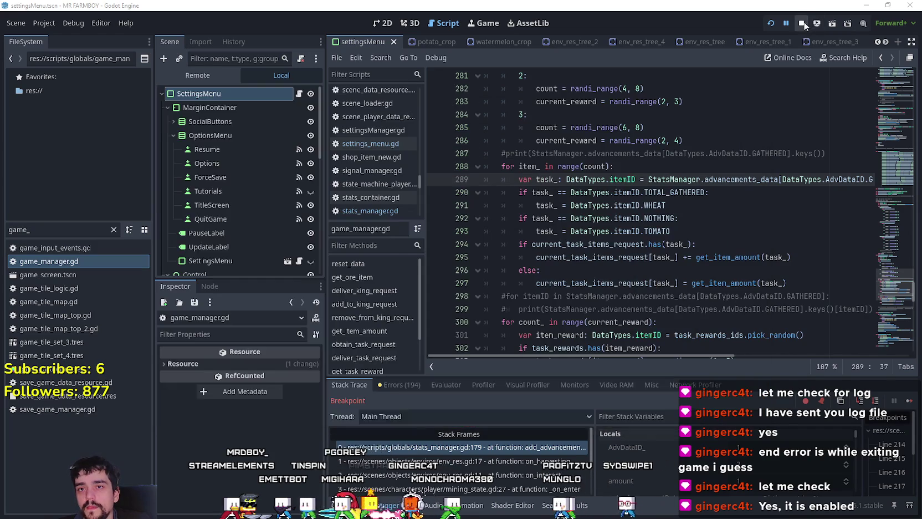
left_click(725, 233)
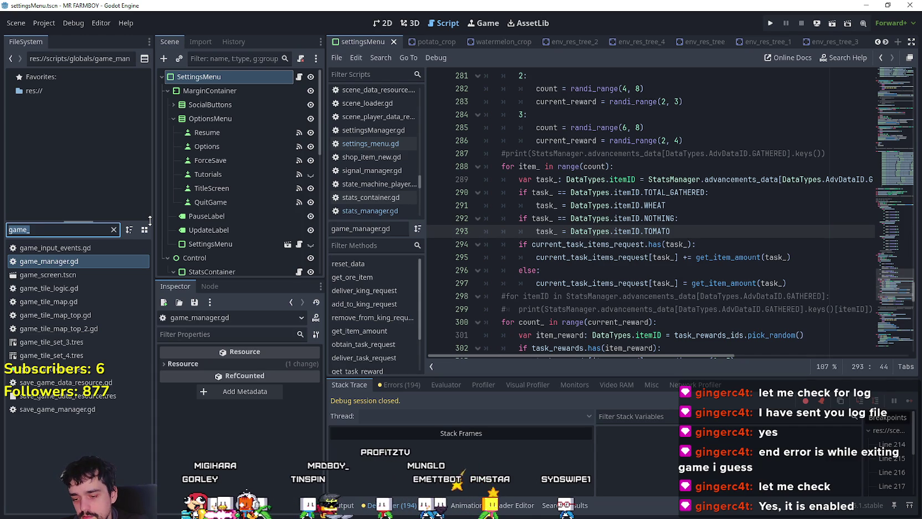
Step: Open settings_menu.gd and comment out the StatsContainer show()/set_stats() lines after the pause
type("settin")
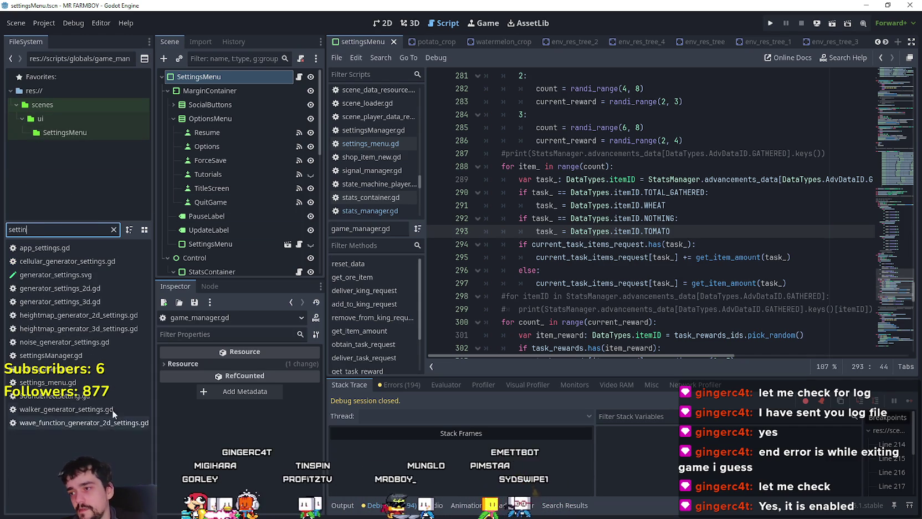
double_click(48, 382)
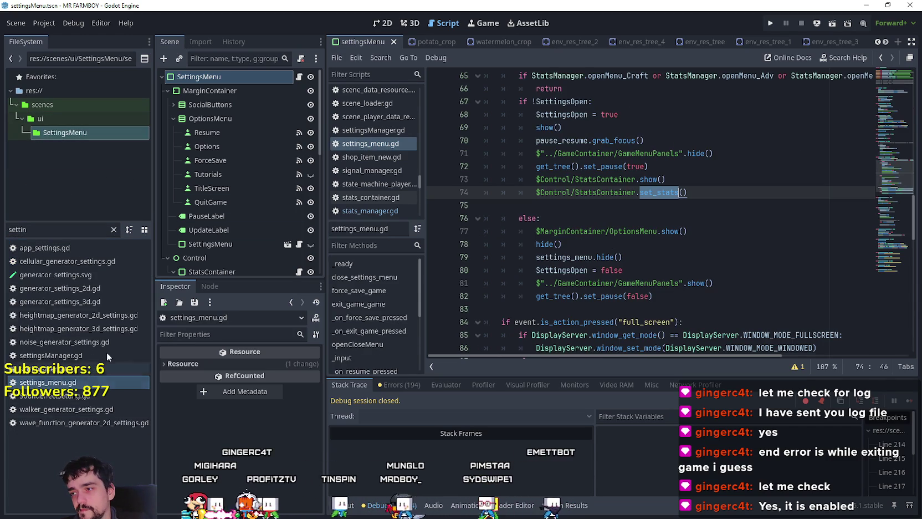
left_click(665, 219)
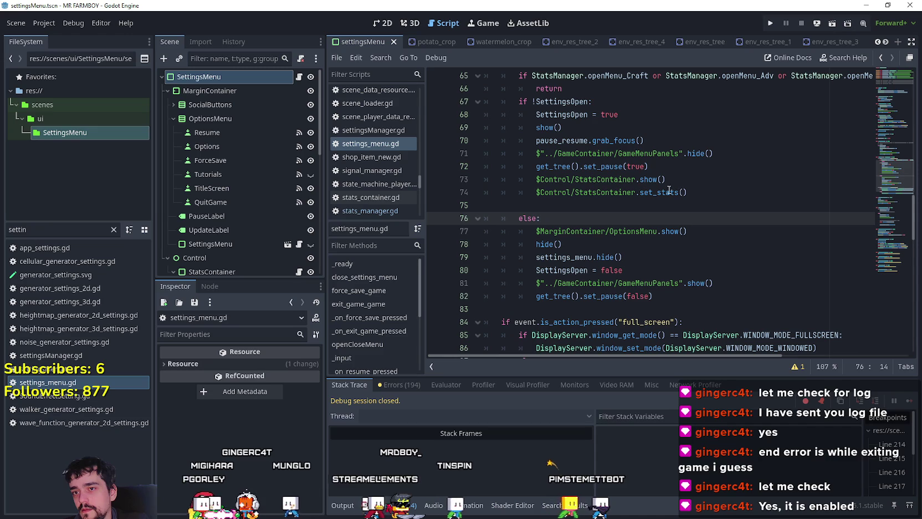
mouse_move(687, 192)
left_mouse_down()
mouse_move(532, 192)
mouse_move(480, 180)
left_mouse_up()
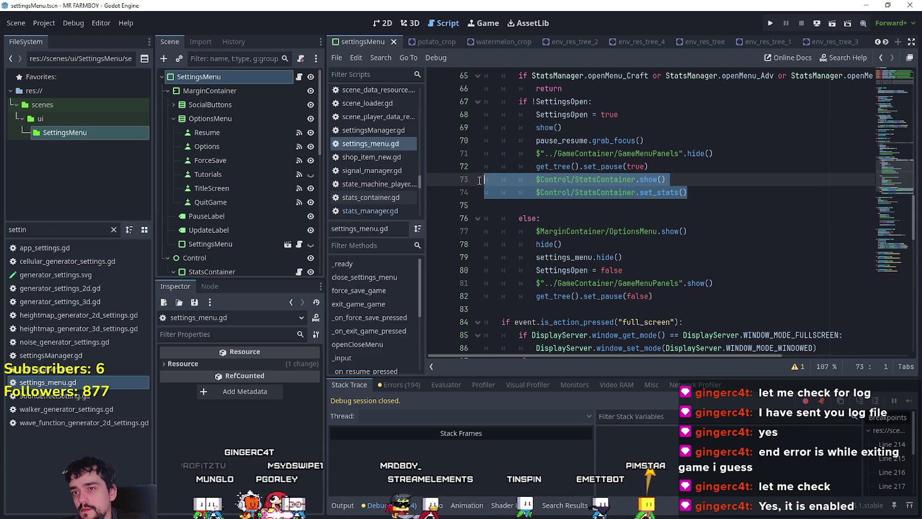
double_click(650, 192)
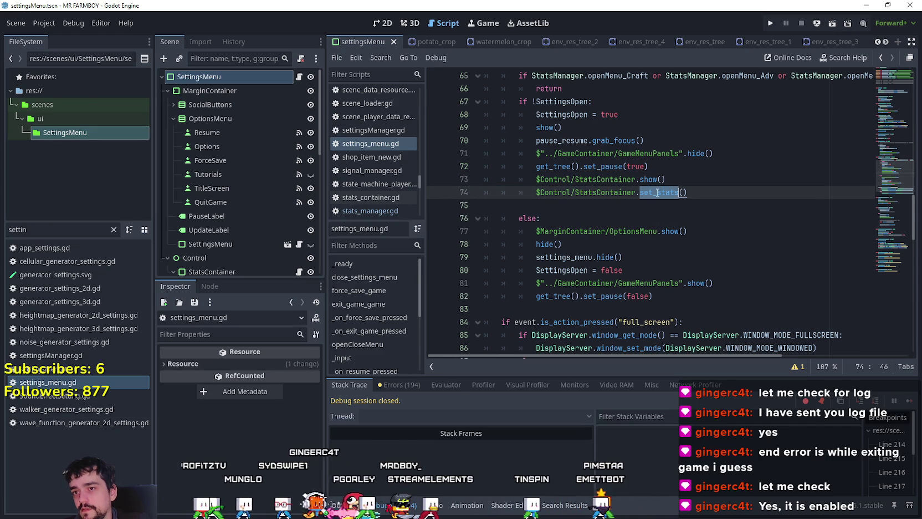
mouse_move(533, 166)
left_mouse_down()
mouse_move(659, 179)
mouse_move(678, 170)
left_mouse_up()
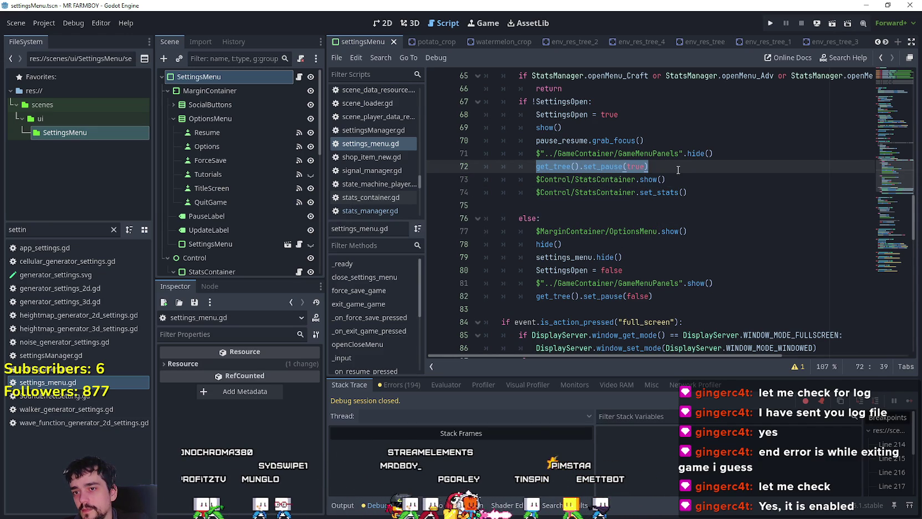
left_click_drag(698, 194, 470, 180)
key("ctrl+c")
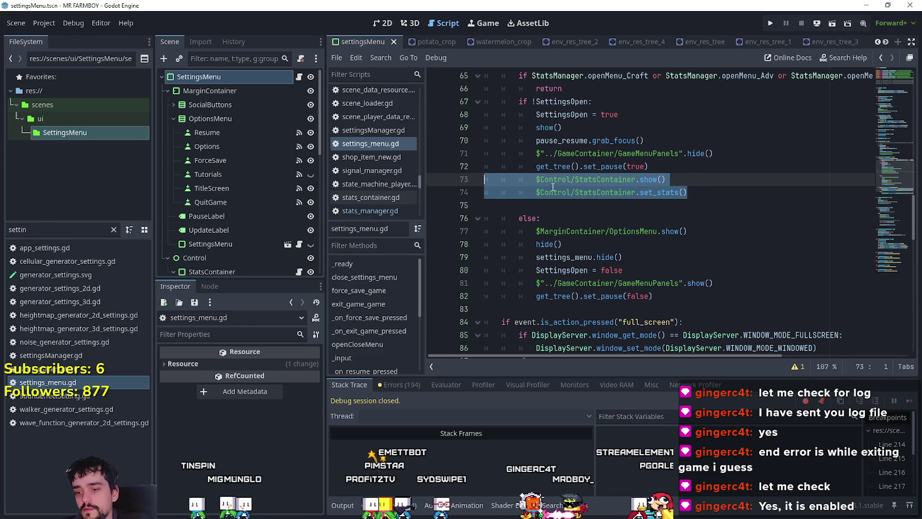
key("ctrl+k")
Step: Paste the StatsContainer show() and set_stats() calls after the menu's show() on line 69 and save
left_click(589, 127)
key("Return")
key("ctrl+v")
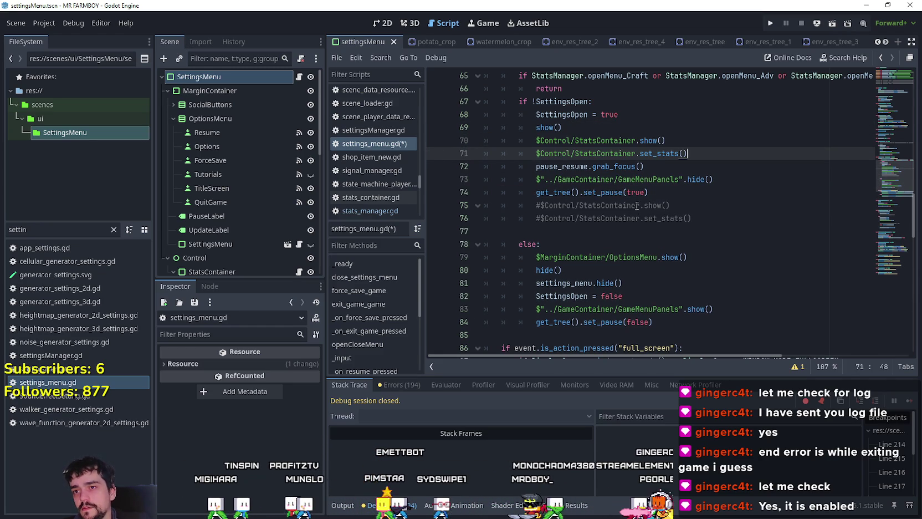
key("ctrl+s")
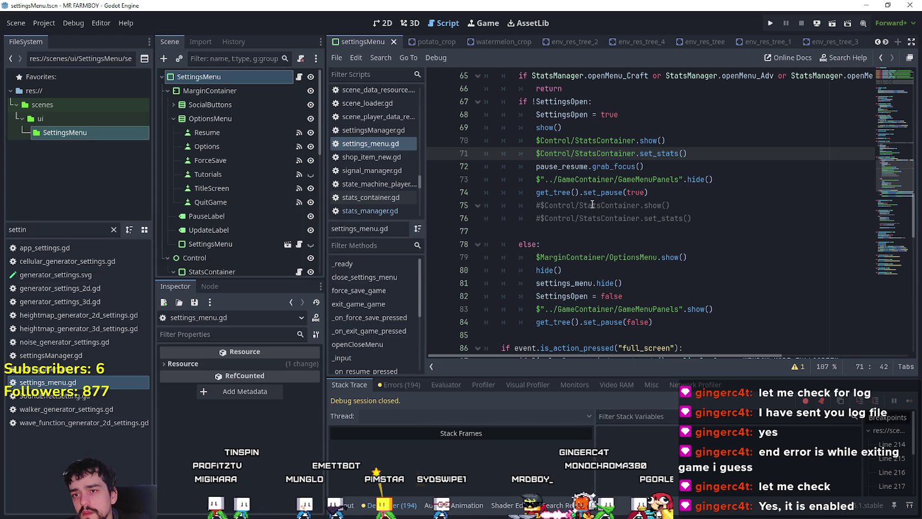
left_click(596, 216)
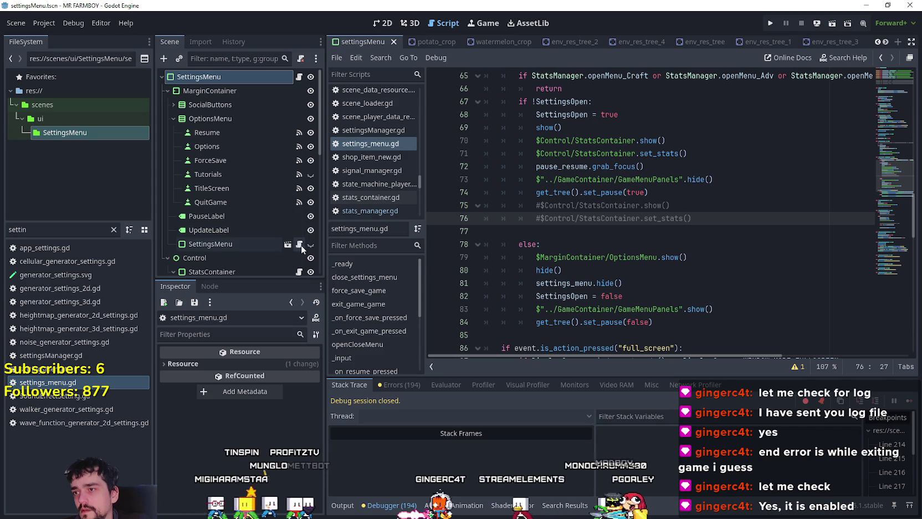
scroll(274, 160, "down", 3)
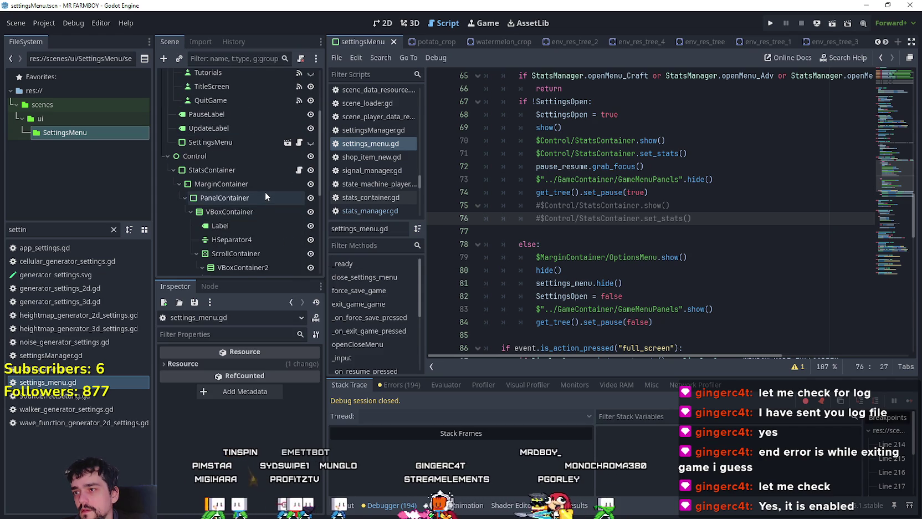
scroll(265, 190, "down", 2)
left_click(299, 93)
left_click(588, 197)
scroll(579, 222, "up", 6)
scroll(571, 257, "down", 5)
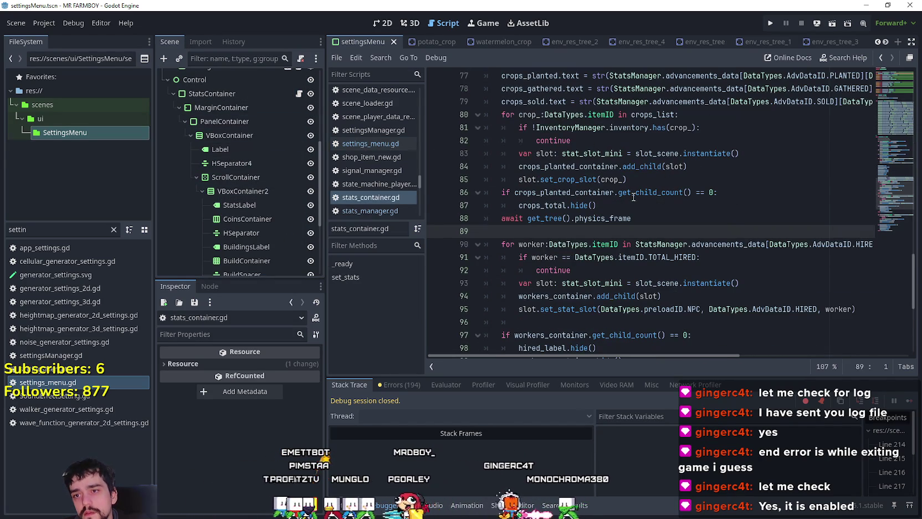
key("shift+Up")
key("shift+Up")
key("shift+Up")
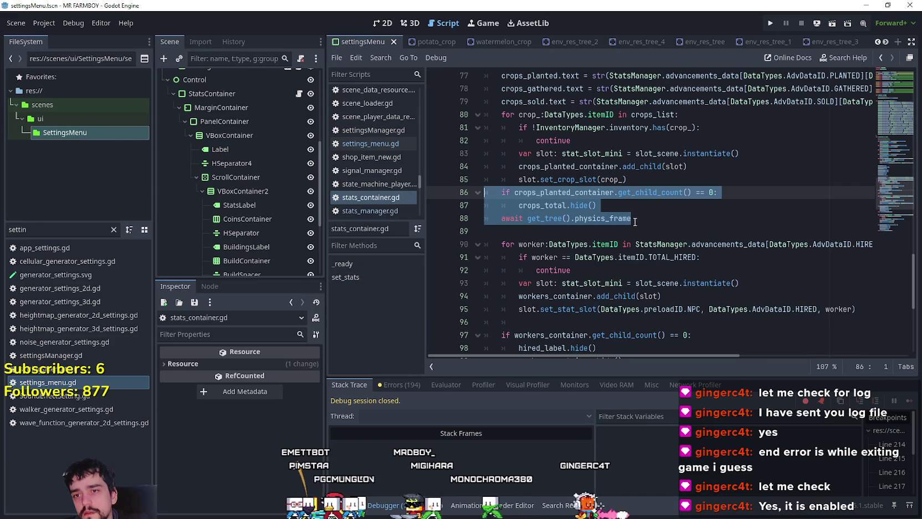
left_click(632, 205)
scroll(627, 225, "down", 3)
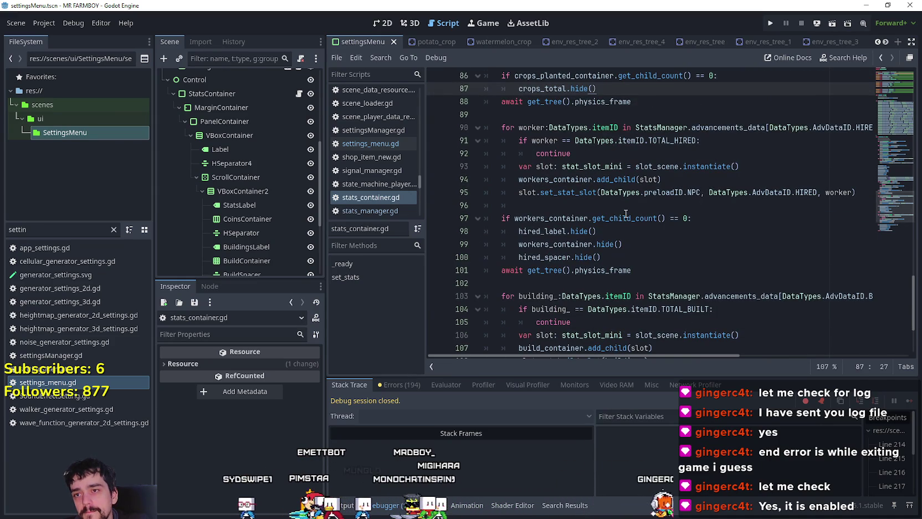
left_click(621, 206)
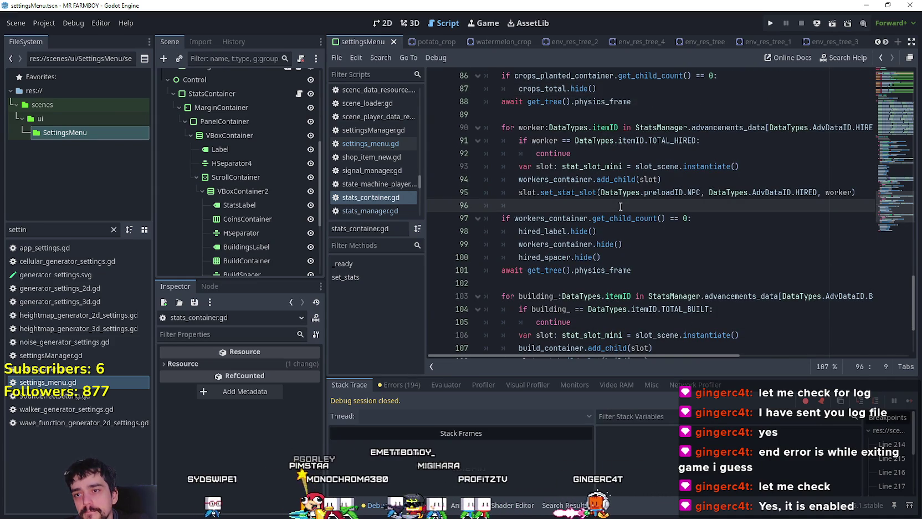
scroll(621, 206, "down", 2)
scroll(615, 204, "up", 3)
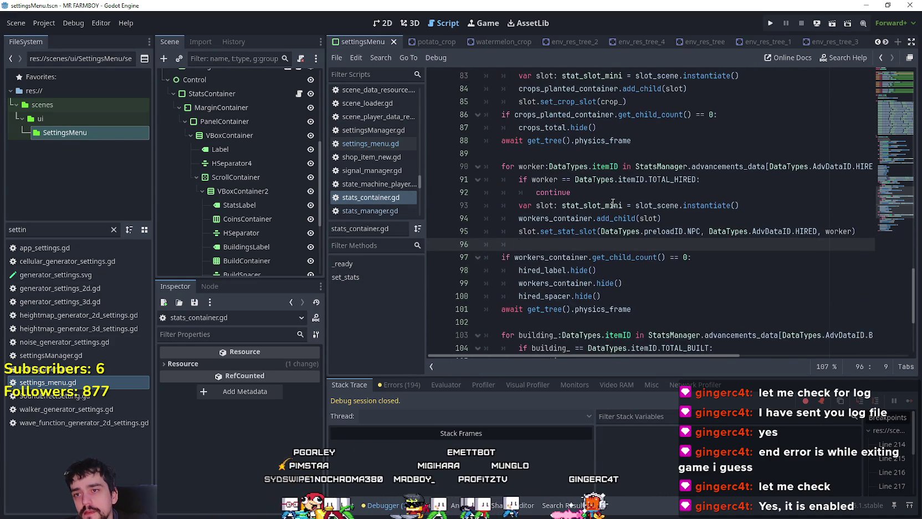
scroll(613, 203, "up", 2)
left_click_drag(632, 218, 486, 222)
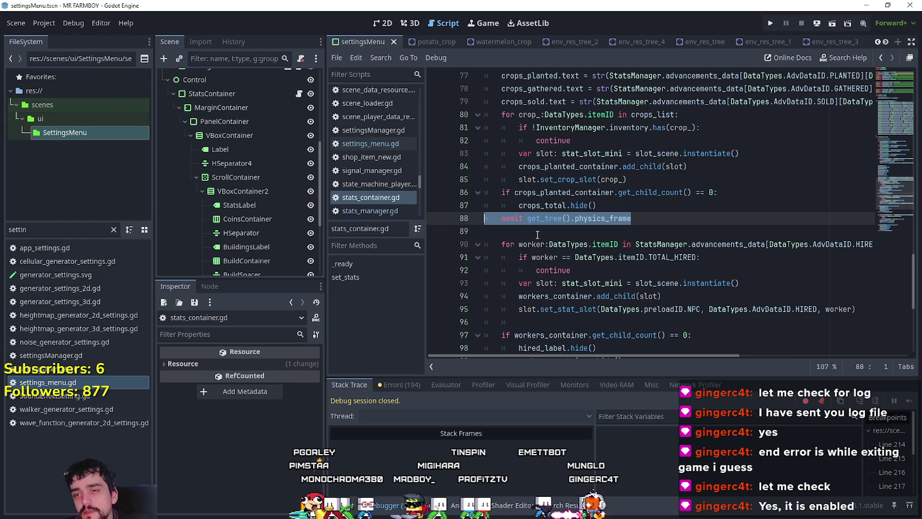
scroll(515, 216, "up", 4)
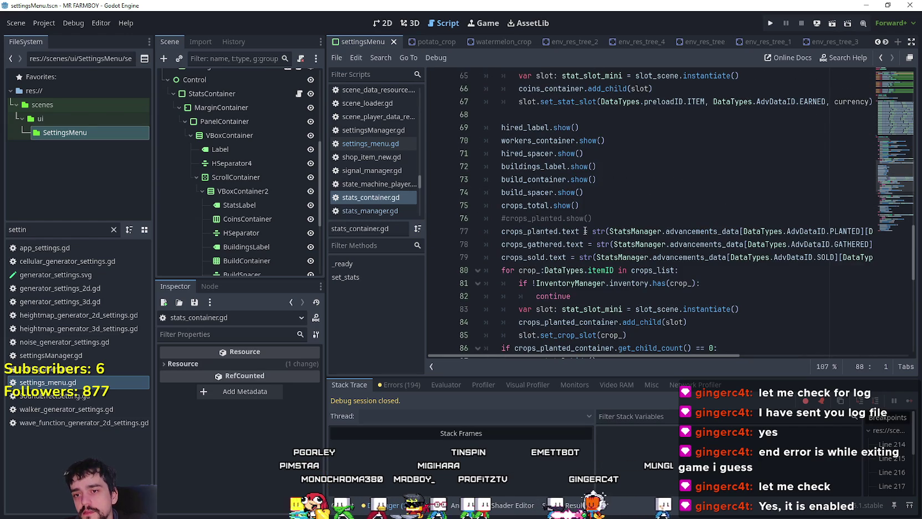
scroll(585, 231, "down", 3)
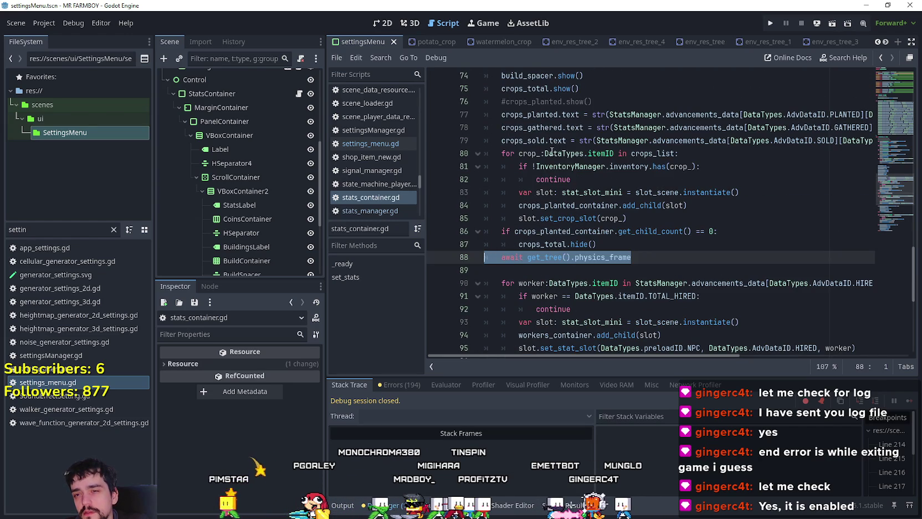
mouse_move(508, 159)
left_mouse_down()
mouse_move(582, 211)
mouse_move(632, 231)
left_mouse_up()
scroll(617, 222, "down", 1)
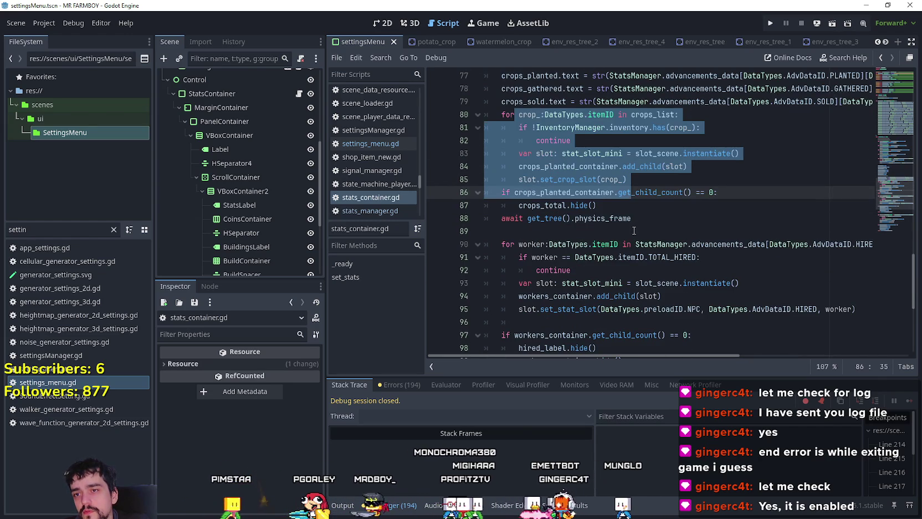
left_click(617, 211)
left_click_drag(576, 140, 479, 131)
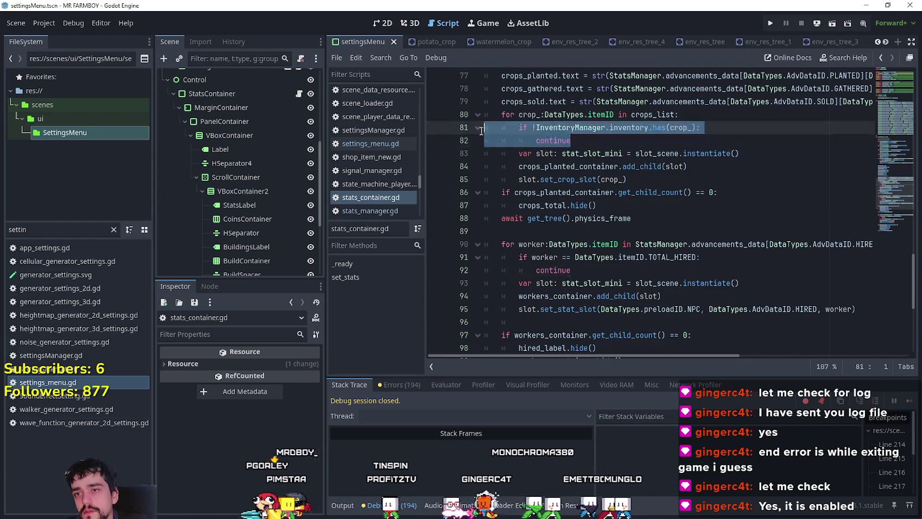
left_click(696, 127)
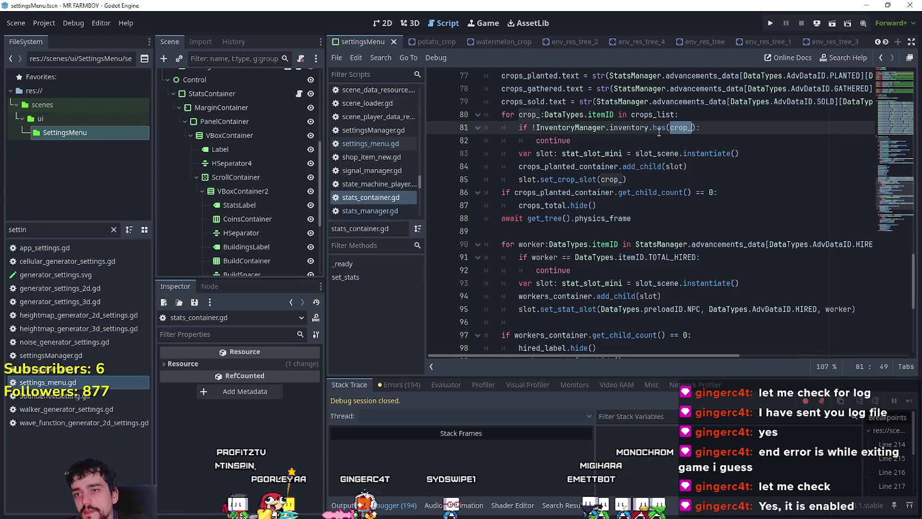
left_click(588, 141)
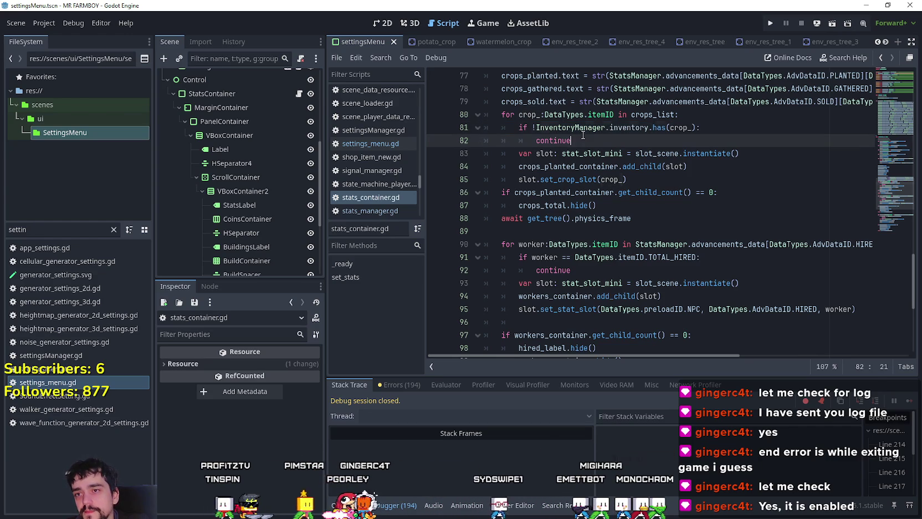
scroll(637, 158, "up", 3)
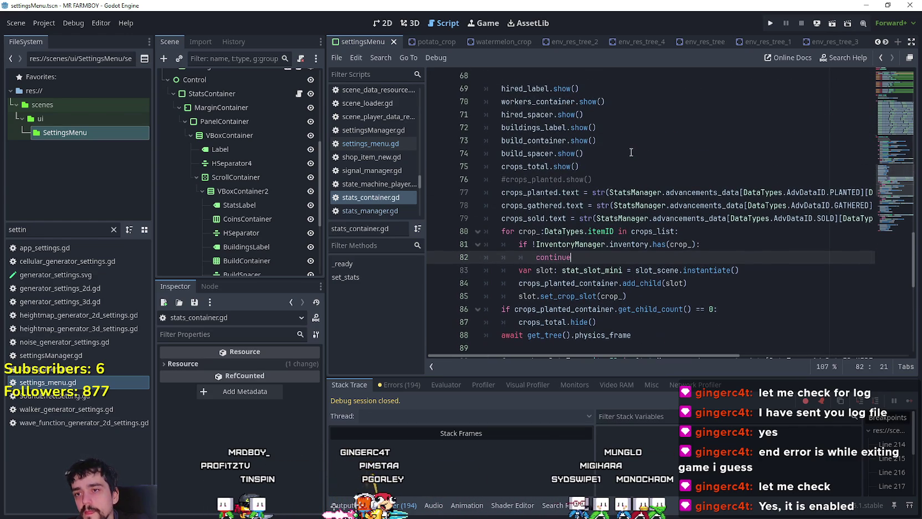
scroll(628, 151, "down", 2)
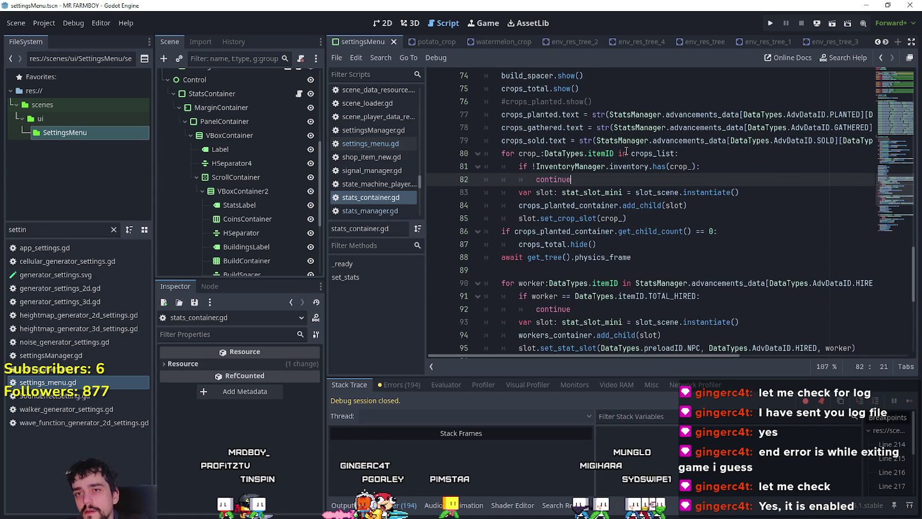
scroll(626, 151, "up", 7)
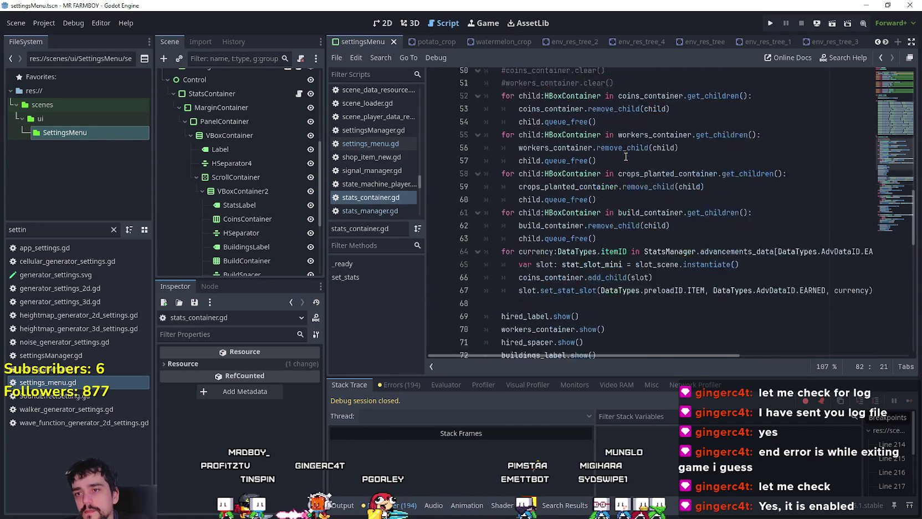
scroll(625, 157, "up", 2)
scroll(623, 153, "down", 2)
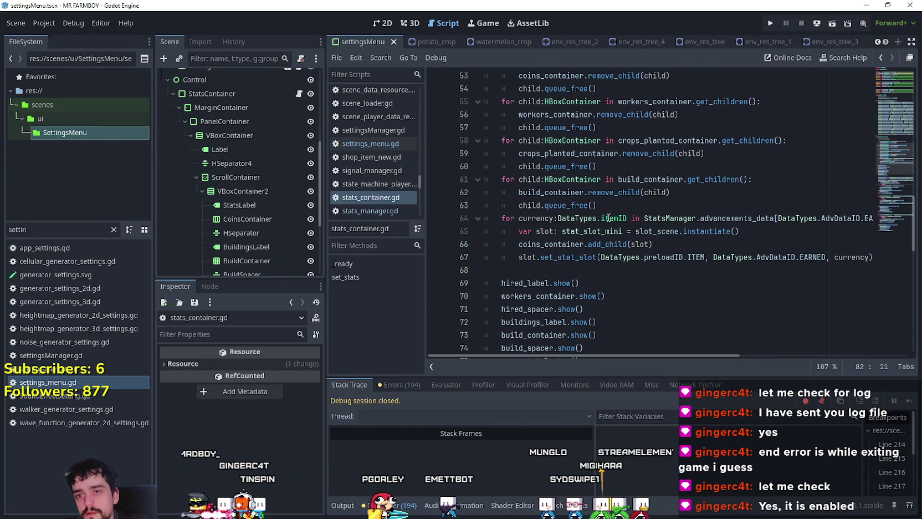
scroll(590, 222, "up", 2)
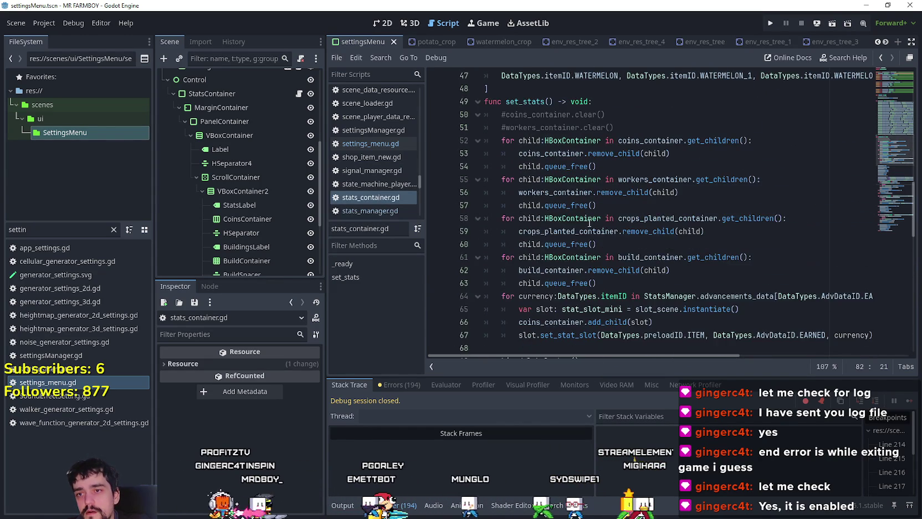
scroll(589, 221, "down", 13)
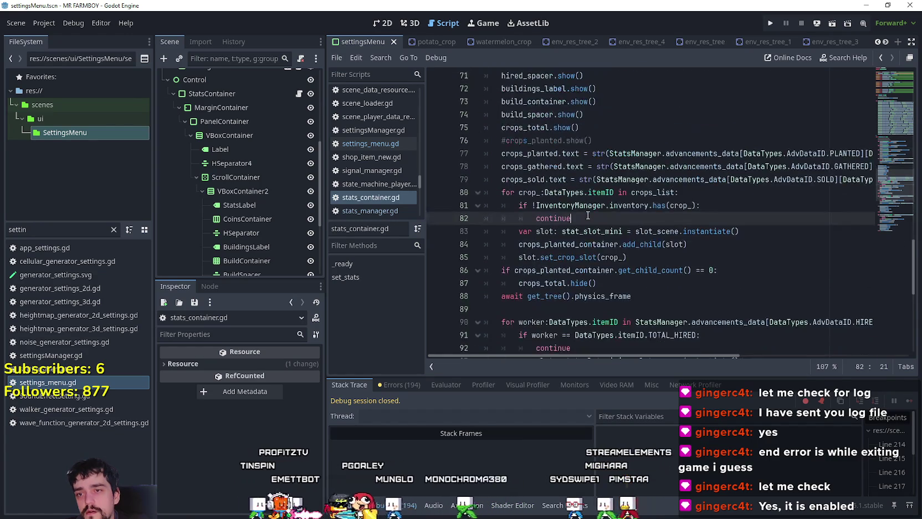
scroll(733, 175, "down", 3)
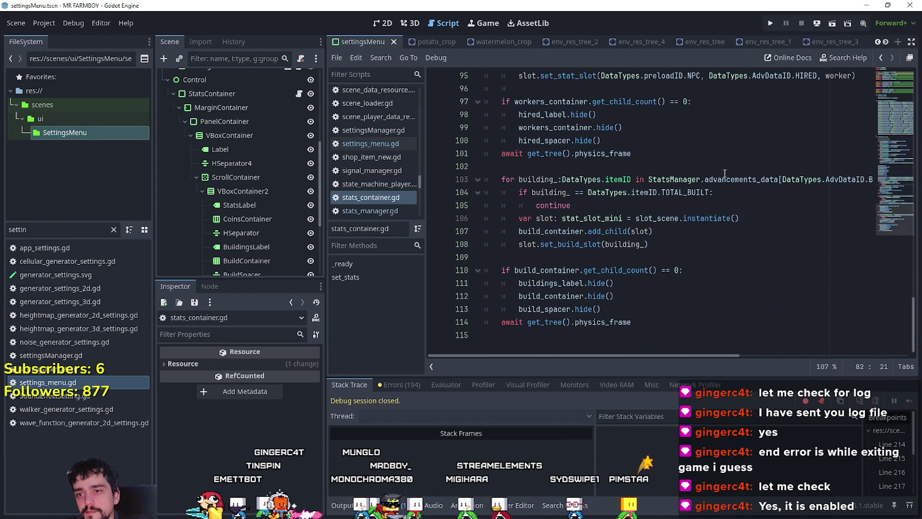
left_click_drag(633, 322, 455, 327)
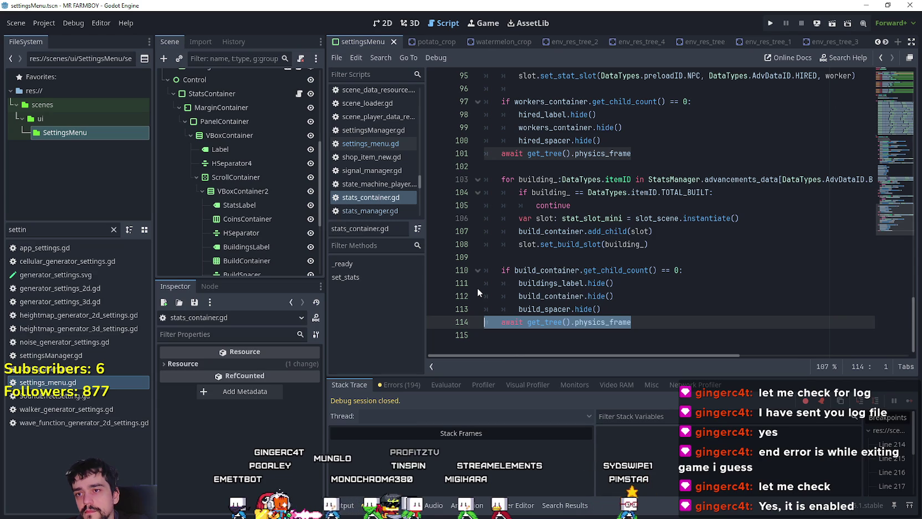
key("BackSpace")
key("BackSpace")
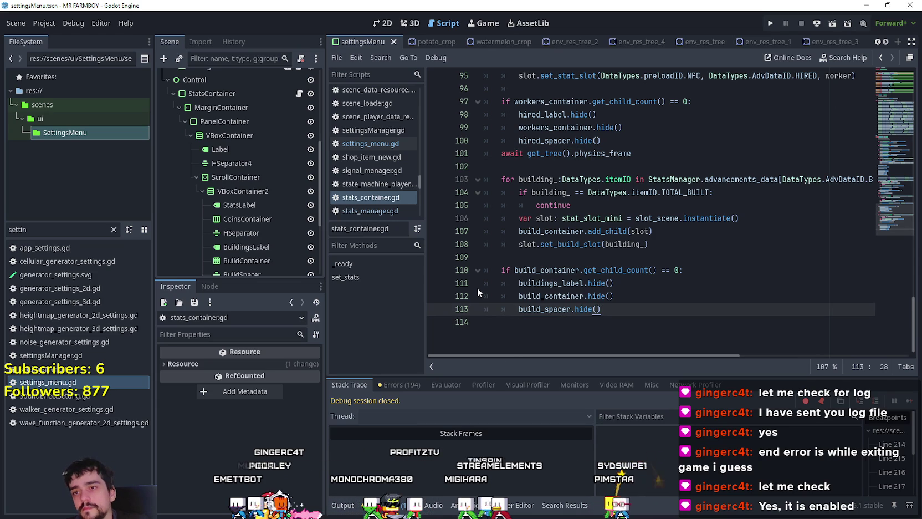
scroll(509, 269, "up", 1)
scroll(510, 269, "up", 1)
key("Up")
key("Up")
key("Up")
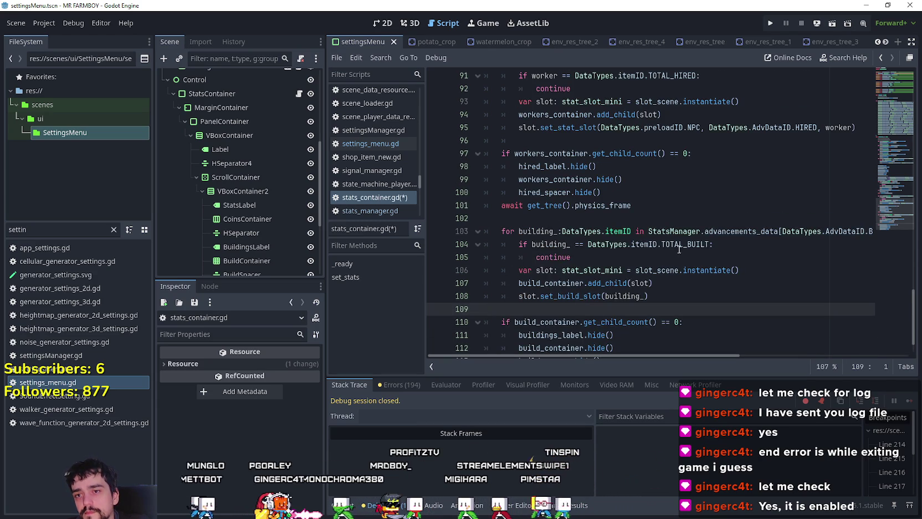
scroll(679, 249, "up", 6)
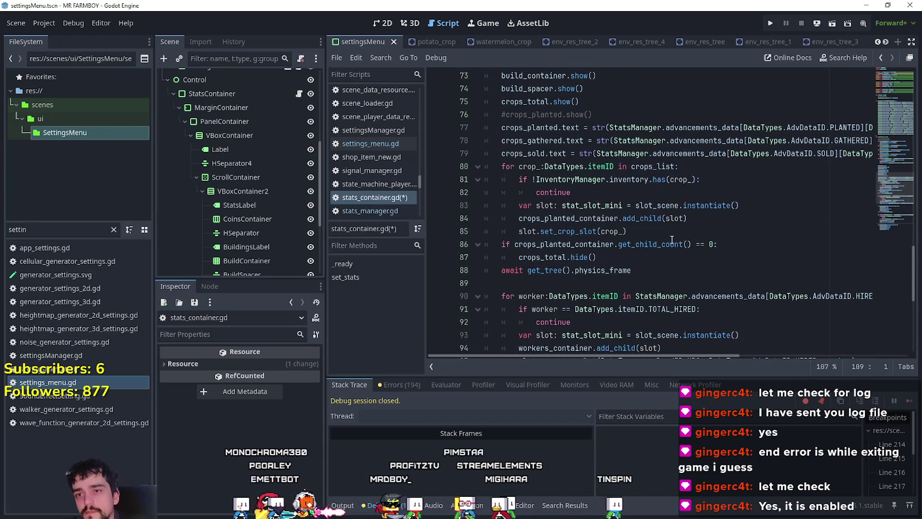
scroll(704, 289, "up", 2)
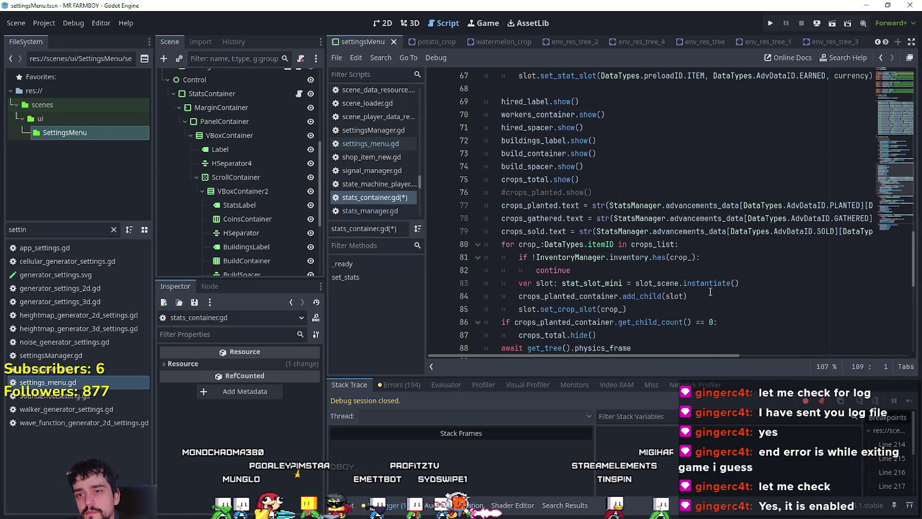
scroll(710, 291, "down", 3)
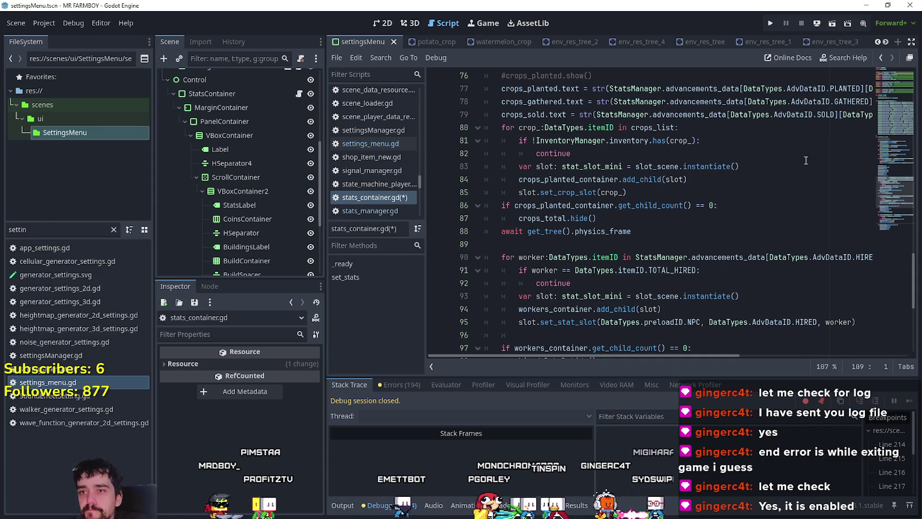
right_click(654, 129)
left_click(697, 319)
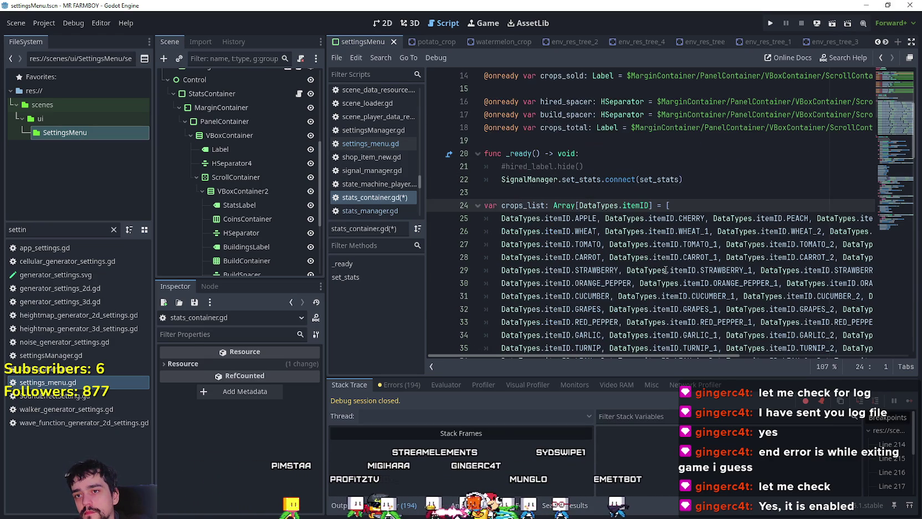
scroll(654, 260, "down", 1)
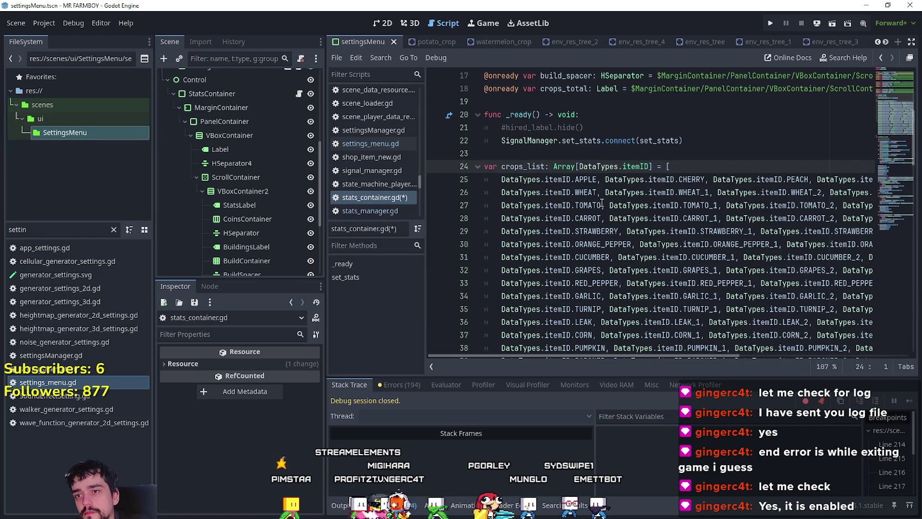
scroll(628, 197, "down", 15)
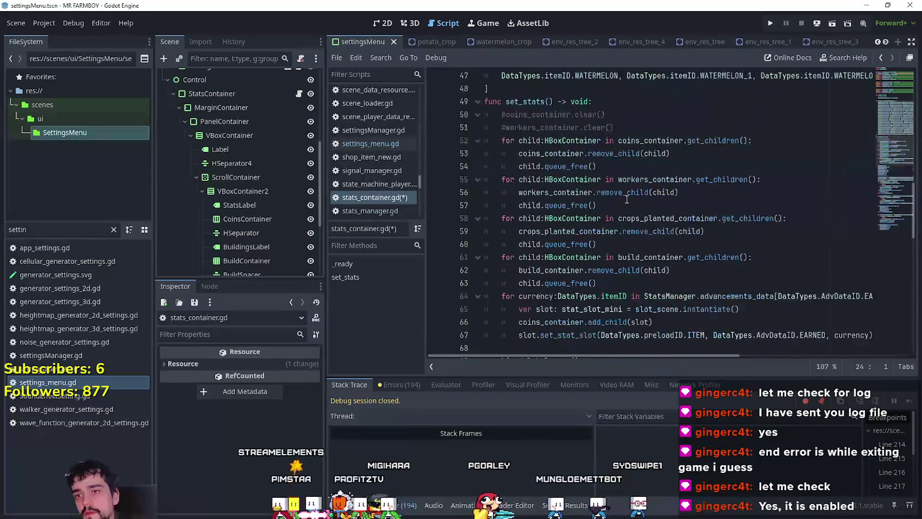
scroll(627, 198, "down", 5)
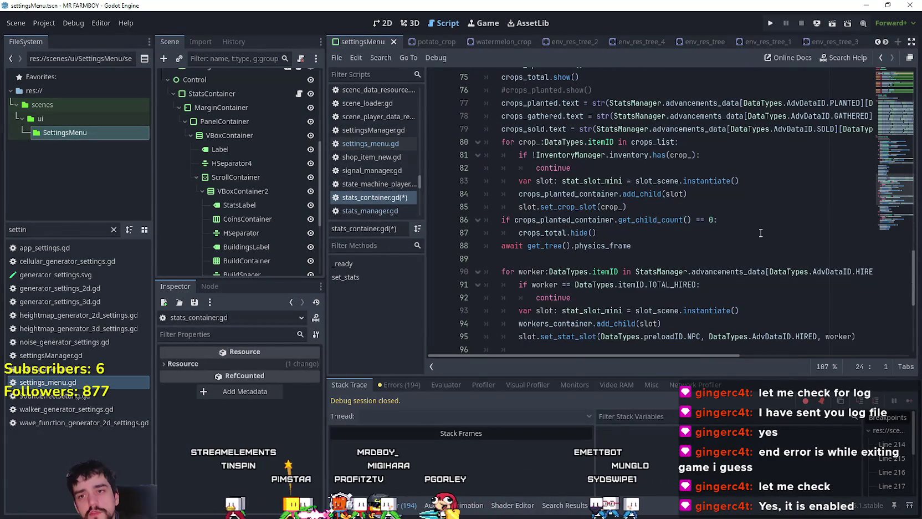
left_click(532, 155)
type("!")
left_click_drag(571, 167, 478, 161)
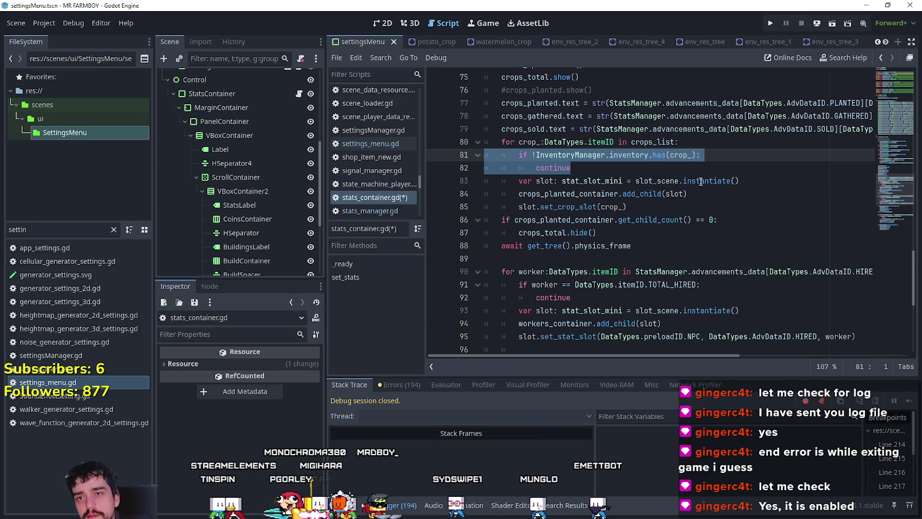
scroll(694, 176, "down", 2)
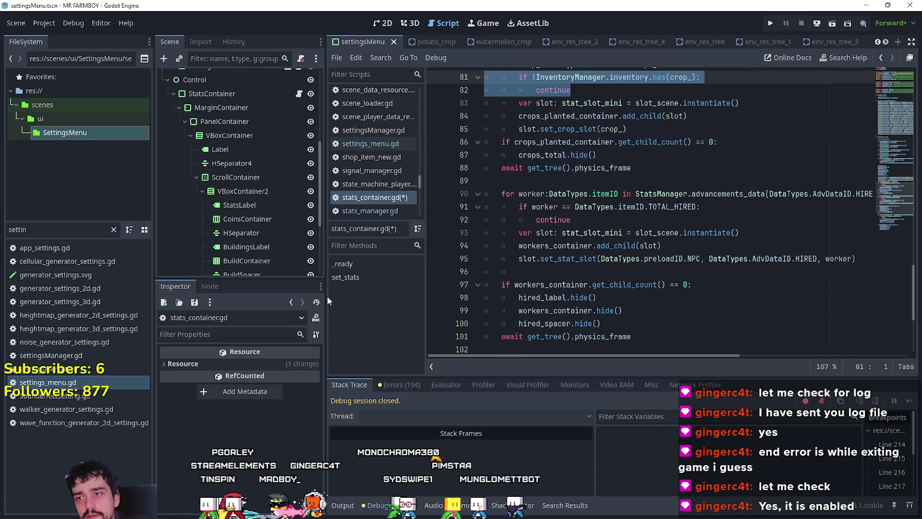
left_click_drag(327, 294, 299, 293)
scroll(246, 257, "down", 2)
scroll(246, 258, "up", 5)
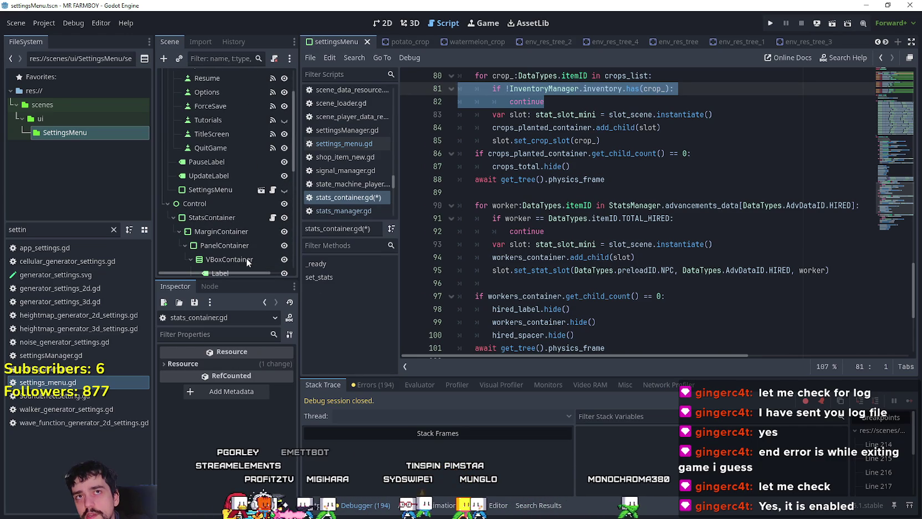
scroll(660, 297, "up", 2)
scroll(660, 297, "down", 1)
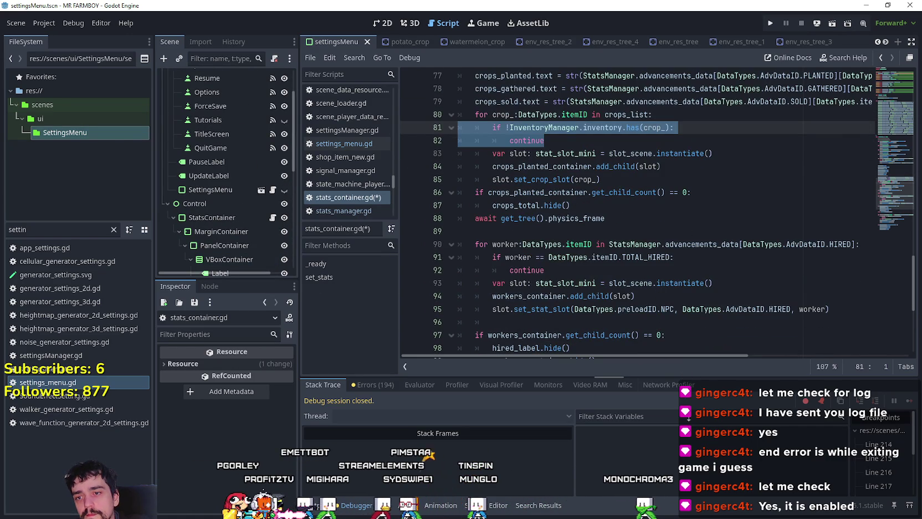
scroll(667, 277, "down", 2)
left_click(606, 205)
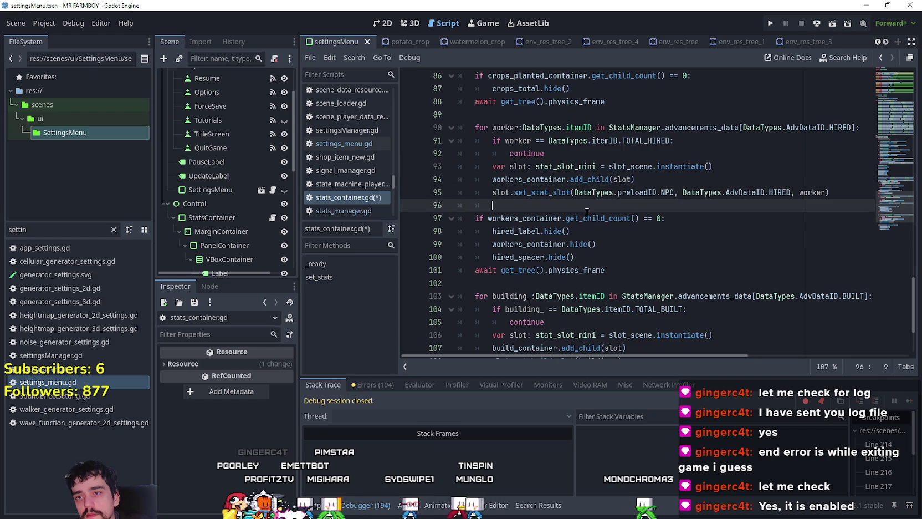
key("Down")
key("Down")
key("Down")
scroll(806, 218, "up", 2)
left_click_drag(588, 260, 459, 234)
scroll(588, 214, "up", 2)
left_click_drag(660, 156, 452, 154)
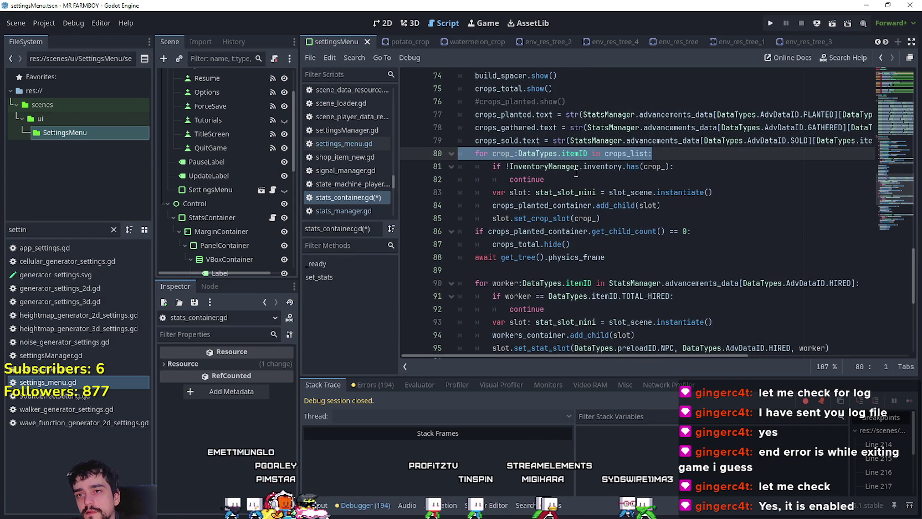
scroll(569, 181, "down", 1)
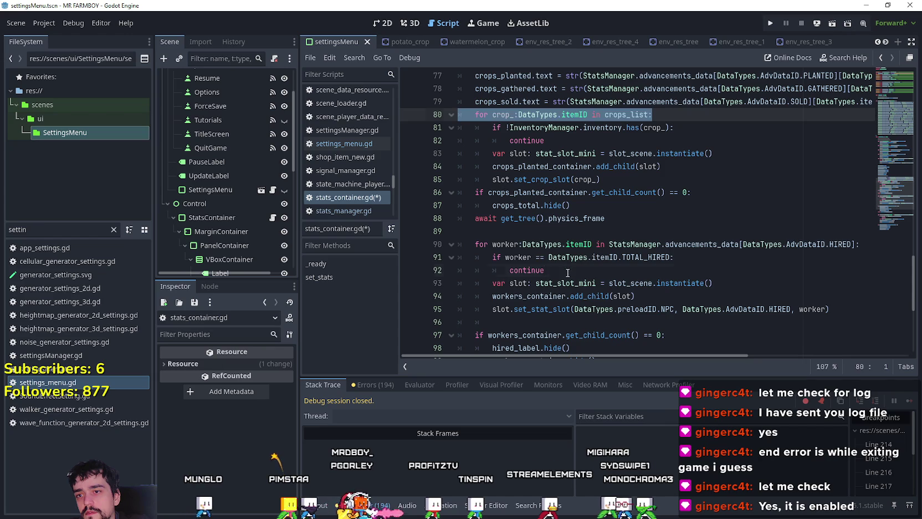
left_click_drag(546, 270, 435, 247)
key("ctrl+c")
left_click_drag(574, 140, 421, 128)
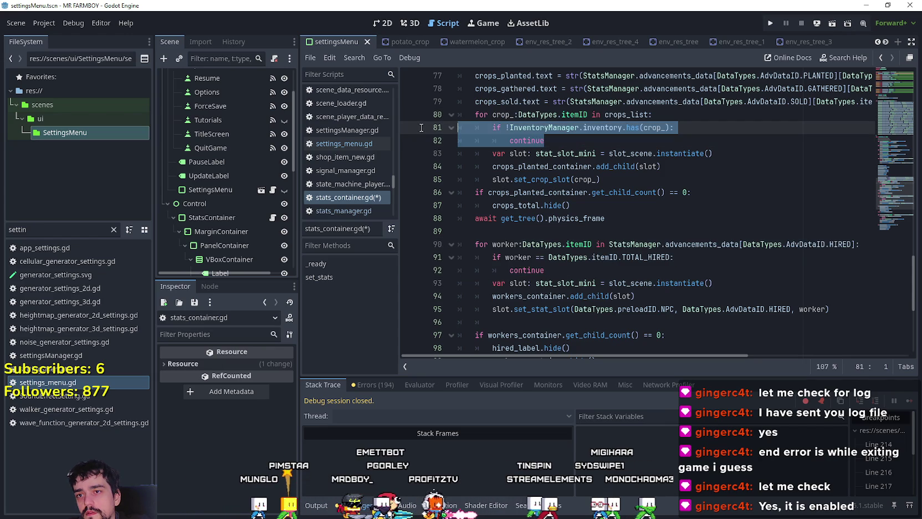
key("shift+Up")
Step: Paste the worker loop over lines 80–82 and rename worker and crop_ references to crop
key("ctrl+v")
double_click(507, 114)
type("crop")
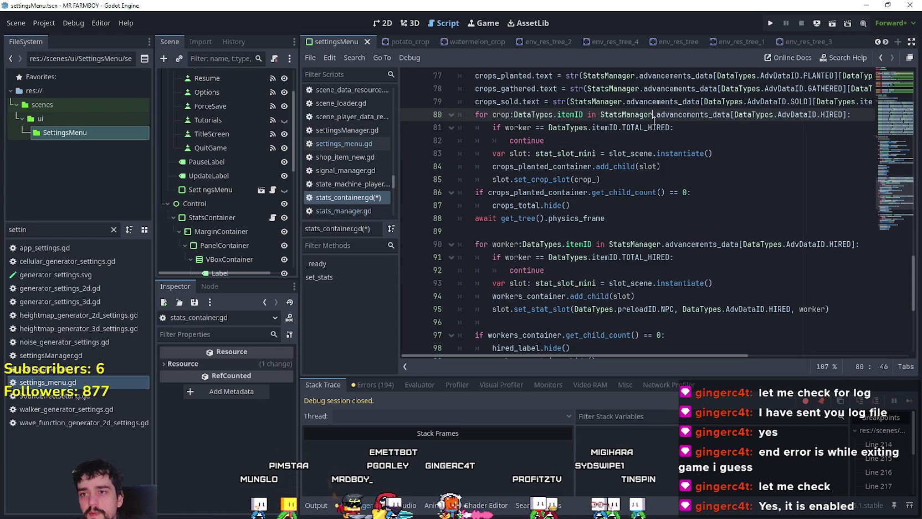
type(":")
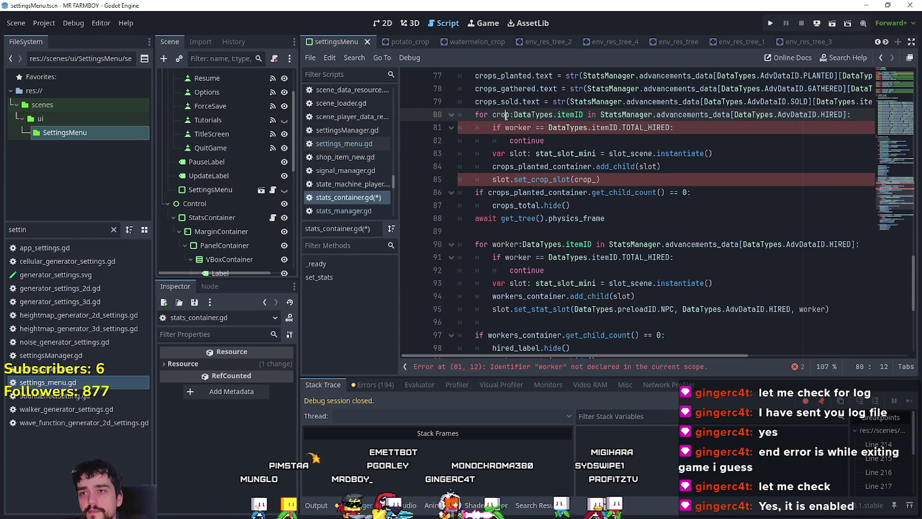
double_click(518, 128)
type("crop")
double_click(585, 179)
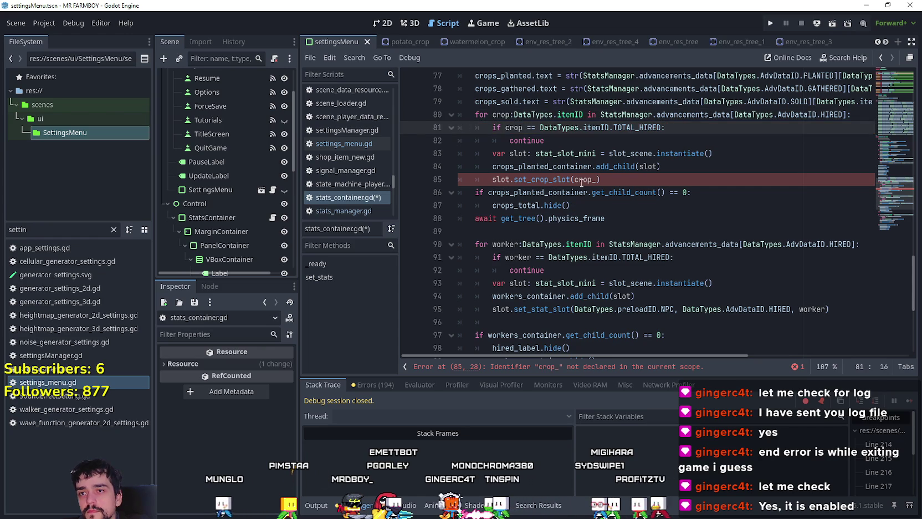
type("crop")
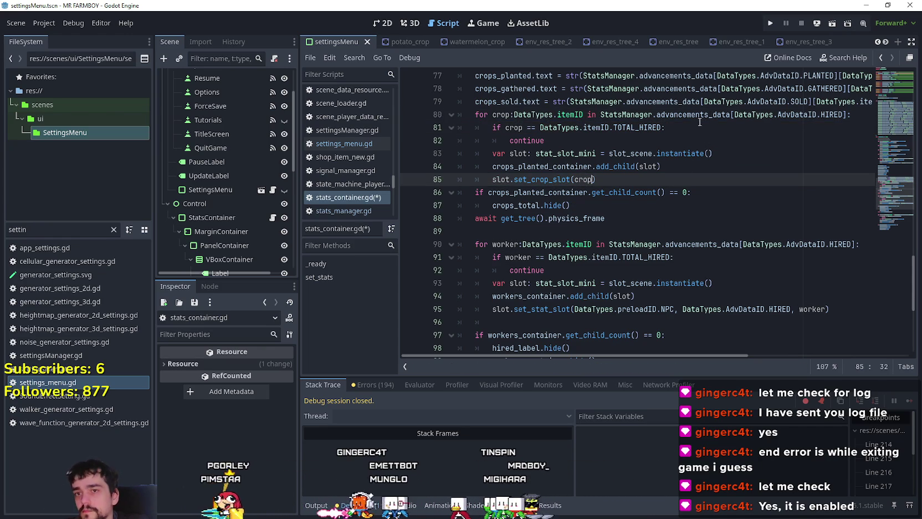
Step: Change the skipped TOTAL_HIRED to TOTAL_GATHERED and the loop's data key HIRED to GATHERED
double_click(656, 128)
type("TOTAL")
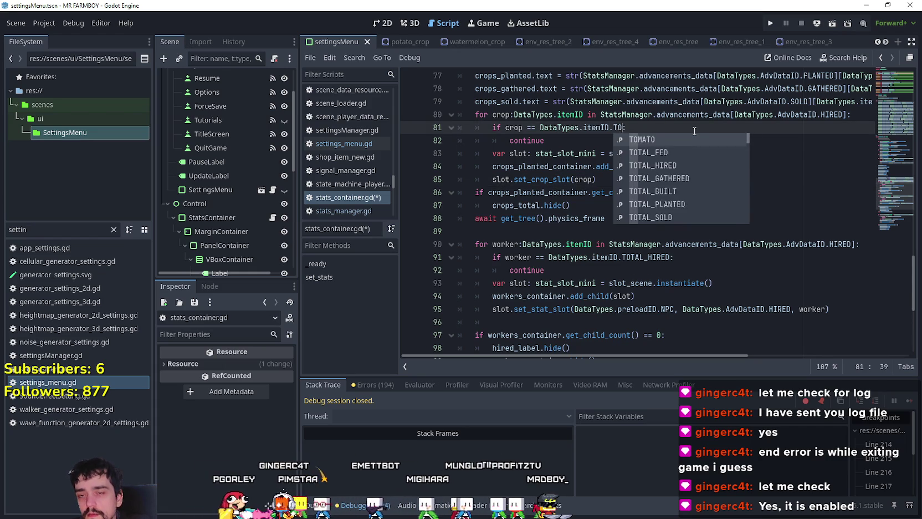
key("Down")
key("Down")
key("Return")
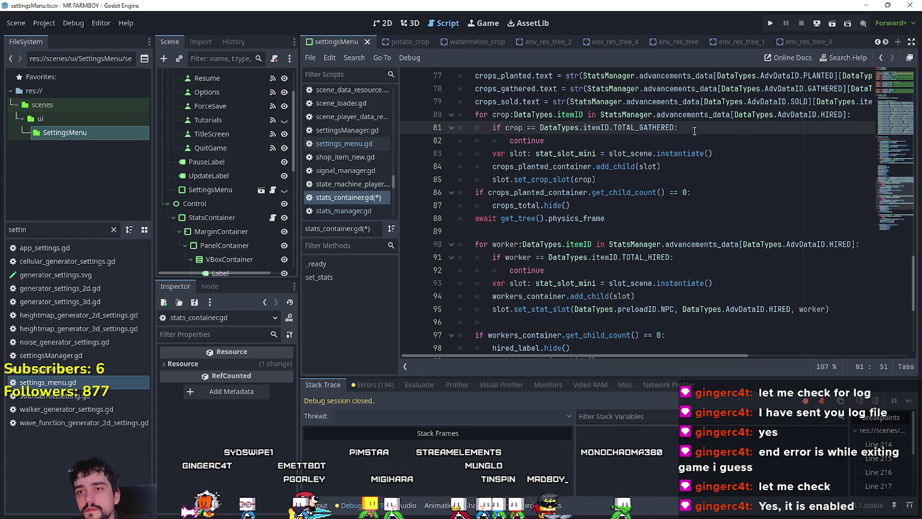
double_click(823, 114)
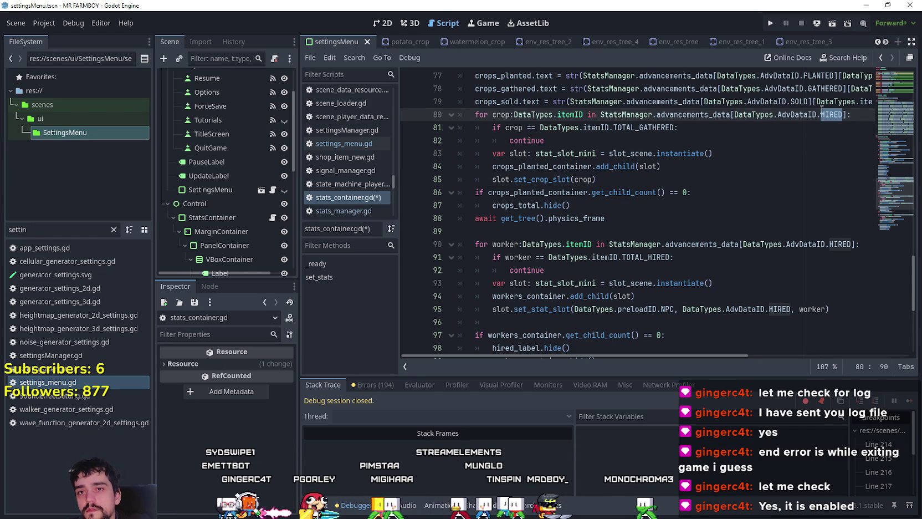
type("GA")
key("Return")
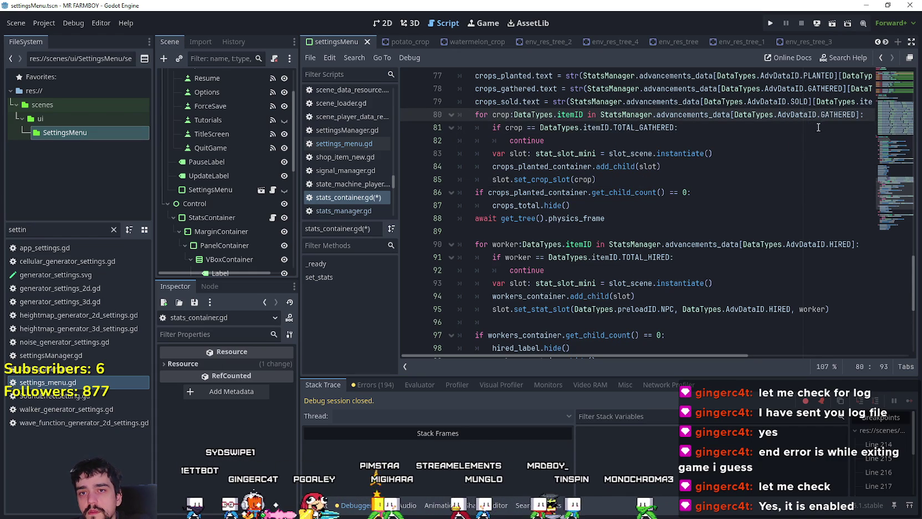
Step: Insert a blank line after the crops_sold line, before the crop loop, and save stats_container.gd
left_click_drag(826, 103, 862, 90)
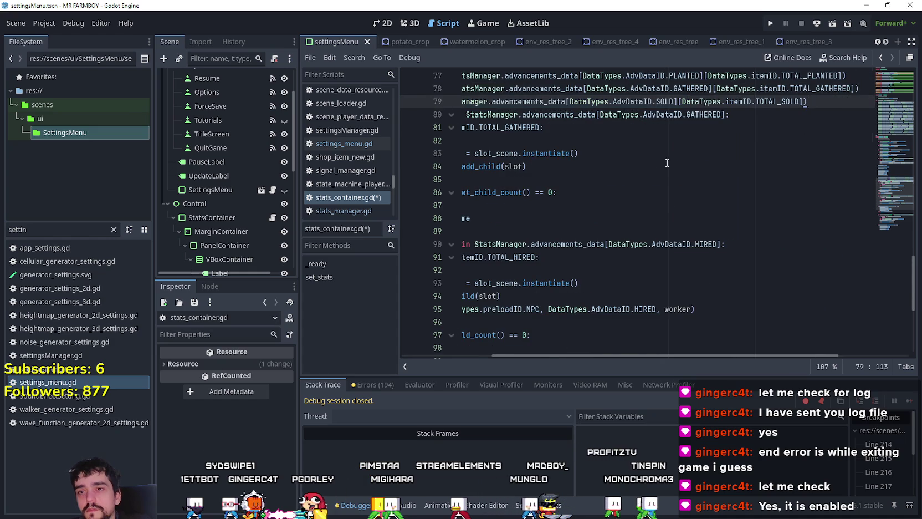
key("Return")
left_click_drag(545, 154, 462, 102)
scroll(608, 240, "up", 2)
left_click(608, 243)
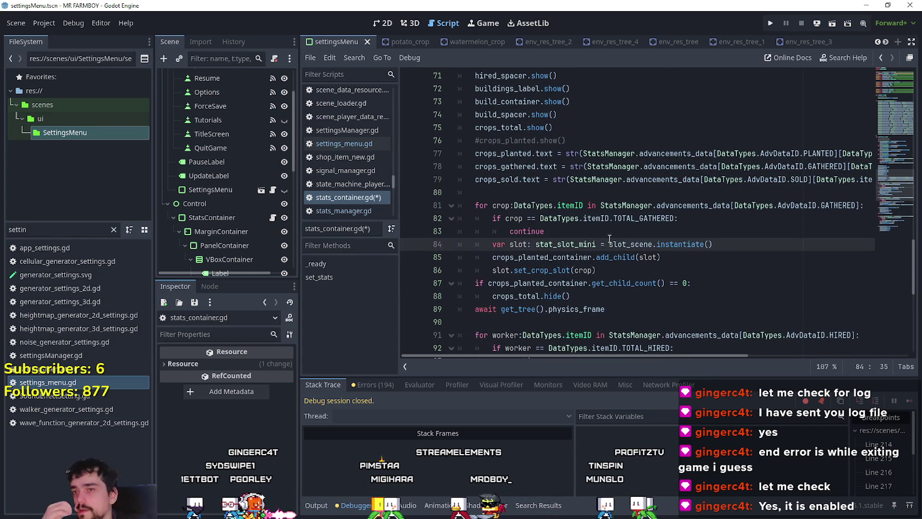
mouse_move(603, 356)
left_mouse_down()
mouse_move(686, 355)
mouse_move(492, 332)
left_mouse_up()
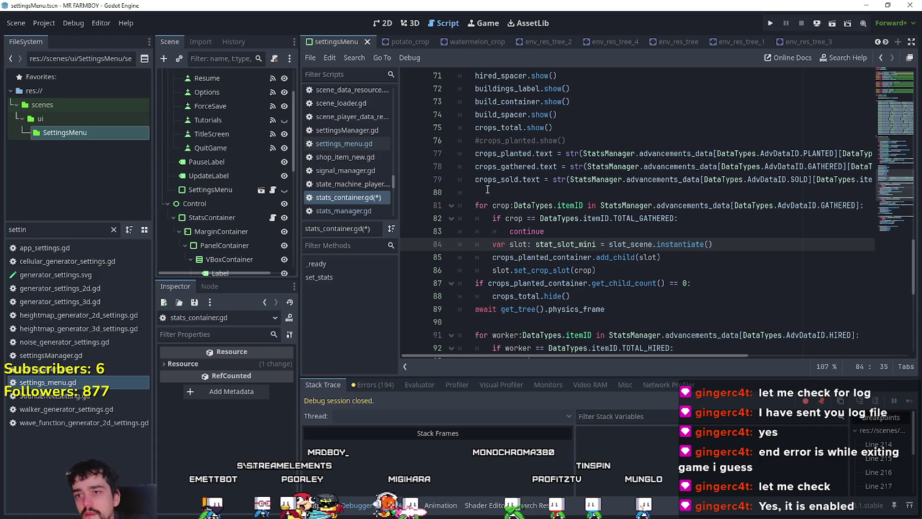
left_click(555, 193)
scroll(574, 218, "up", 2)
scroll(574, 217, "down", 5)
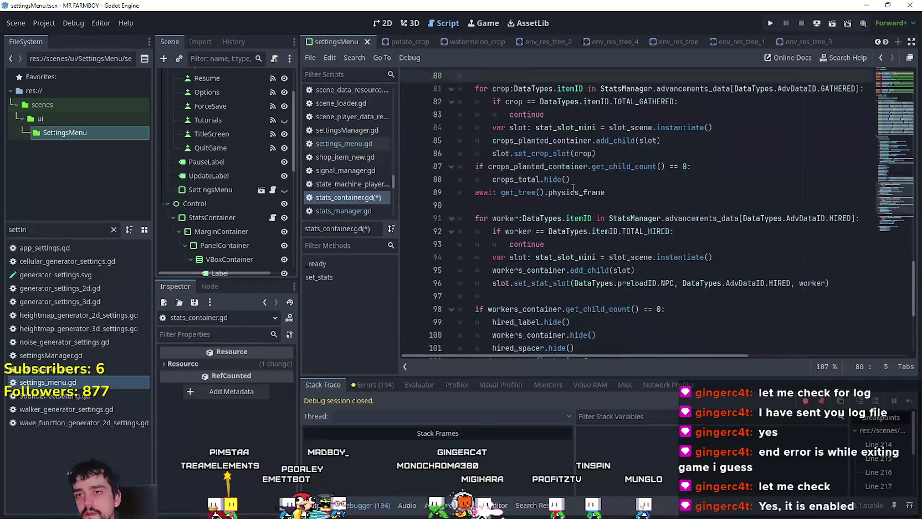
left_click(571, 192)
key("ctrl+s")
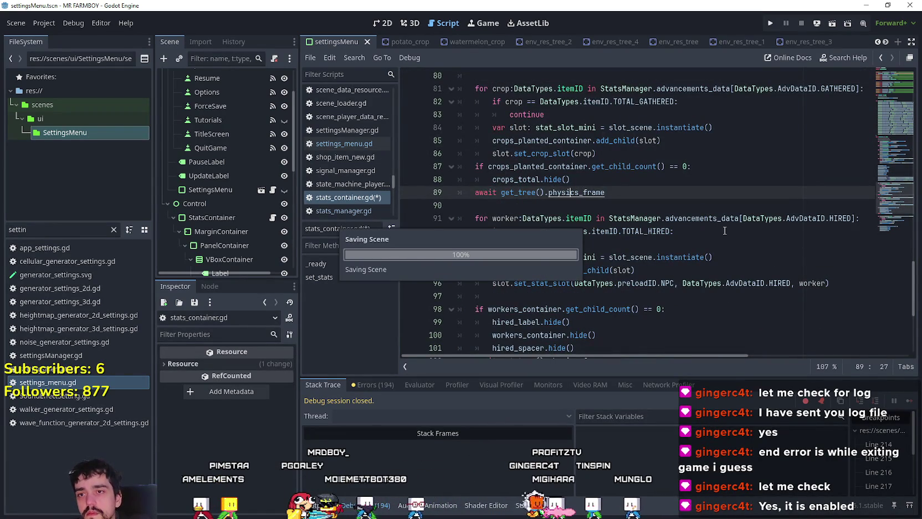
left_click(688, 154)
scroll(655, 262, "down", 2)
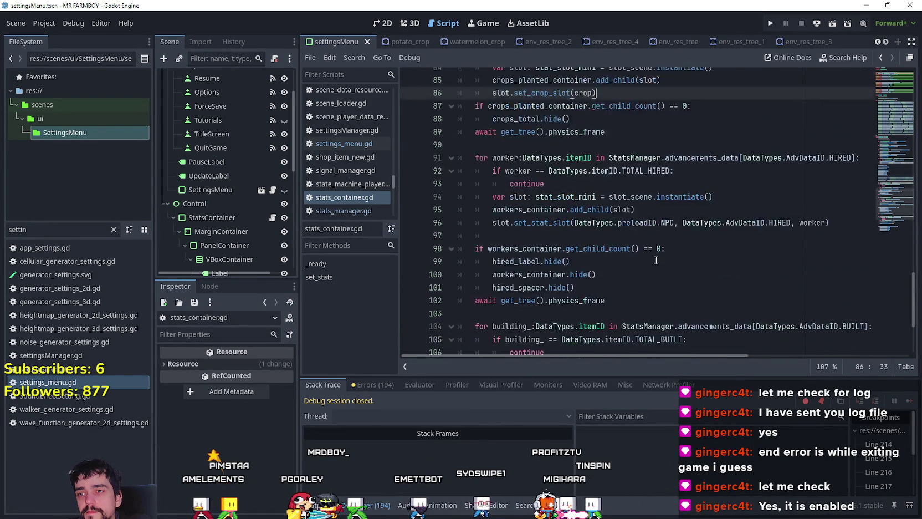
scroll(654, 249, "down", 3)
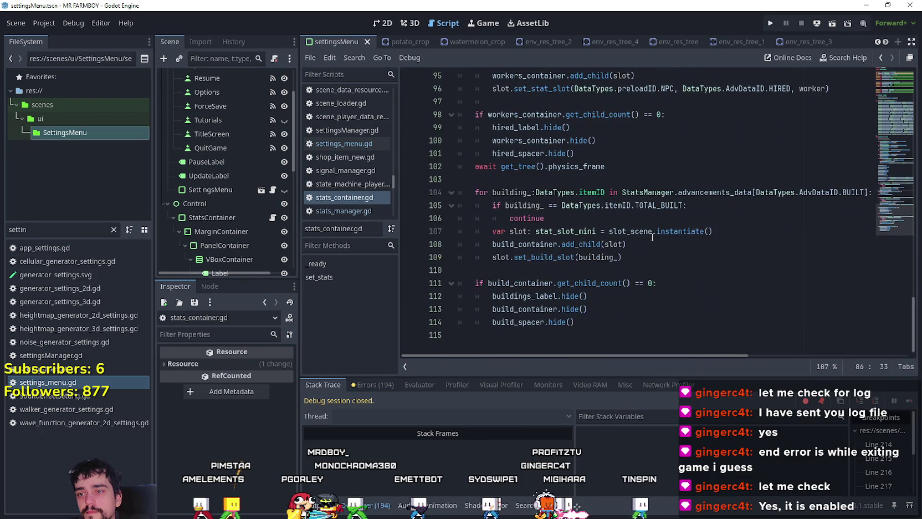
scroll(647, 266, "up", 3)
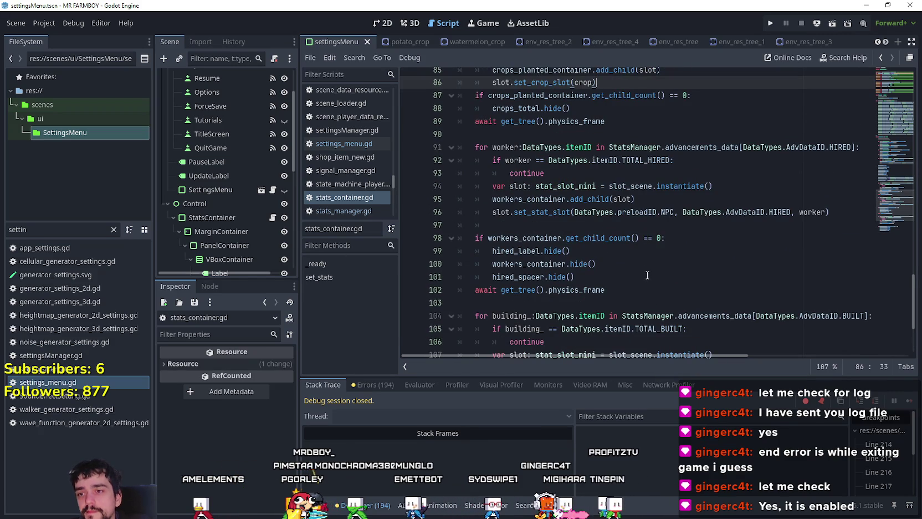
scroll(643, 267, "up", 3)
left_click(633, 237)
scroll(634, 239, "up", 2)
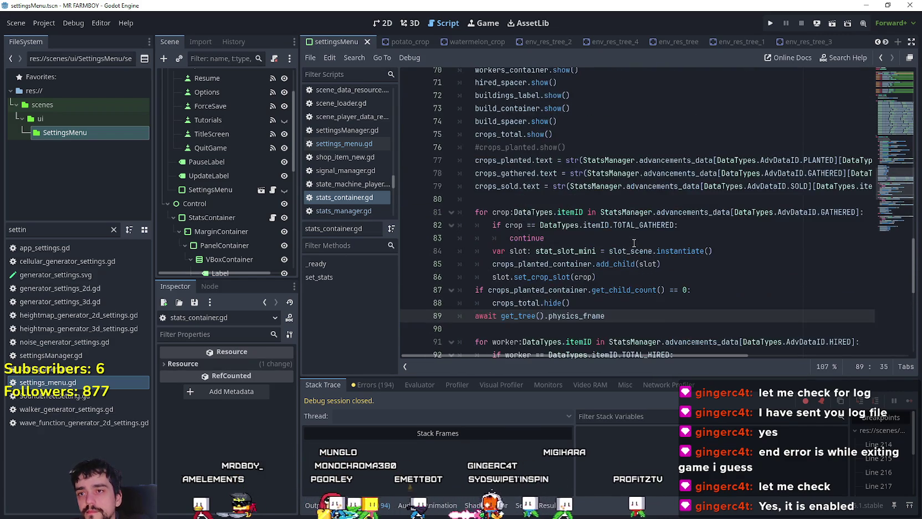
scroll(634, 243, "up", 10)
scroll(635, 243, "up", 2)
scroll(570, 255, "down", 1)
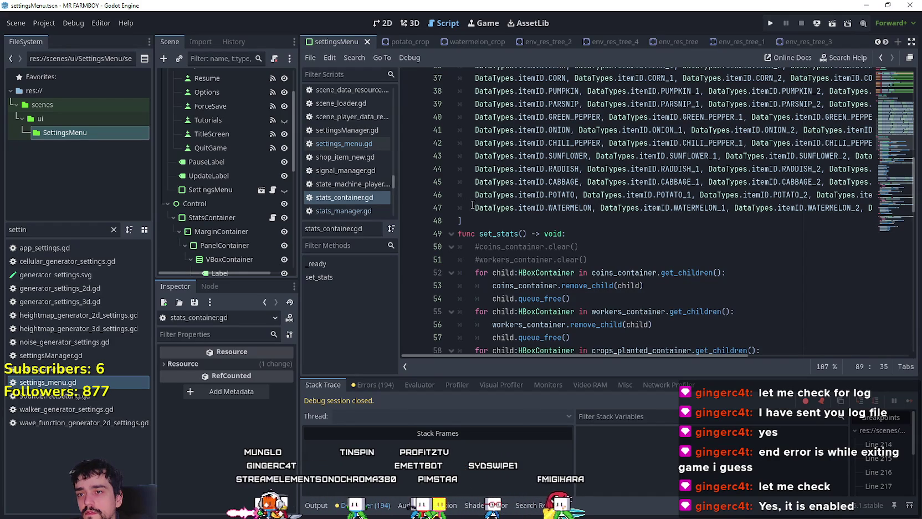
scroll(472, 205, "down", 2)
left_click(506, 130)
scroll(606, 185, "down", 3)
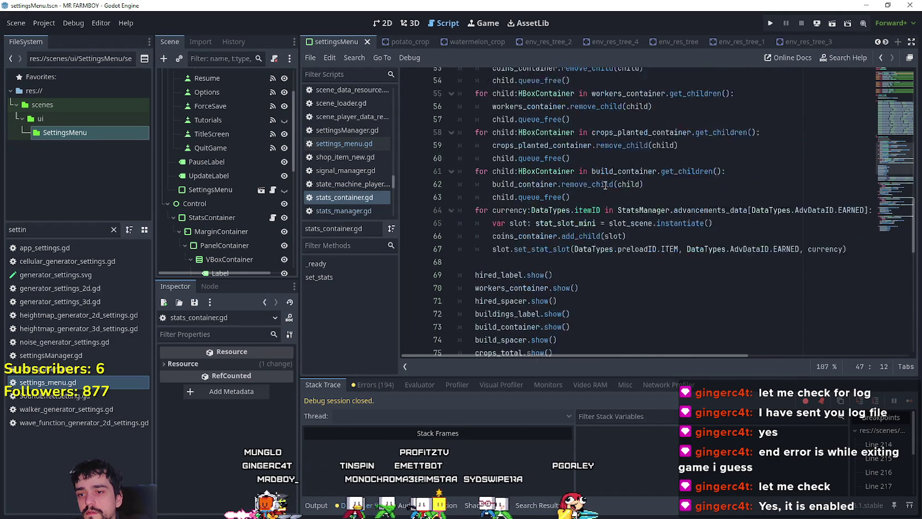
scroll(606, 186, "down", 14)
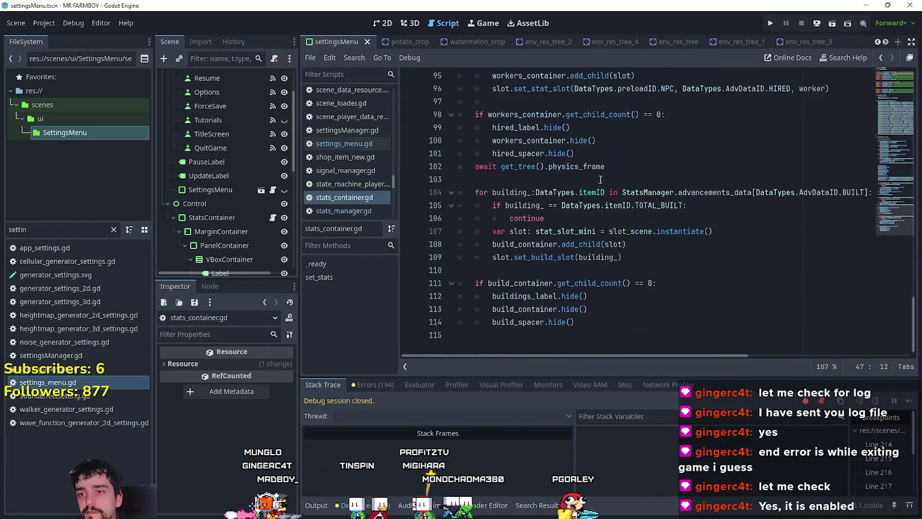
left_click(629, 244)
key("ctrl+s")
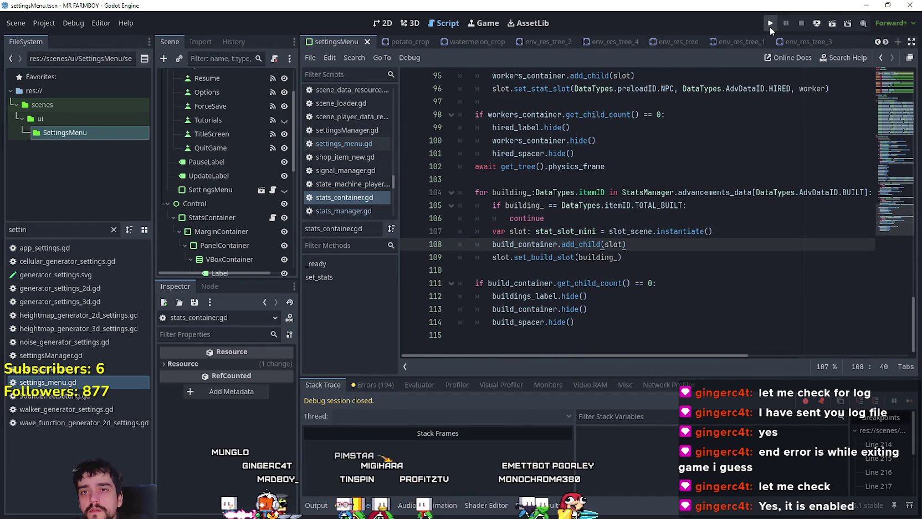
left_click(771, 24)
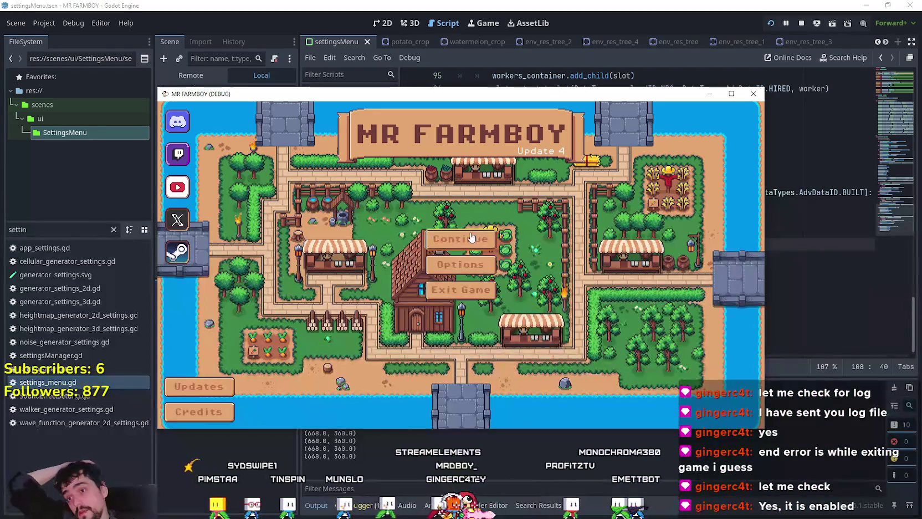
Step: Load Save 7 from the save-game list and maximize the MR FARMBOY game window
left_click(464, 239)
scroll(464, 276, "down", 5)
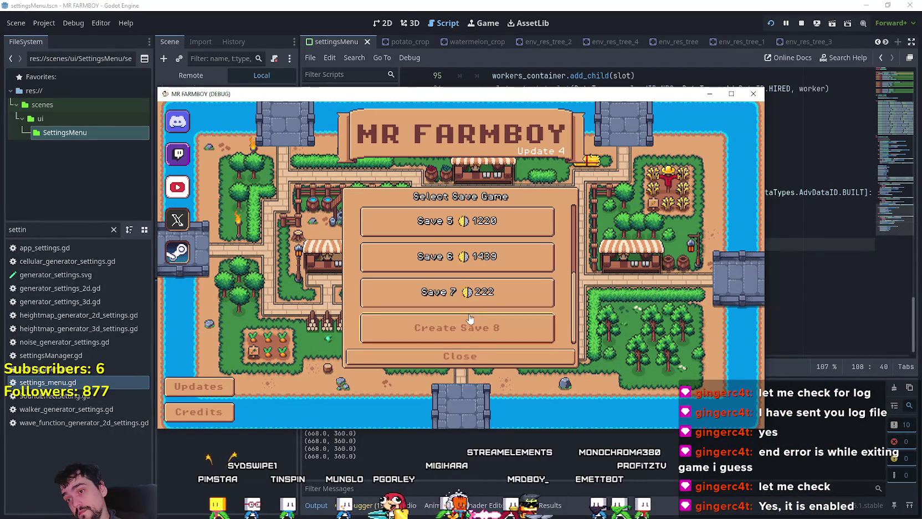
scroll(467, 310, "up", 3)
scroll(468, 311, "down", 2)
left_click(460, 294)
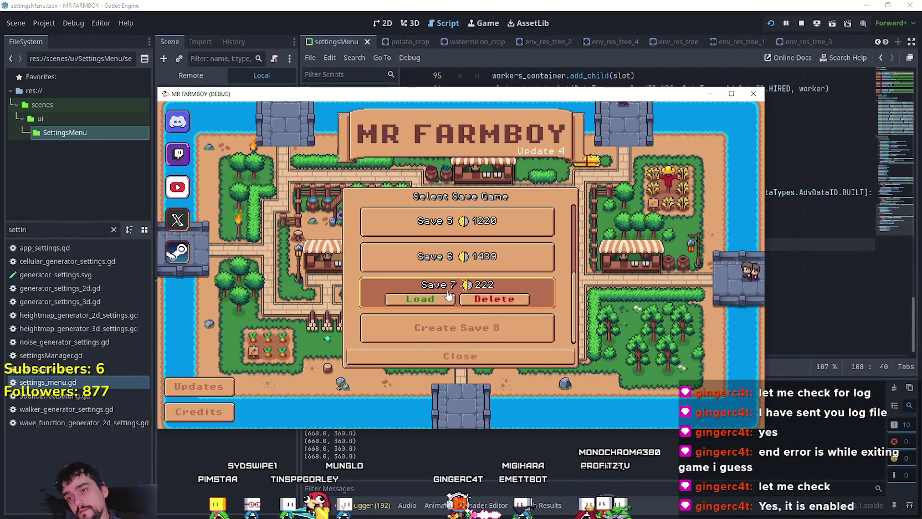
left_click(435, 304)
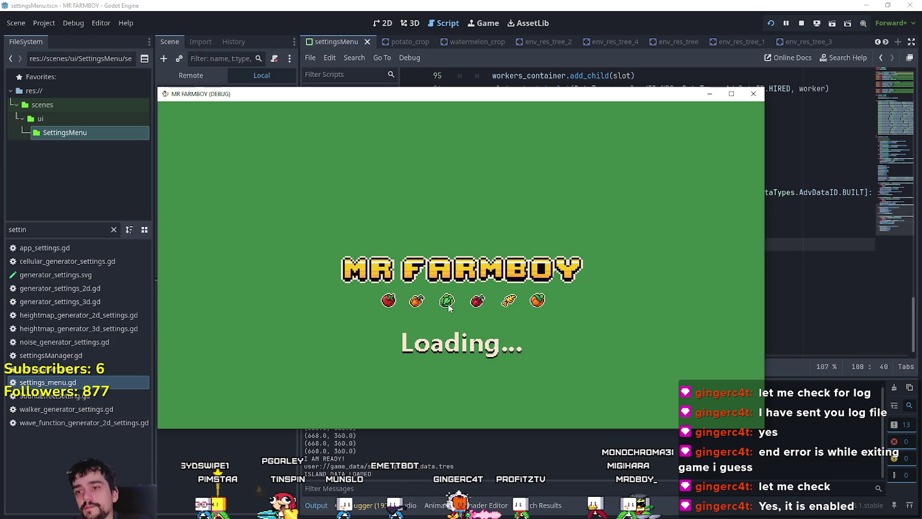
left_click(732, 93)
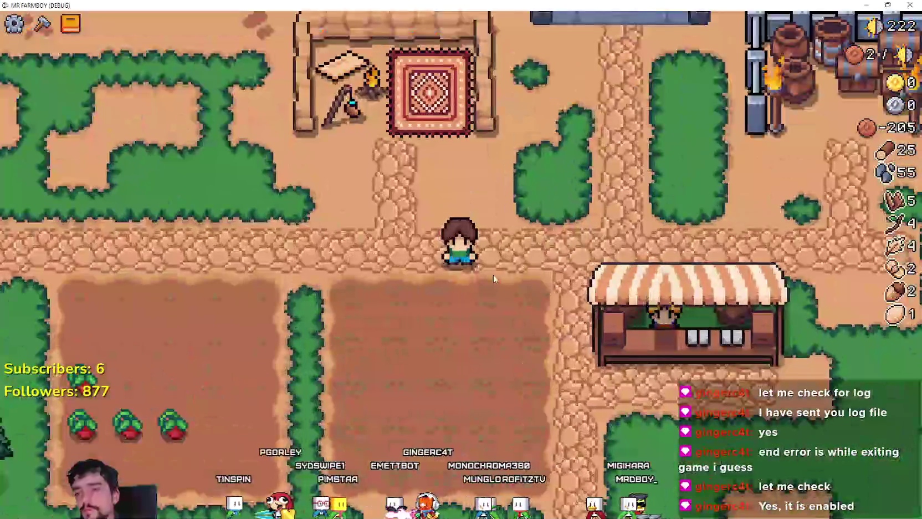
Step: Open the pause menu with Esc to review the Stats panel, then choose Quit Game
key("Escape")
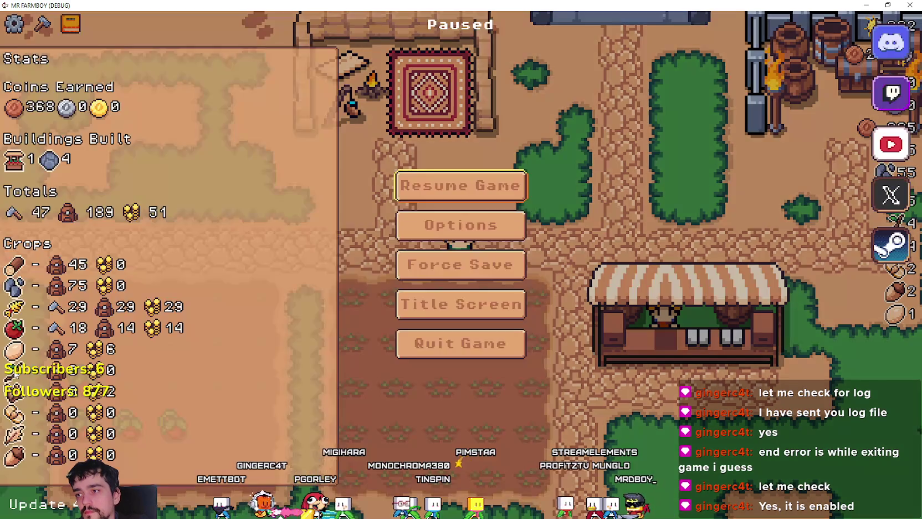
key("Escape")
key("Escape")
key("Escape")
key("Escape")
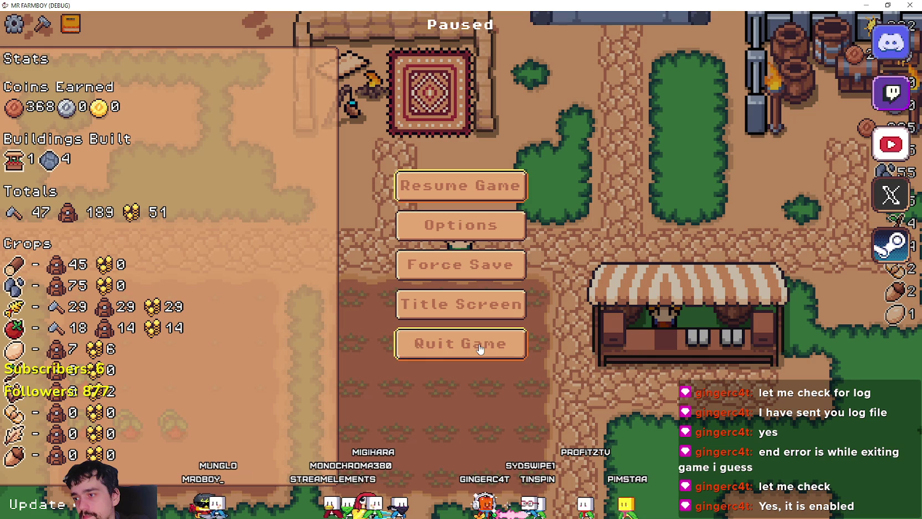
left_click(480, 349)
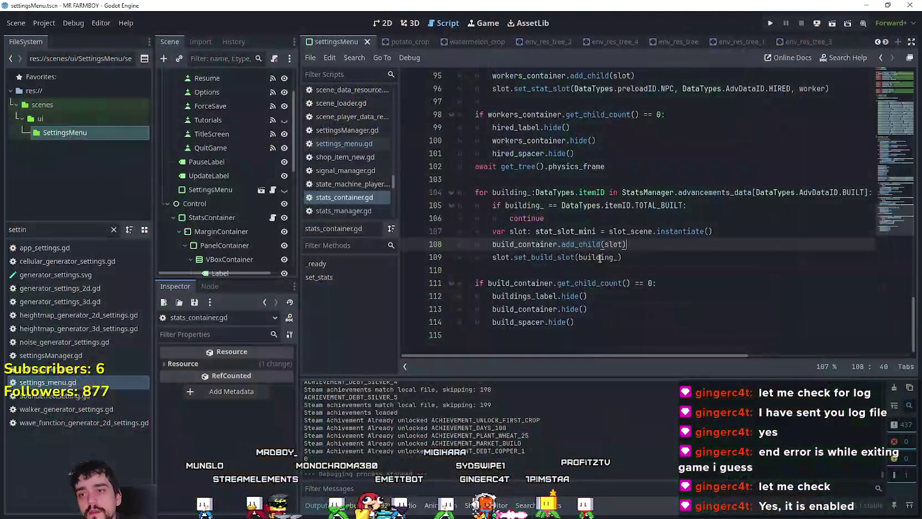
left_click(618, 267)
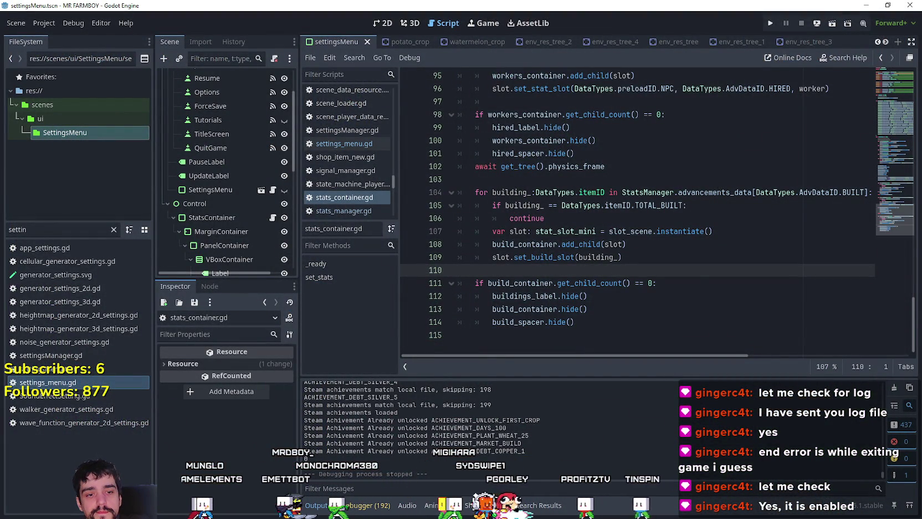
left_click(580, 232)
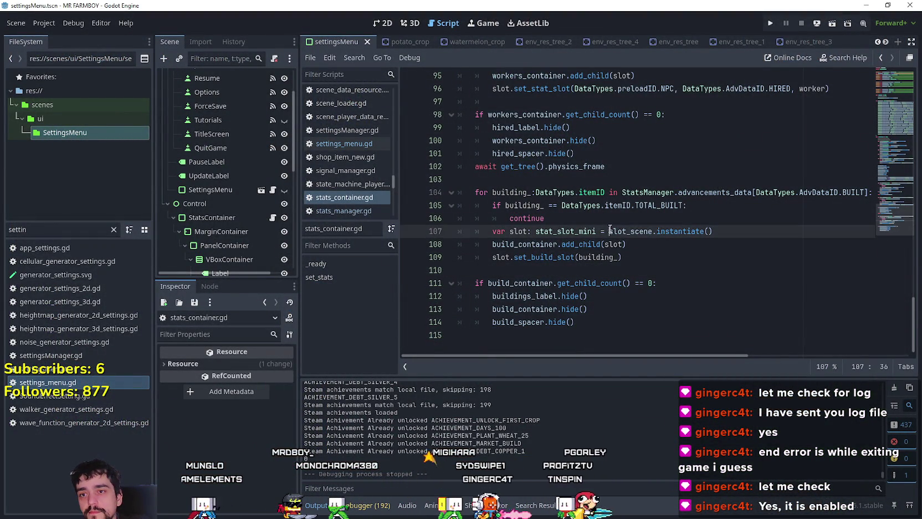
left_click(612, 219)
scroll(658, 252, "up", 3)
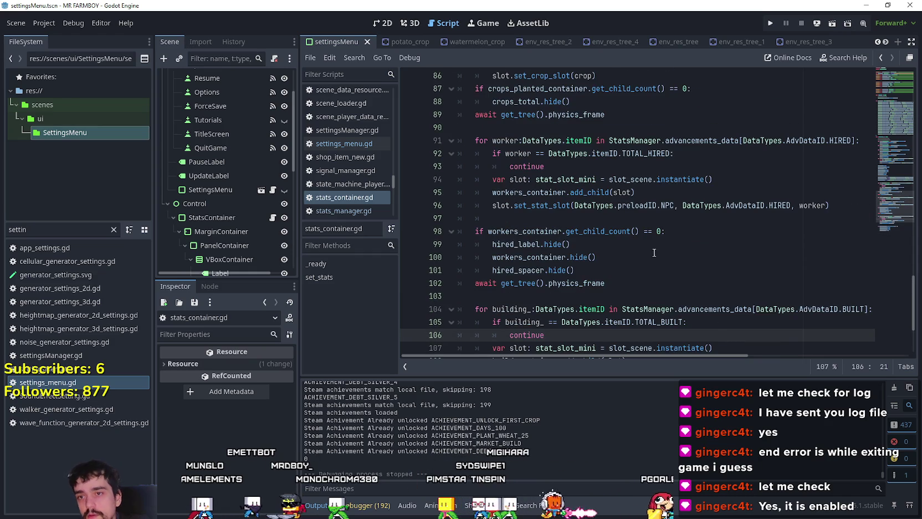
scroll(656, 258, "up", 1)
scroll(656, 258, "down", 3)
left_click(643, 218)
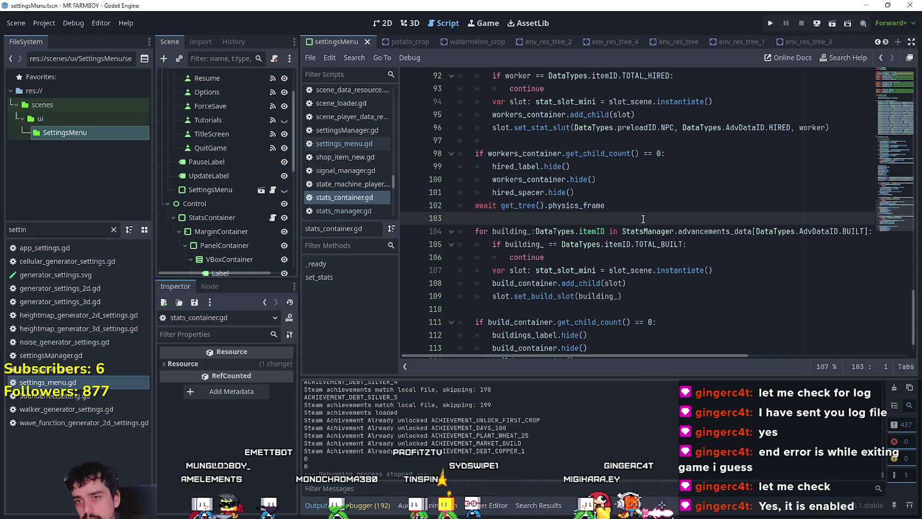
scroll(713, 252, "up", 5)
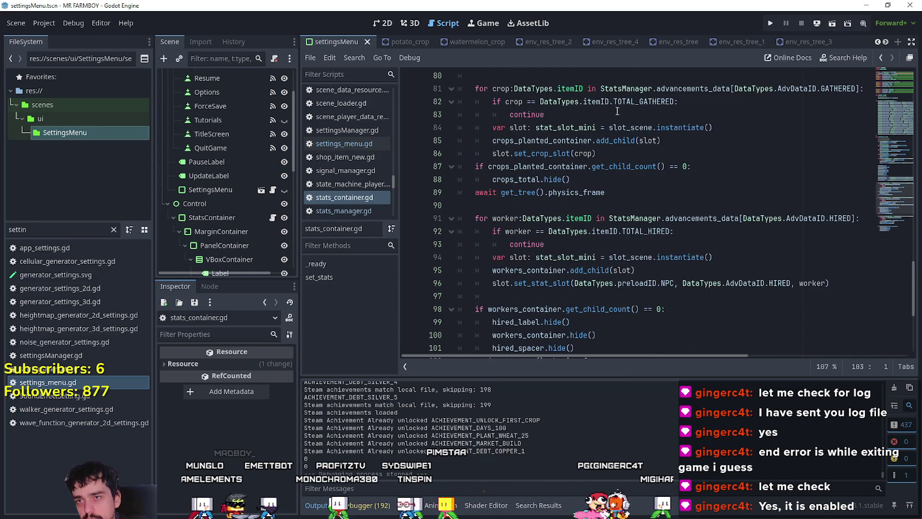
scroll(620, 110, "up", 2)
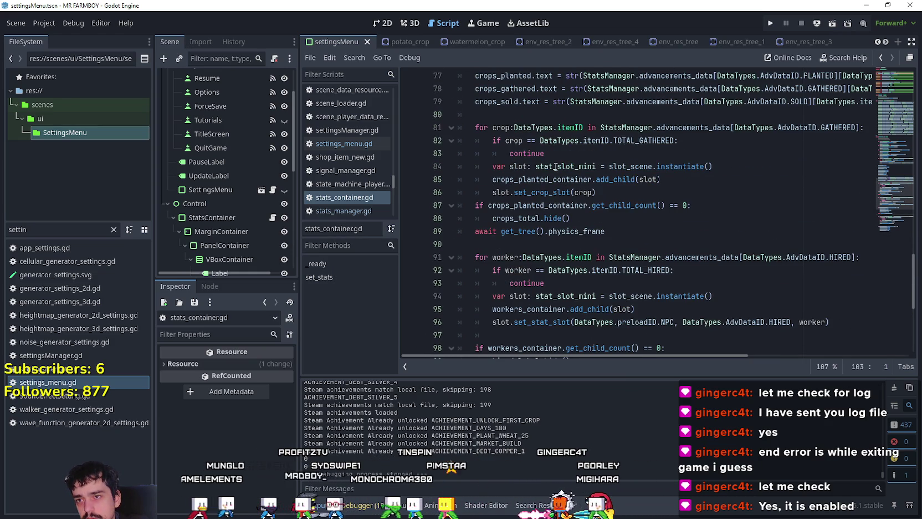
mouse_move(550, 153)
left_mouse_down()
mouse_move(422, 127)
mouse_move(418, 139)
left_mouse_up()
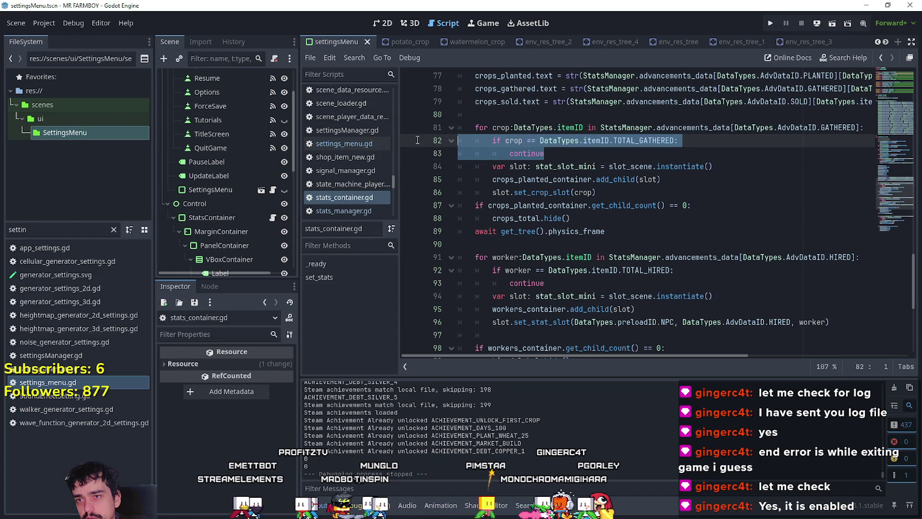
scroll(484, 154, "down", 2)
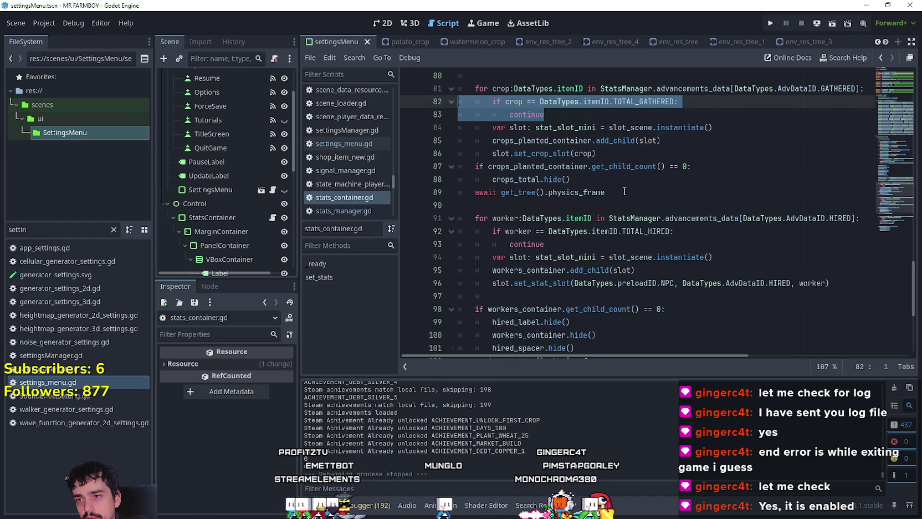
scroll(621, 188, "up", 2)
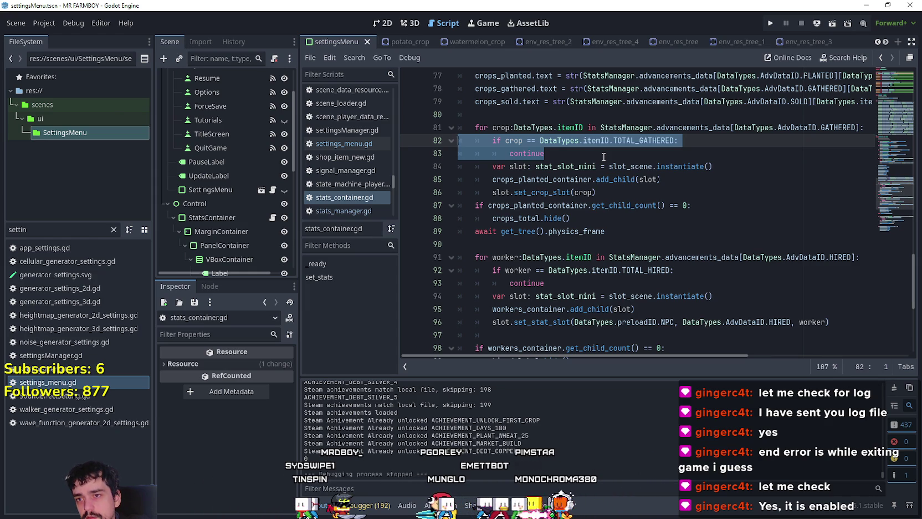
scroll(603, 157, "up", 6)
scroll(603, 157, "up", 15)
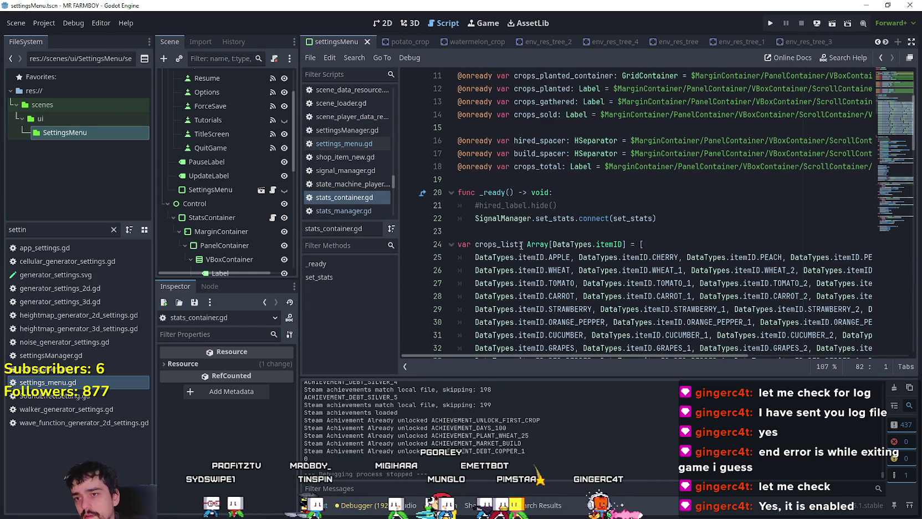
double_click(520, 244)
scroll(505, 231, "down", 15)
scroll(505, 231, "down", 10)
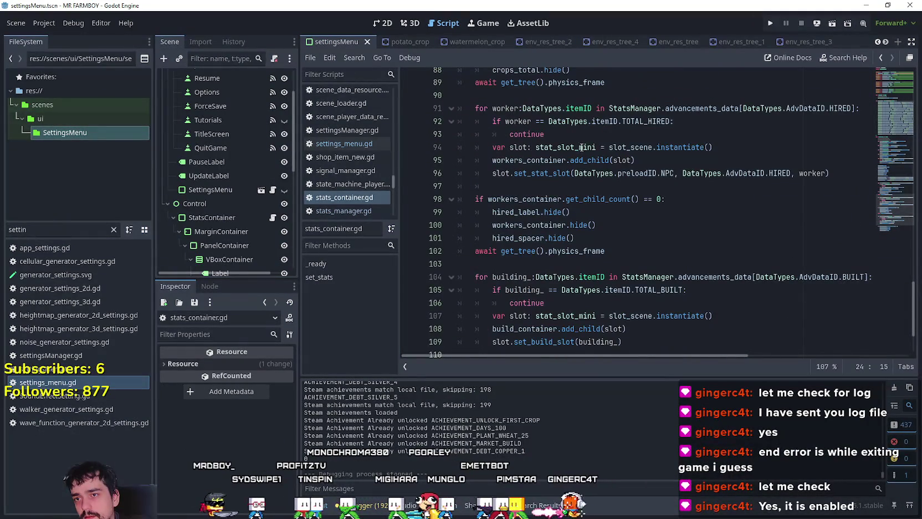
left_click(559, 306)
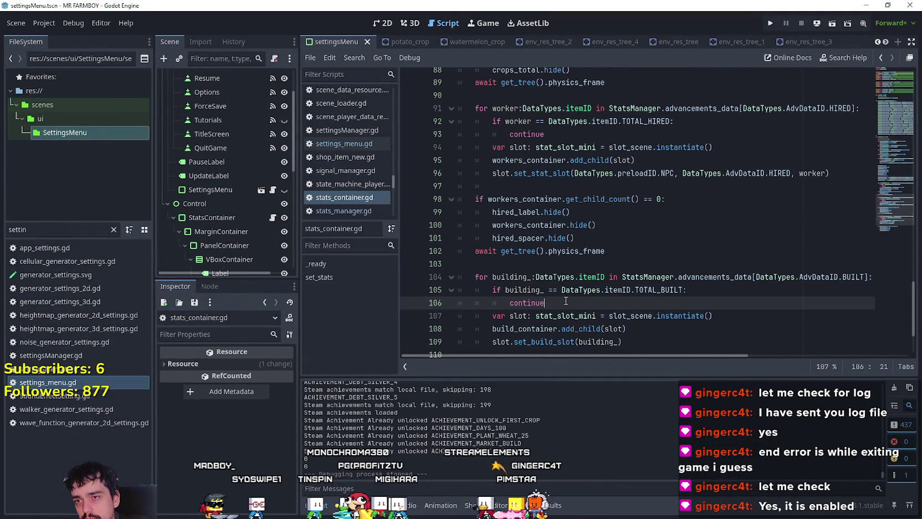
scroll(571, 260, "up", 2)
left_click(580, 215)
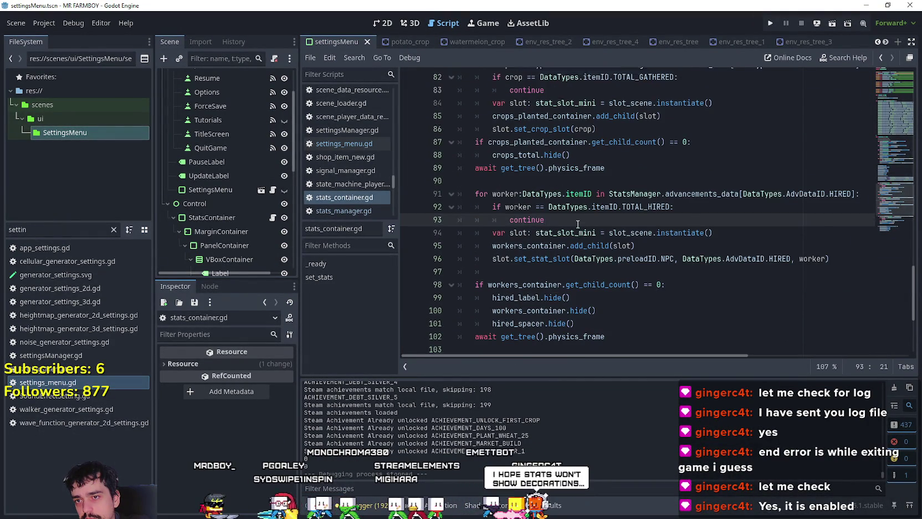
scroll(579, 216, "up", 4)
left_click(557, 238)
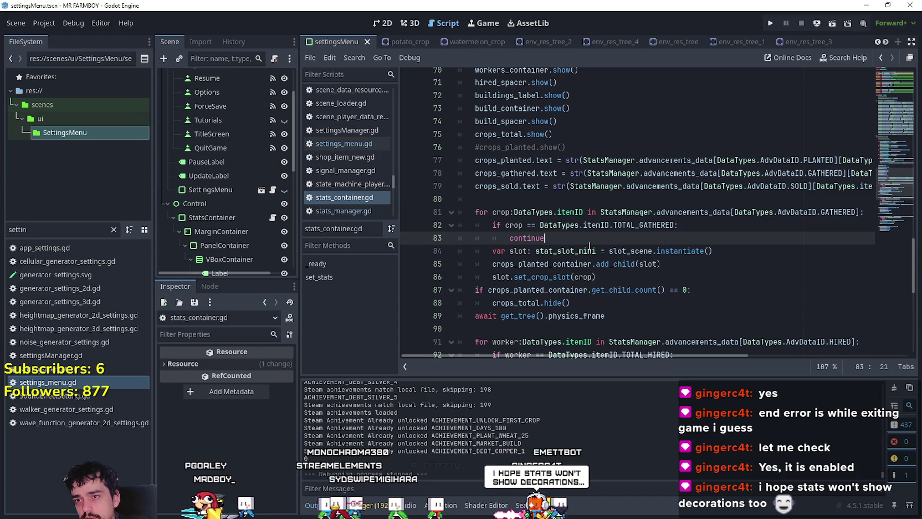
key("Return")
type("if ")
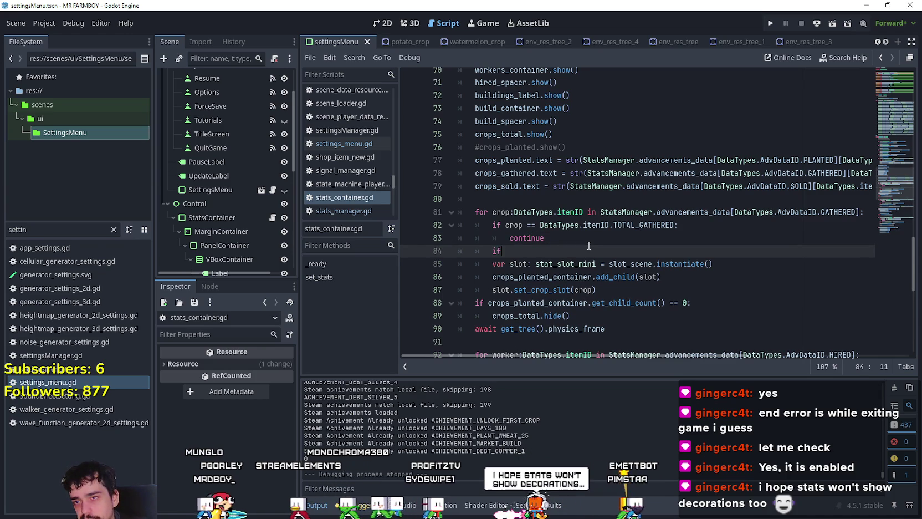
type("crops_list")
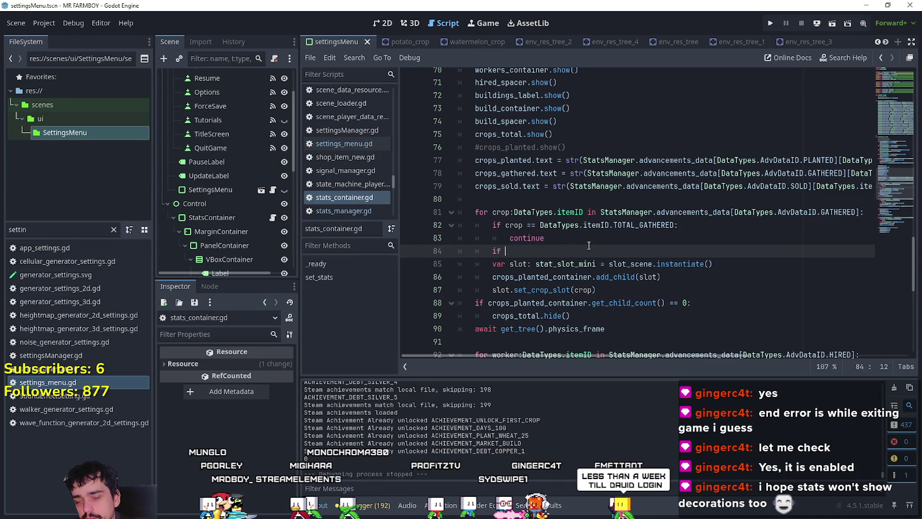
type("crops_list.ha")
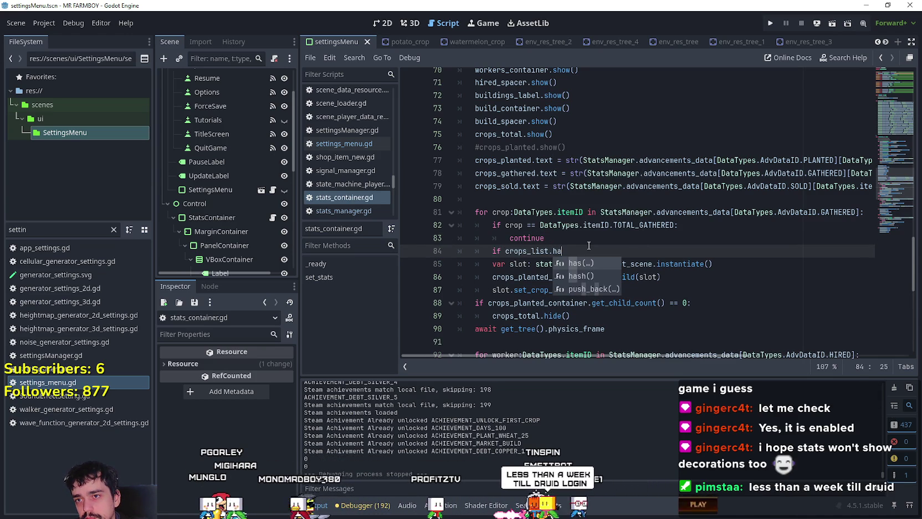
type("s(")
type("rop")
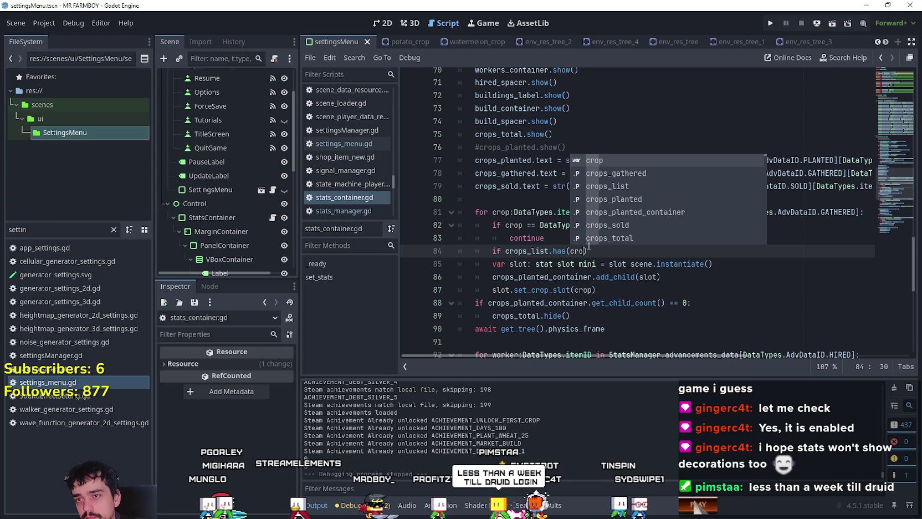
Step: Add 'if !crops_list.has(crop): continue' to the crop loop, save, and run the game
left_click(505, 251)
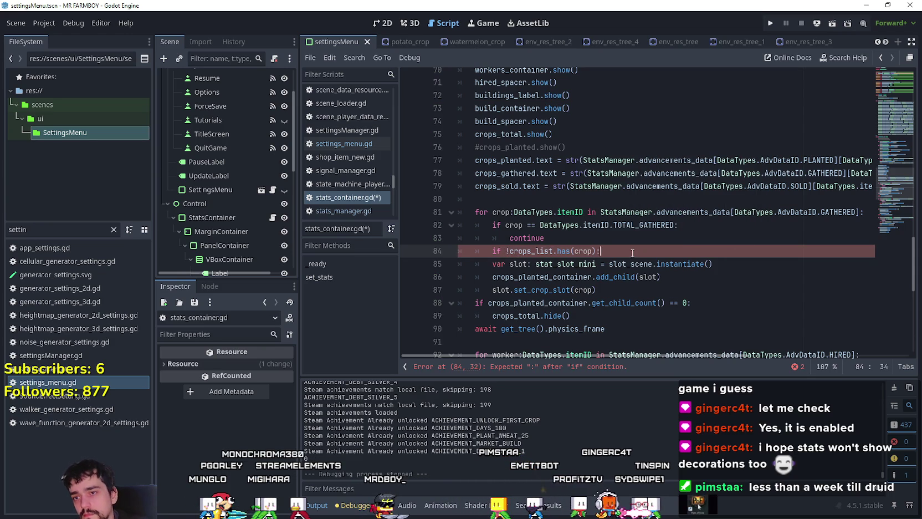
key("Return")
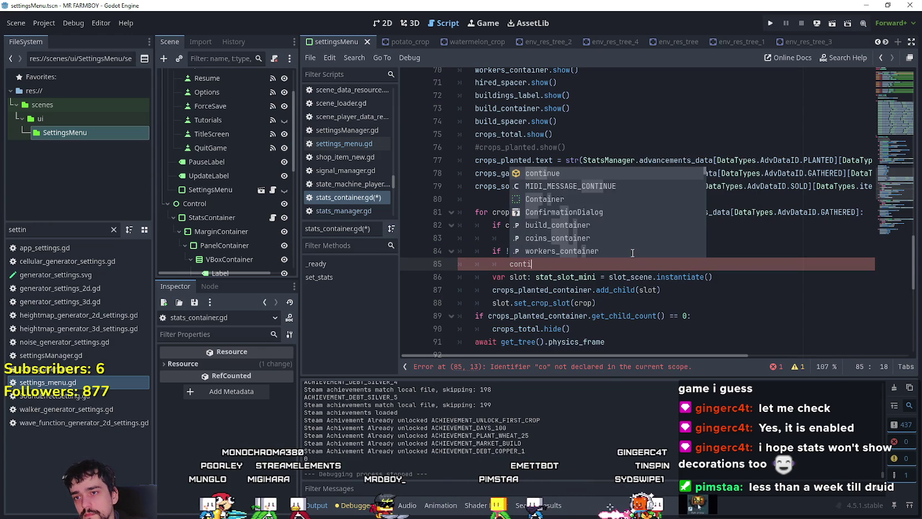
key("Return")
key("ctrl+s")
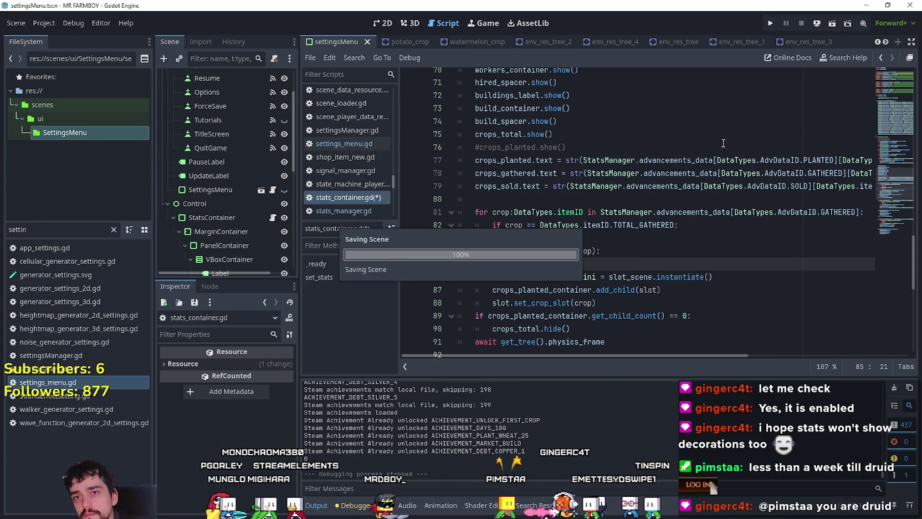
left_click(768, 26)
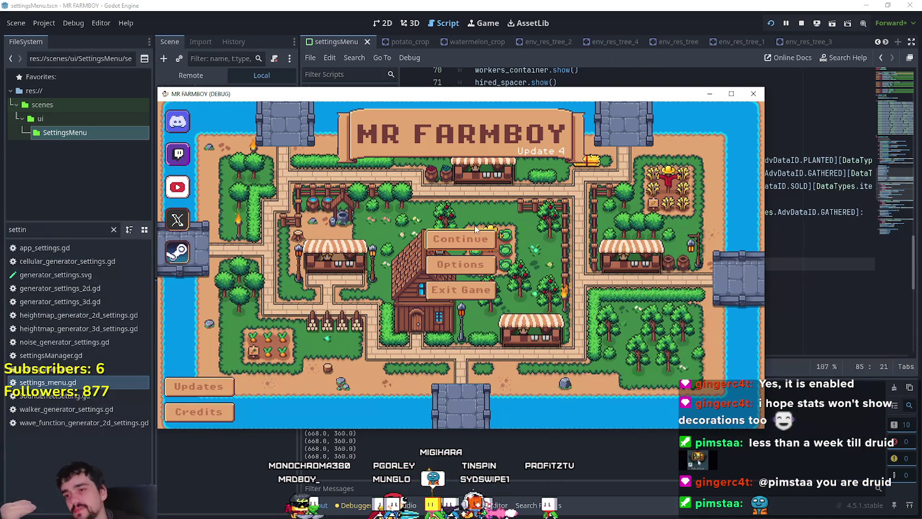
Step: Continue from the title screen and load a save from the list
left_click(454, 240)
scroll(443, 269, "down", 1)
left_click(438, 292)
left_click(419, 298)
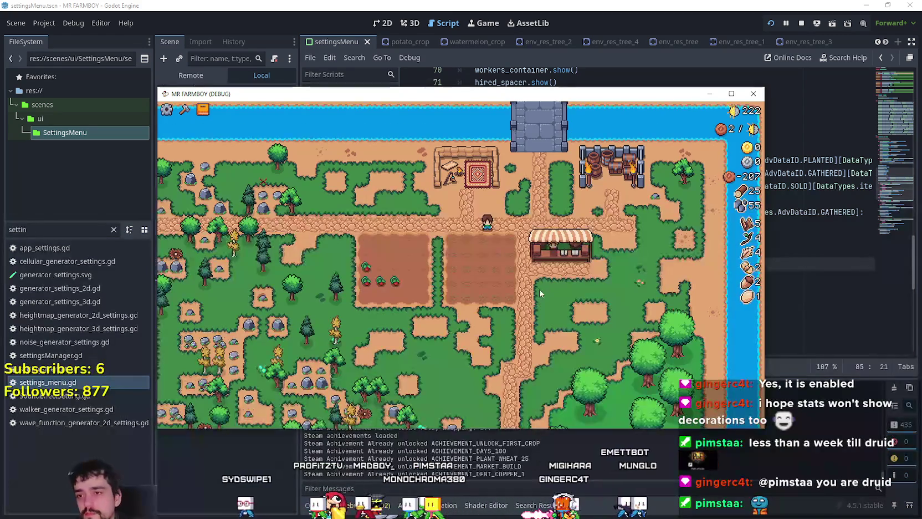
Step: Pause to confirm the crop stats list only two crops, then quit back to the editor
key("Escape")
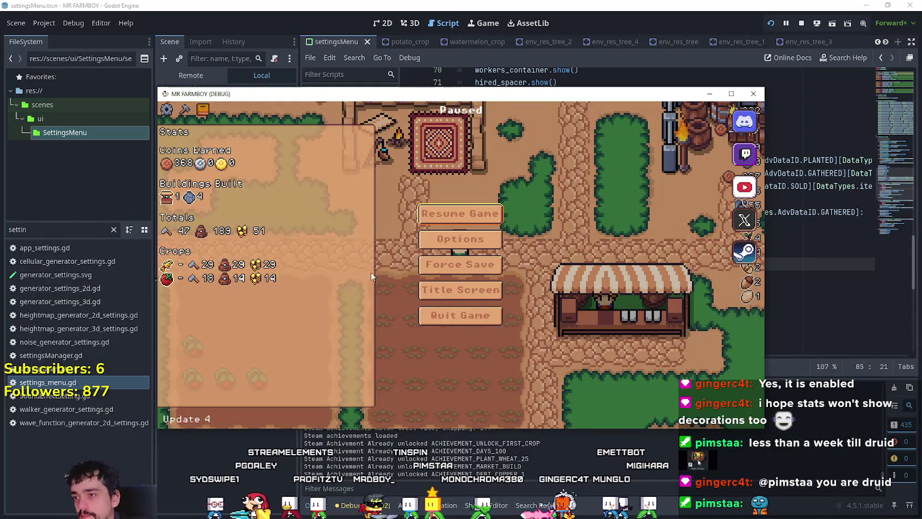
left_click(450, 316)
left_click(596, 251)
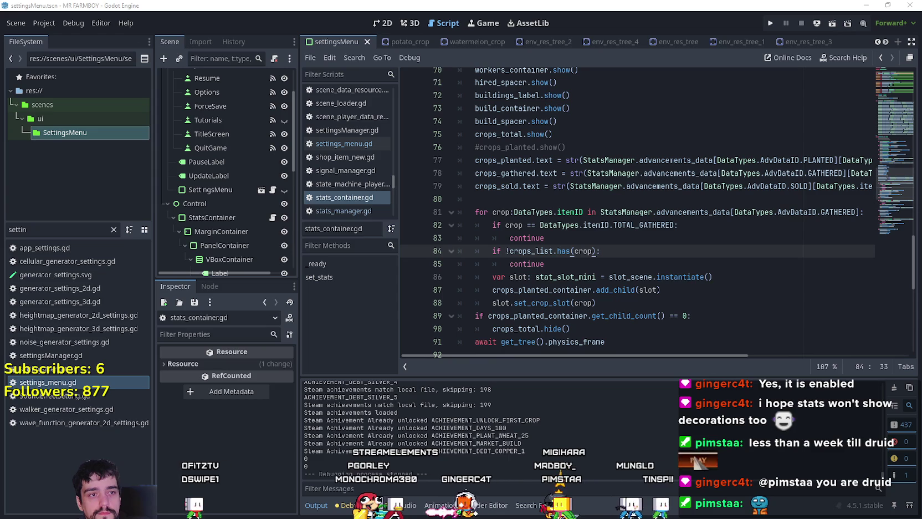
Step: Export the build with the Windows Desktop preset
left_click(49, 23)
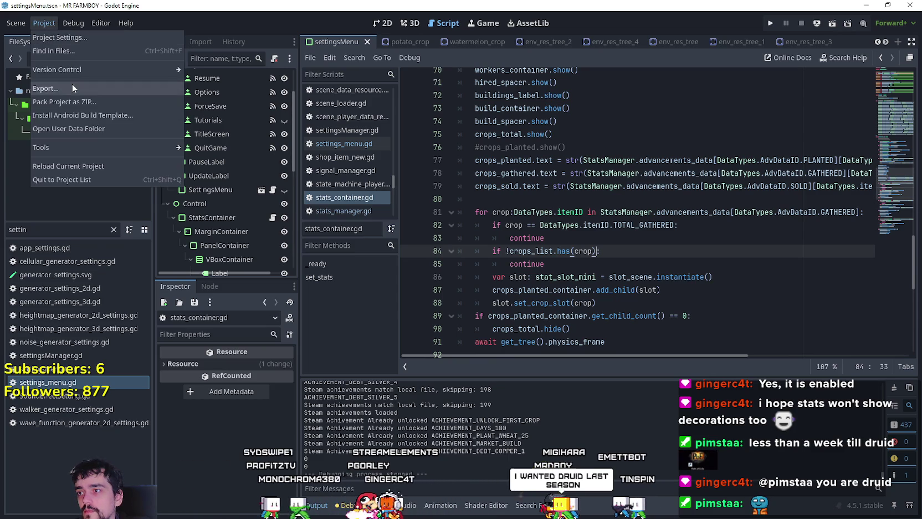
left_click(72, 88)
left_click(313, 191)
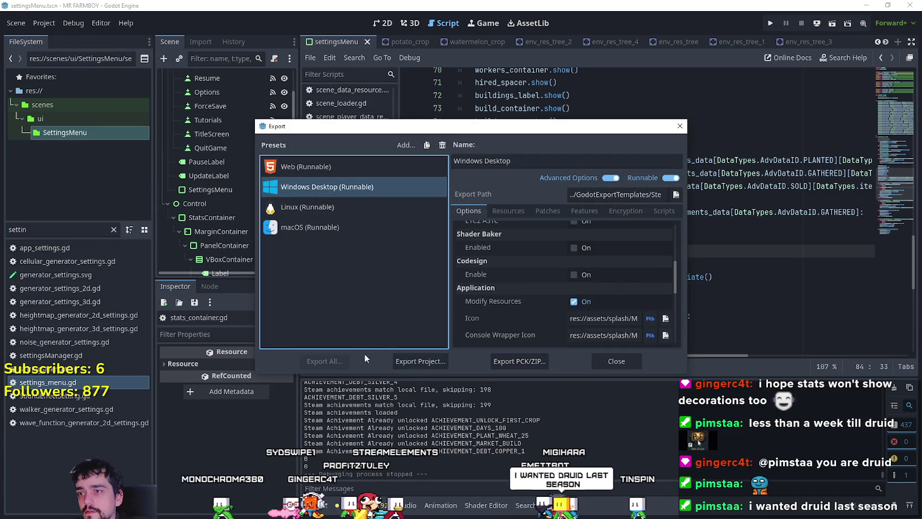
left_click(418, 359)
left_click(365, 416)
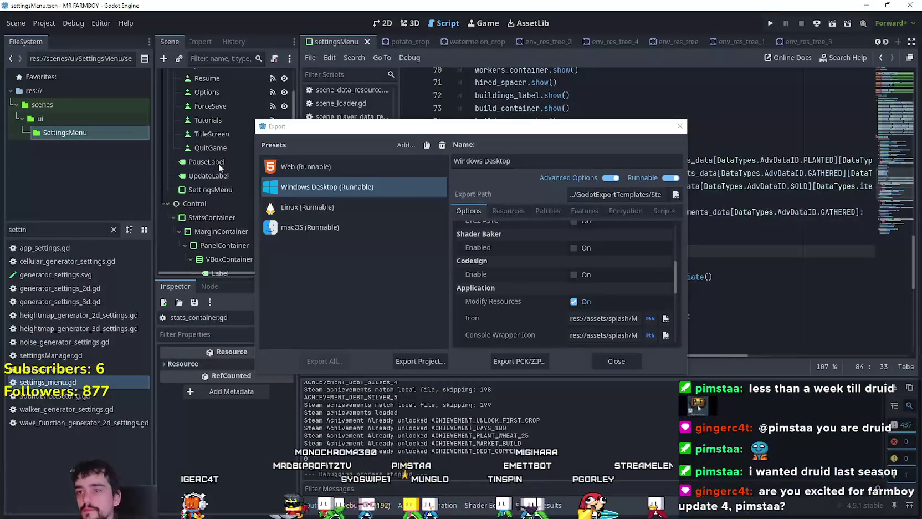
Step: Export the Linux preset build into the NewExport folder
left_click(313, 207)
left_click(417, 362)
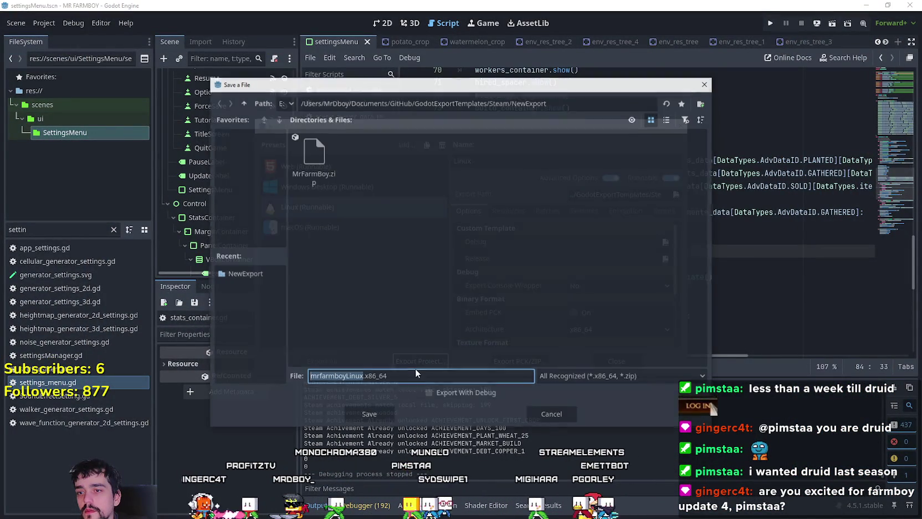
left_click(380, 414)
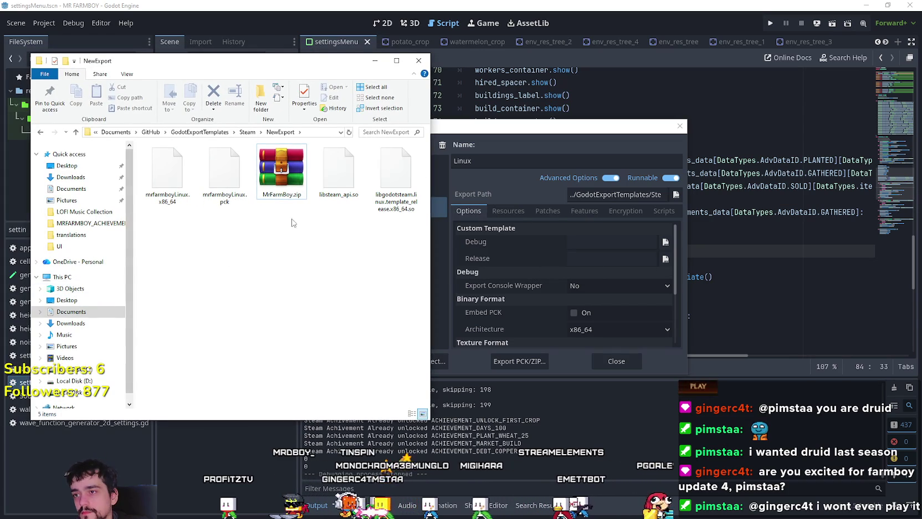
Step: Browse to the NewExport folder in WinRAR and select the four Linux build files
double_click(282, 172)
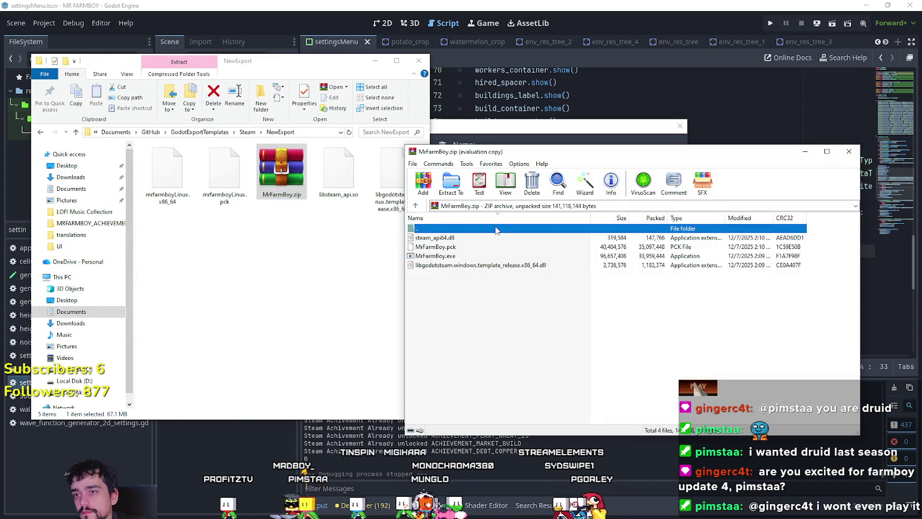
double_click(499, 228)
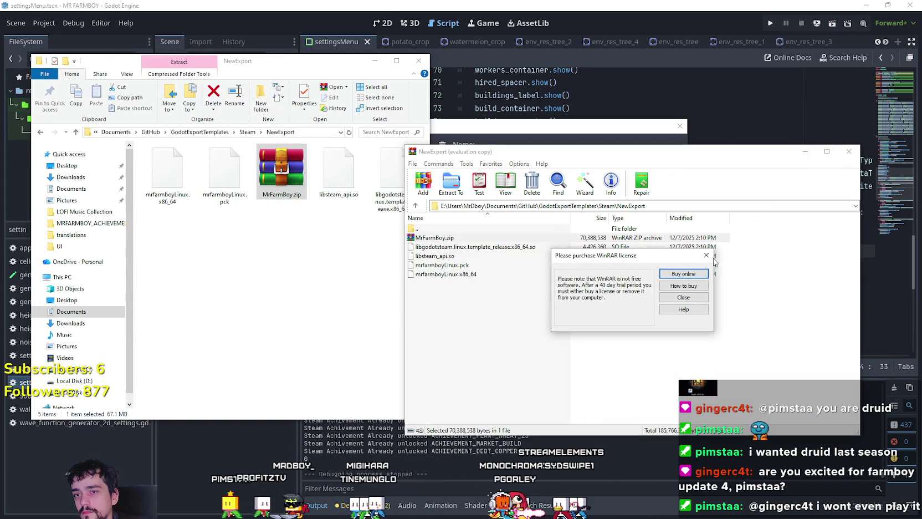
left_click(709, 257)
left_click_drag(750, 293, 499, 249)
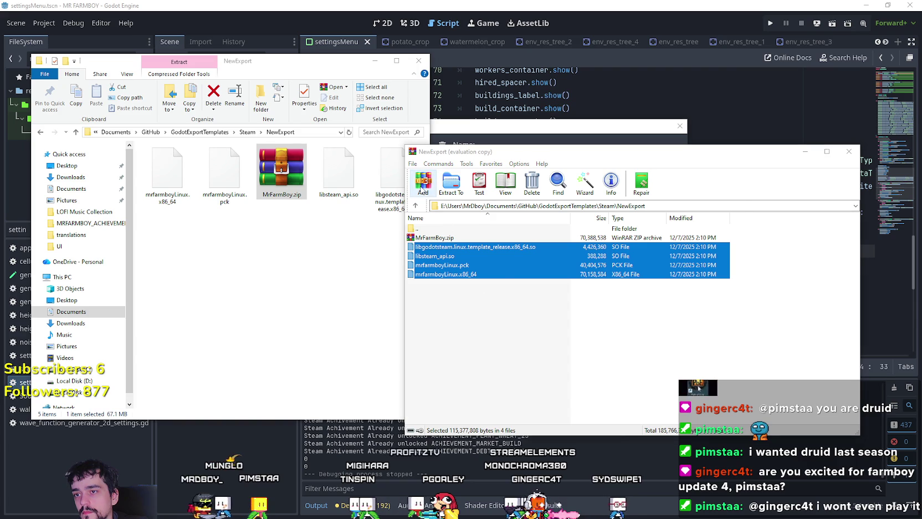
Step: Pack the selected files into a ZIP archive named NewExport.zip, then close WinRAR
left_click(423, 183)
left_click(592, 283)
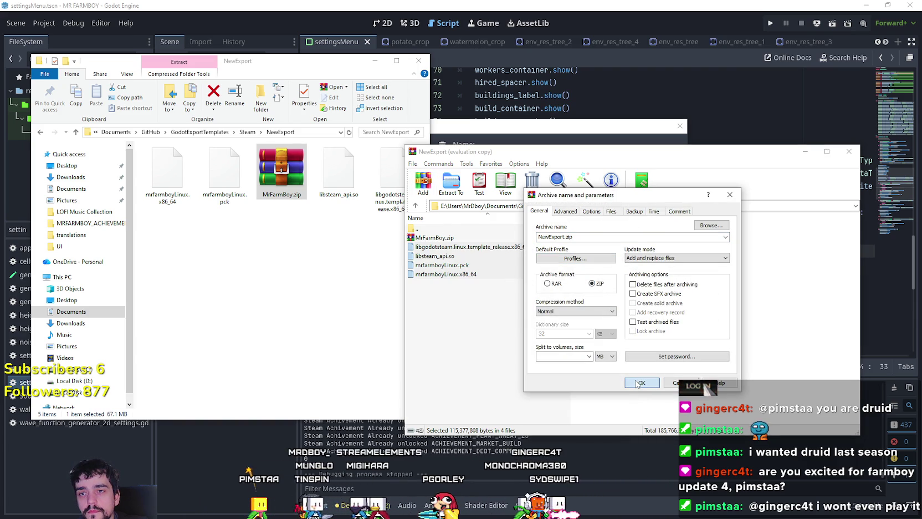
left_click(639, 383)
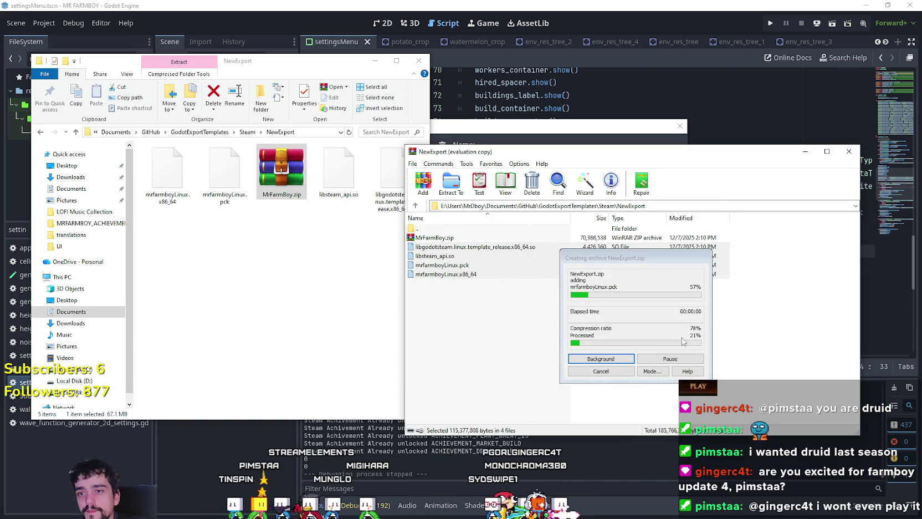
left_click(851, 152)
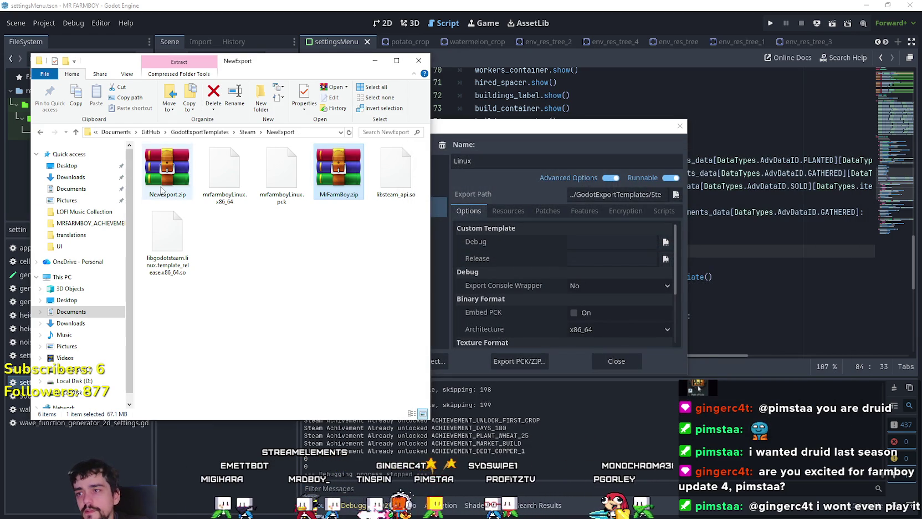
Step: Compare file sizes: NewExport.zip at 60.0 MB versus MrFarmBoy.zip at 67.1 MB
left_click(167, 169)
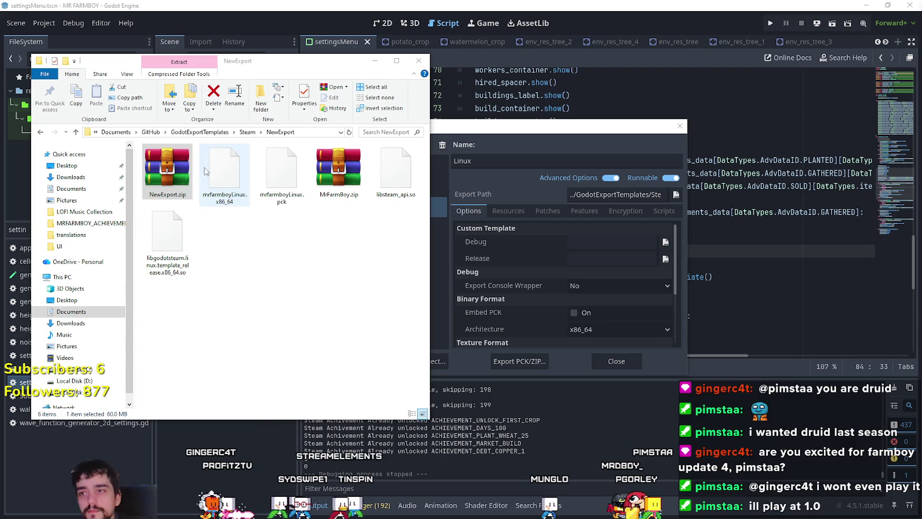
left_click(339, 169)
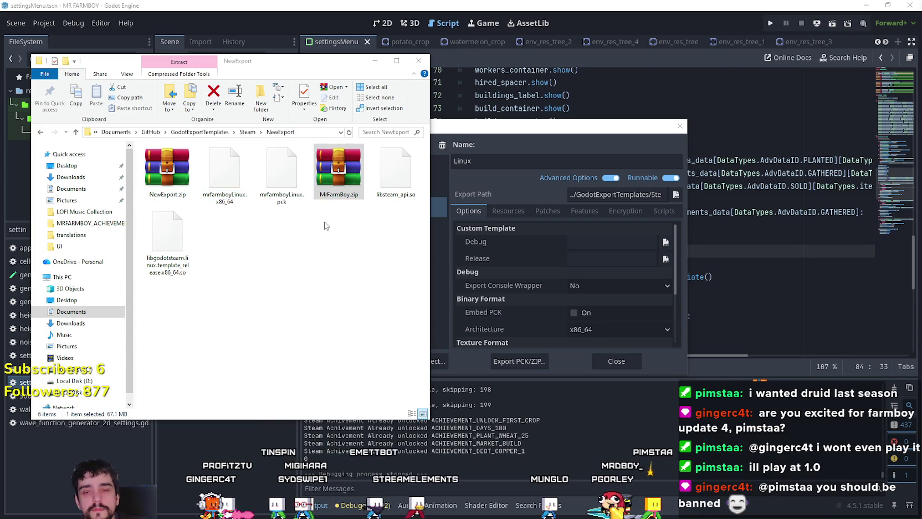
left_click(167, 169)
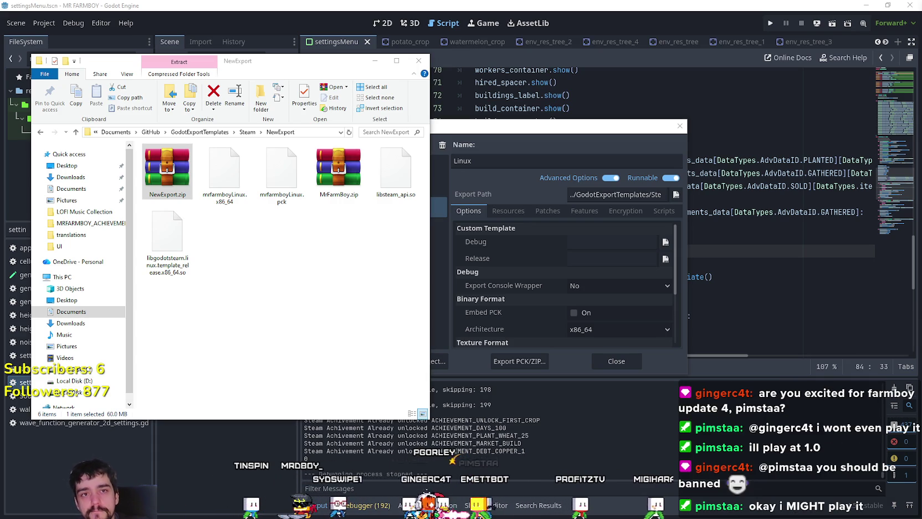
left_click(346, 178)
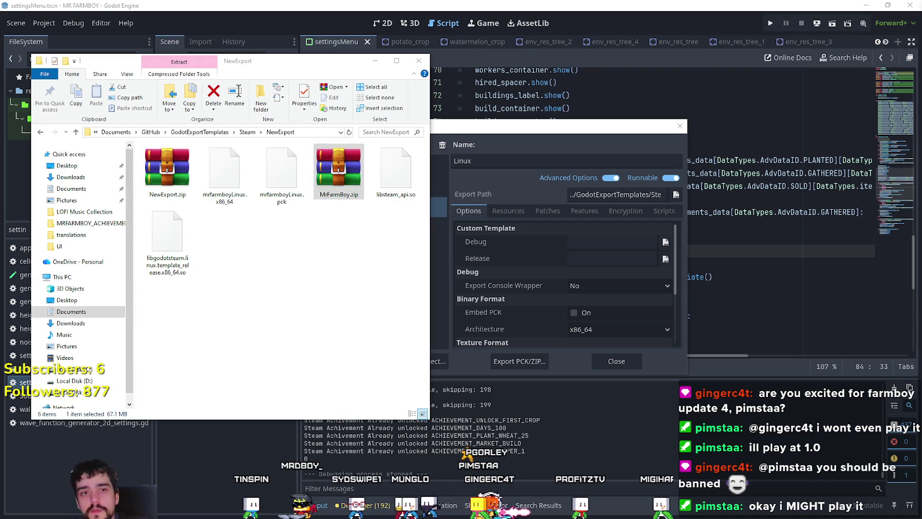
left_click(167, 171)
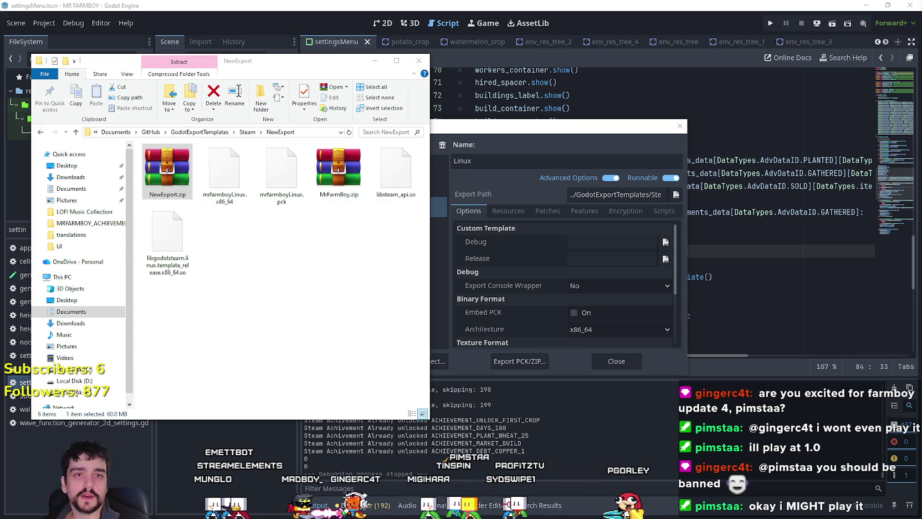
left_click(339, 172)
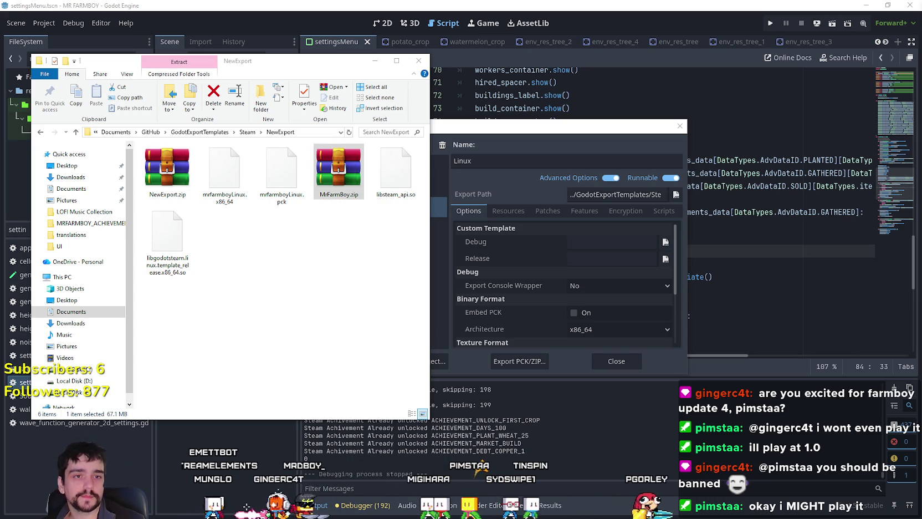
left_click(167, 172)
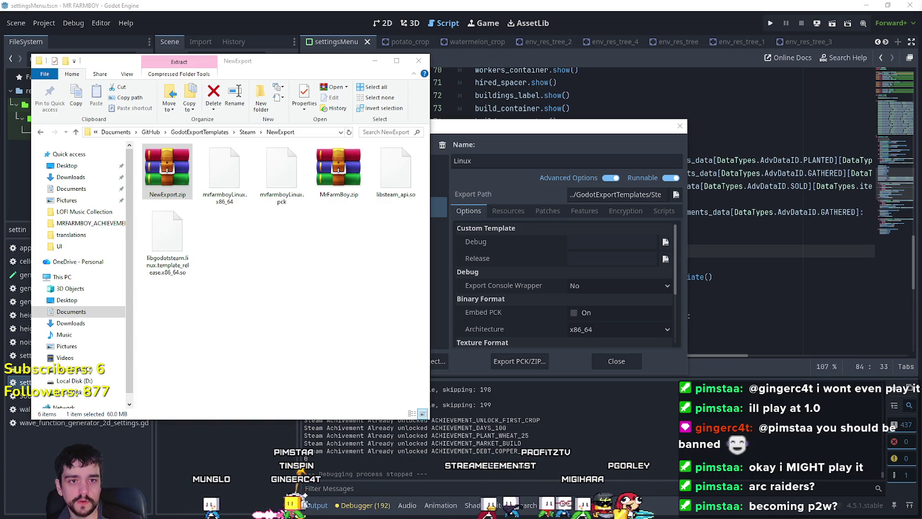
left_click(243, 251)
Step: Close the NewExport window and Export dialog, returning to line 80 of stats_container.gd
left_click(419, 60)
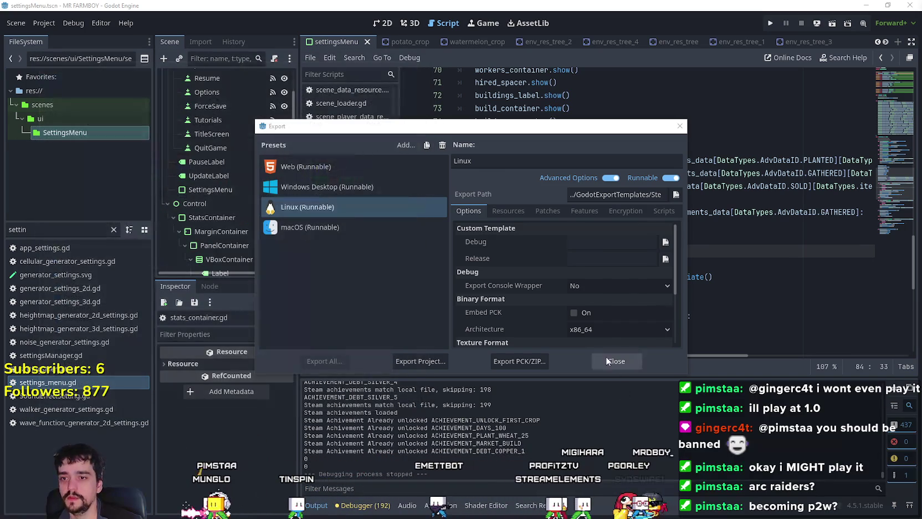
left_click(607, 360)
left_click(638, 225)
left_click(612, 203)
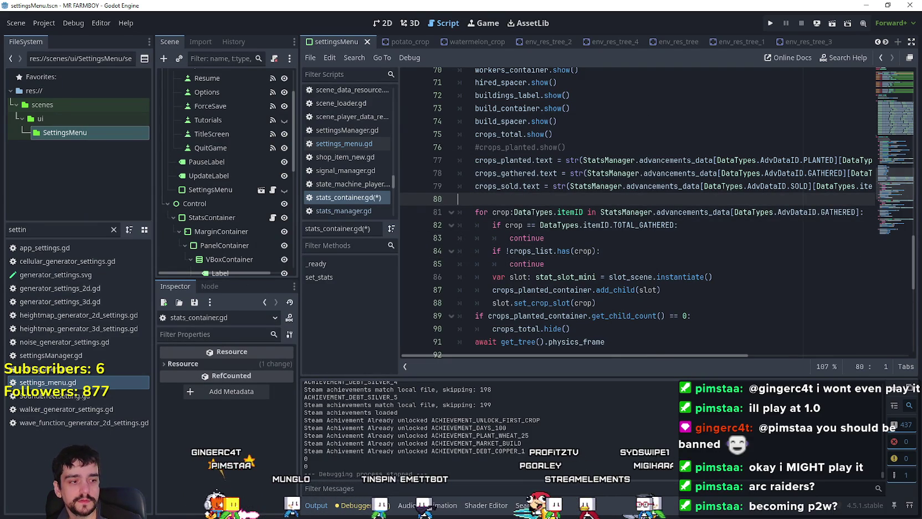
key("alt+Tab")
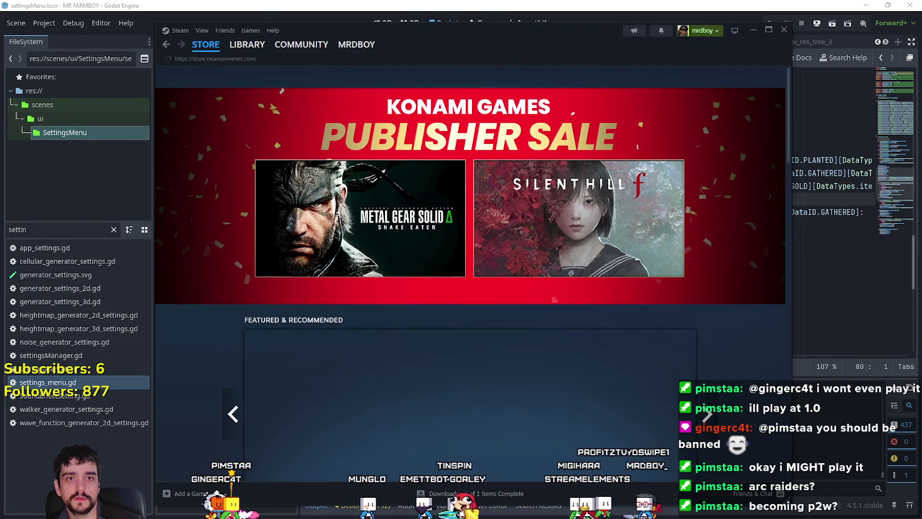
Step: Verify the integrity of MR FARMBOY's installed files in Steam, then launch the game
left_click(247, 45)
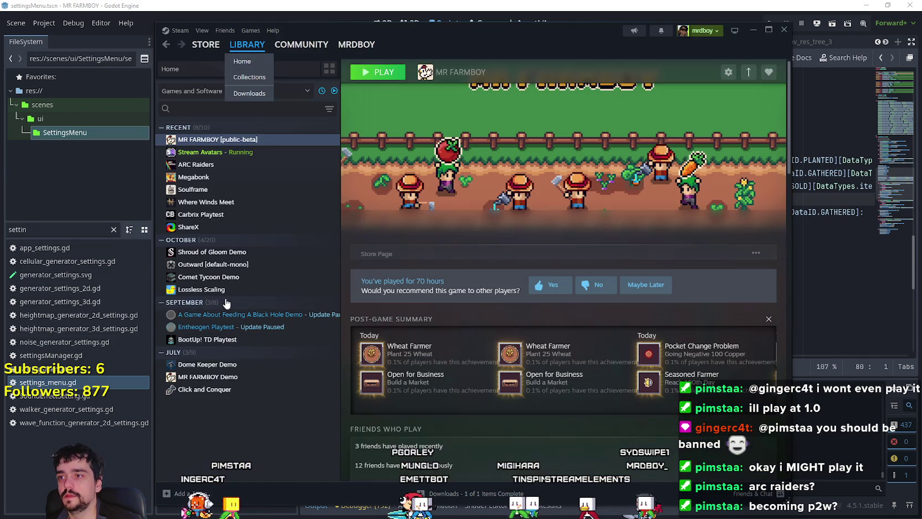
right_click(232, 146)
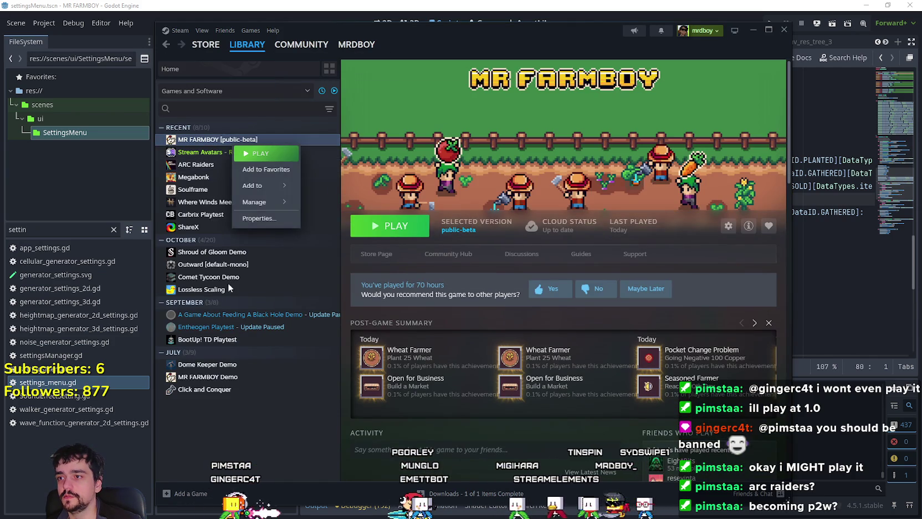
left_click(259, 219)
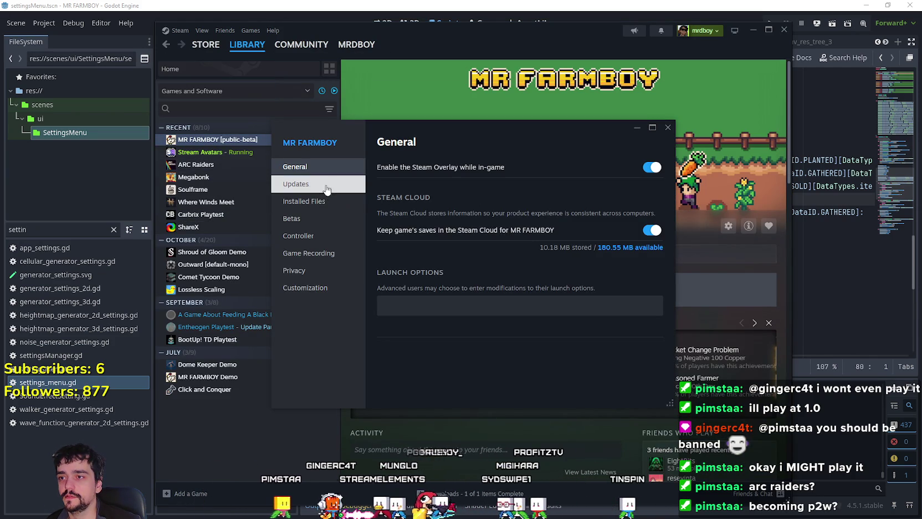
left_click(316, 201)
left_click(607, 263)
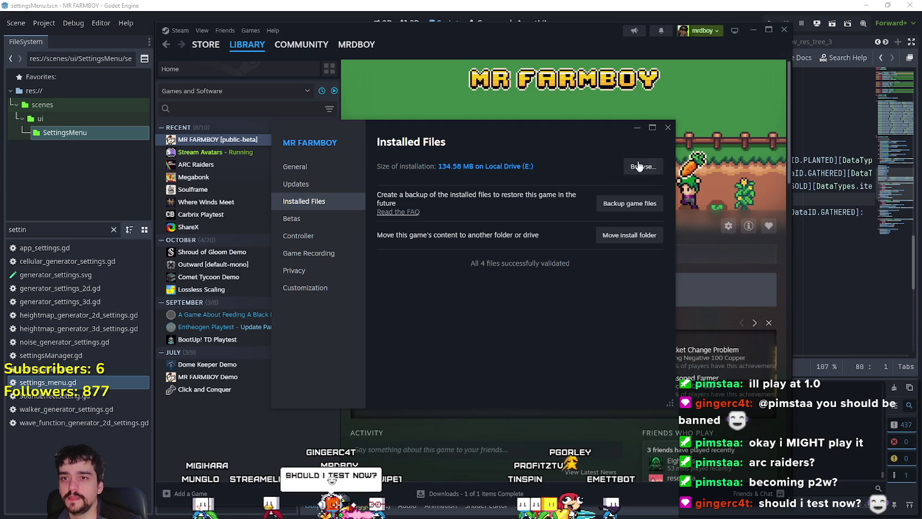
left_click(667, 128)
left_click(398, 235)
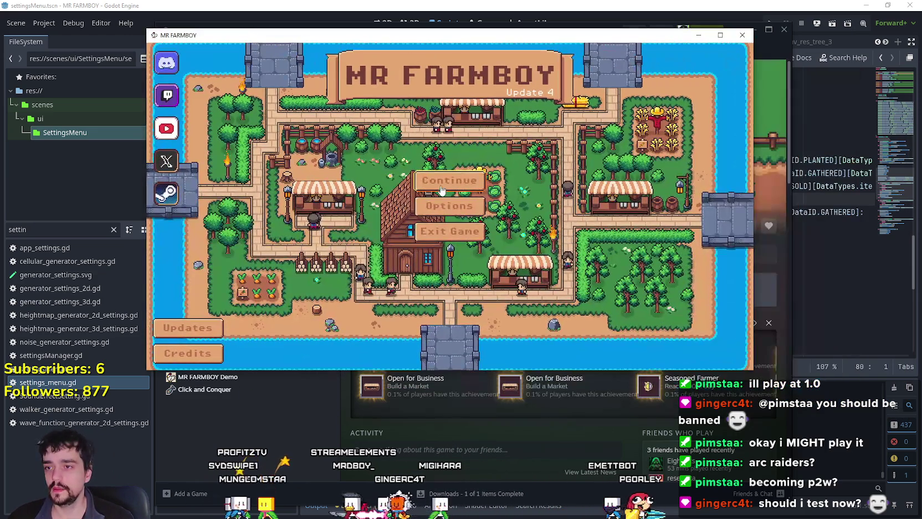
Step: Open the save list and delete Save 4, cancelling an attempted deletion of Save 7
left_click(449, 181)
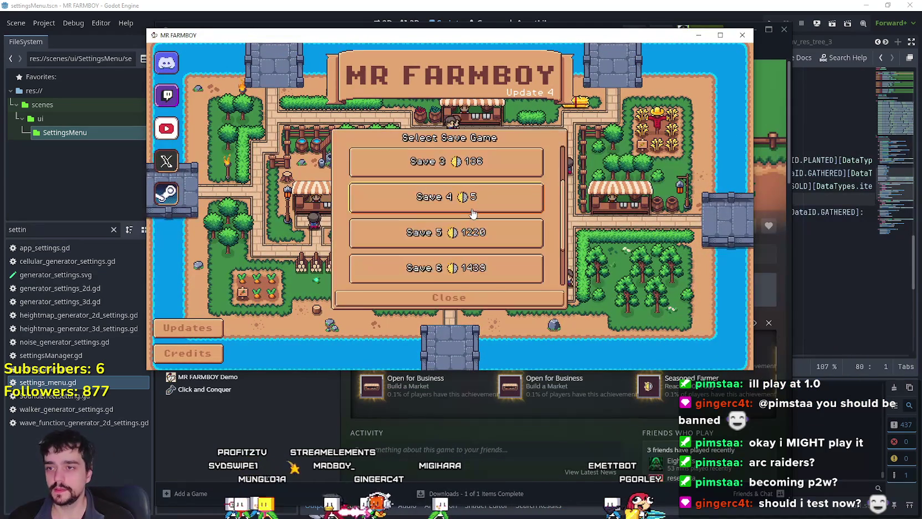
left_click(455, 234)
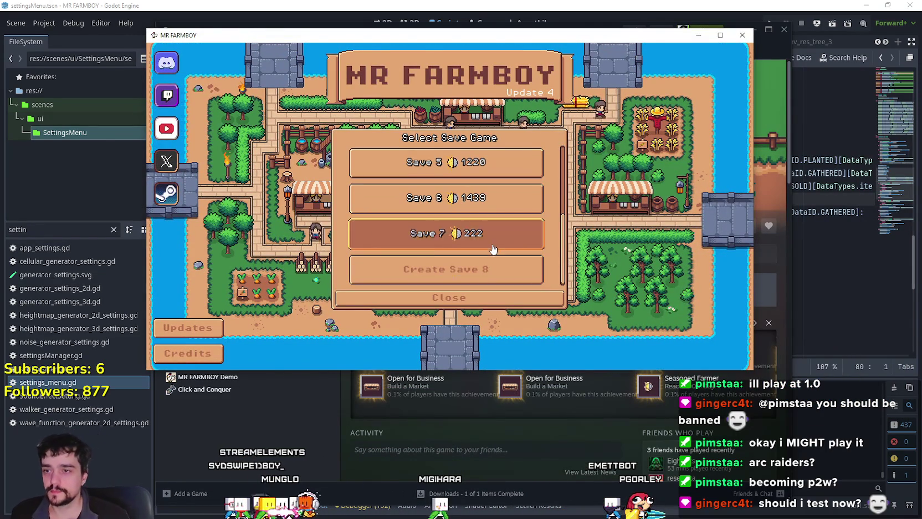
left_click(484, 240)
left_click(421, 233)
scroll(449, 233, "up", 4)
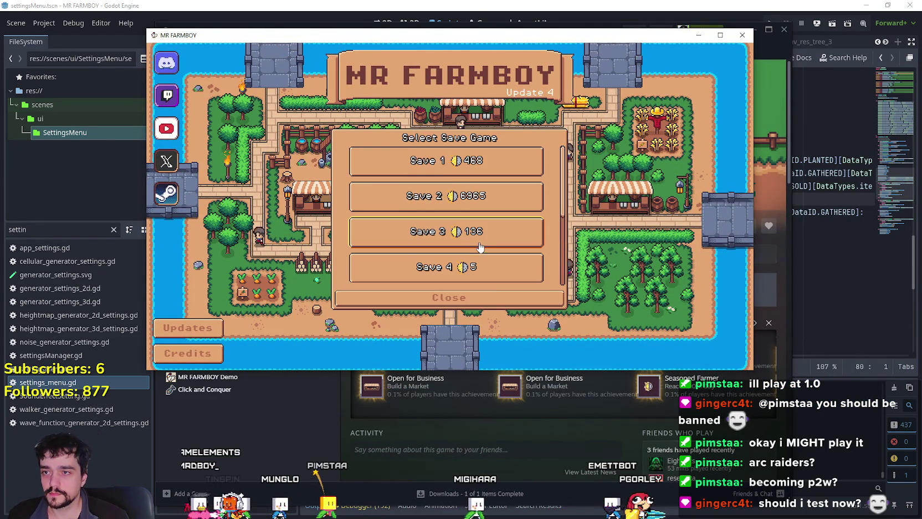
left_click(487, 251)
left_click(484, 256)
left_click(413, 229)
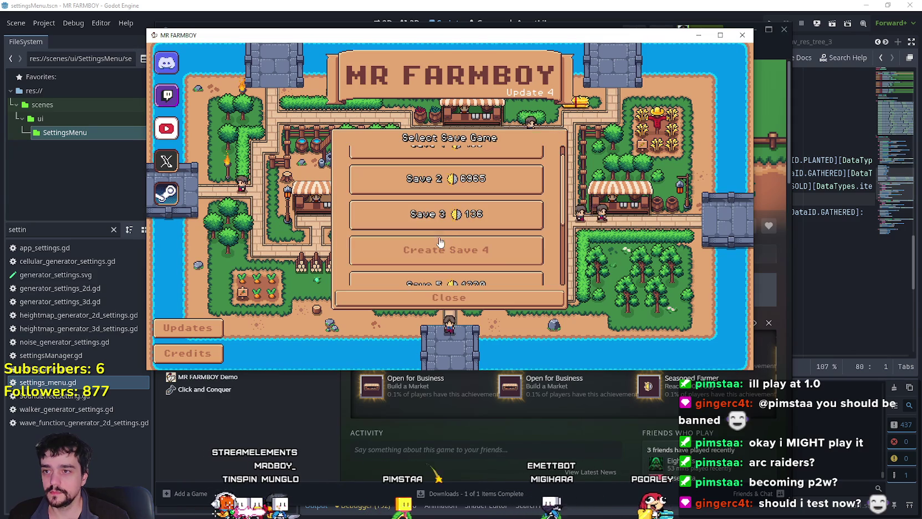
Step: Delete Save 3 and start a brand-new game in that empty slot
left_click(484, 221)
left_click(483, 221)
left_click(413, 230)
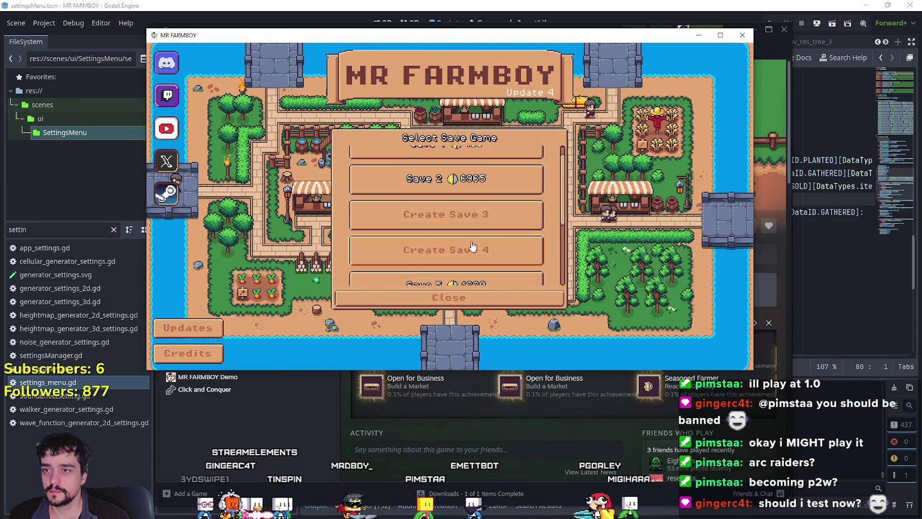
scroll(464, 235, "up", 2)
scroll(465, 236, "down", 2)
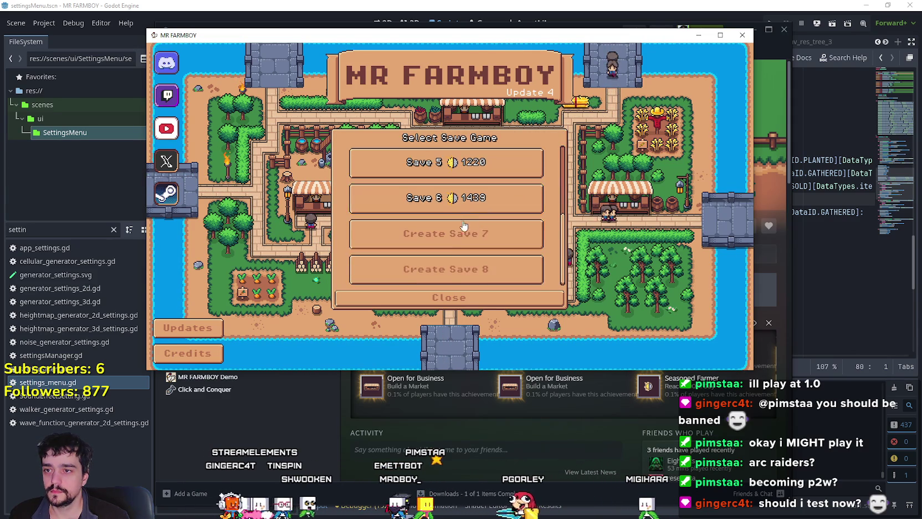
scroll(466, 230, "up", 2)
left_click(467, 230)
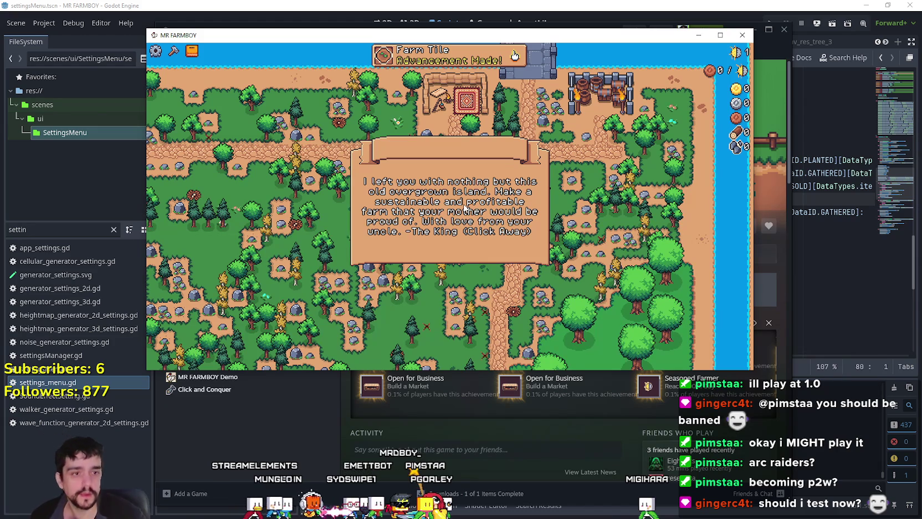
Step: Dismiss the uncle's intro message and pause the game to view the stats
left_click(478, 234)
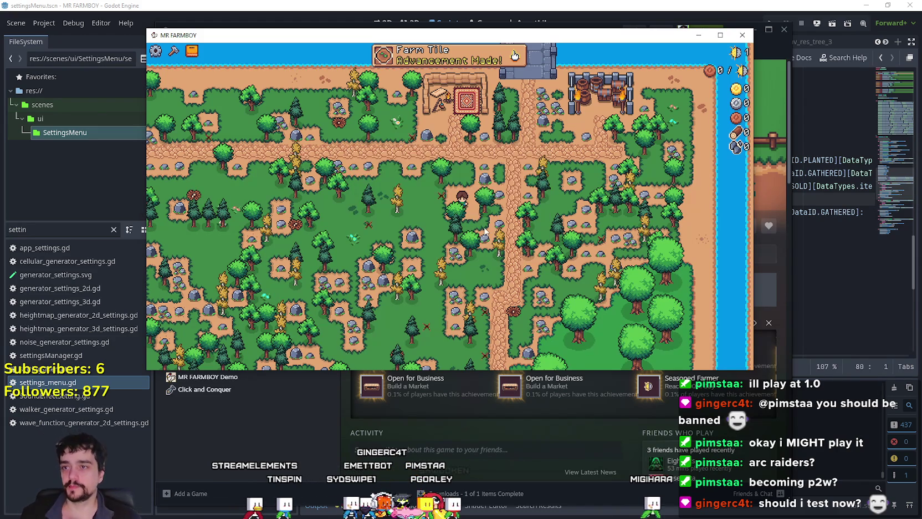
scroll(474, 267, "down", 3)
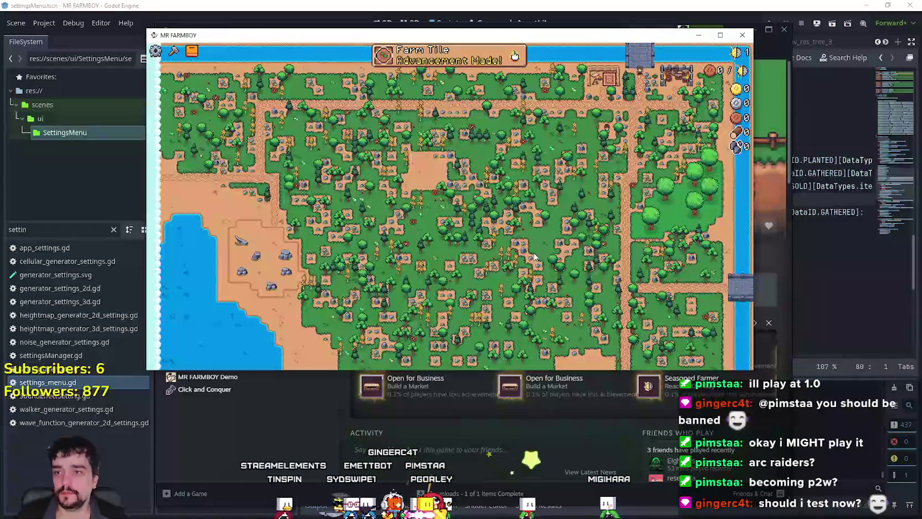
scroll(585, 191, "up", 3)
scroll(586, 190, "up", 3)
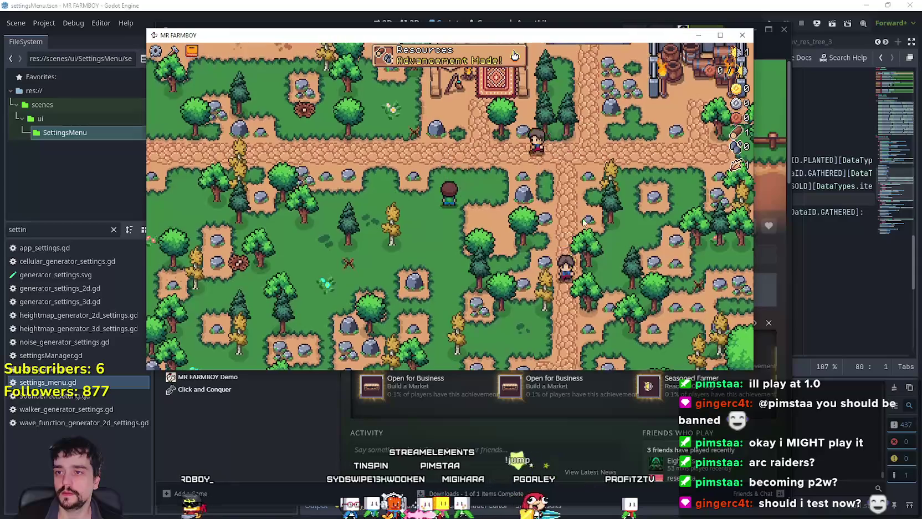
key("Escape")
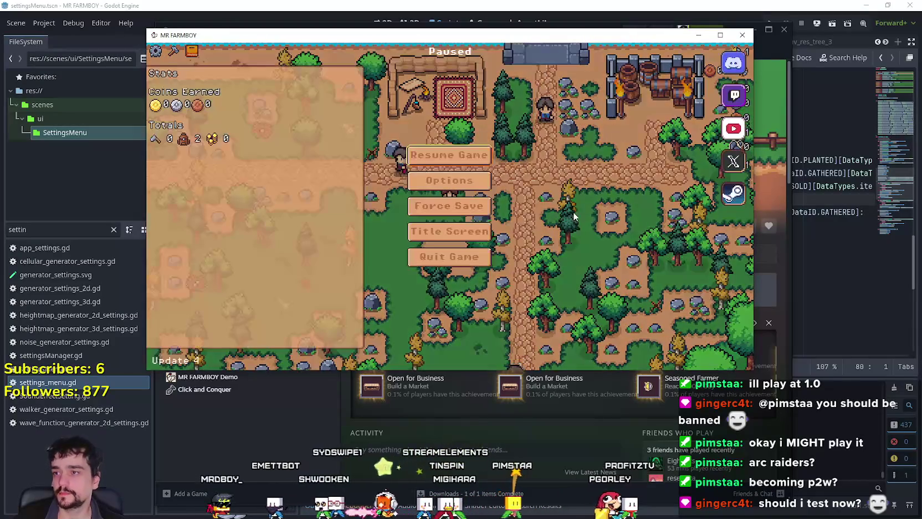
key("Escape")
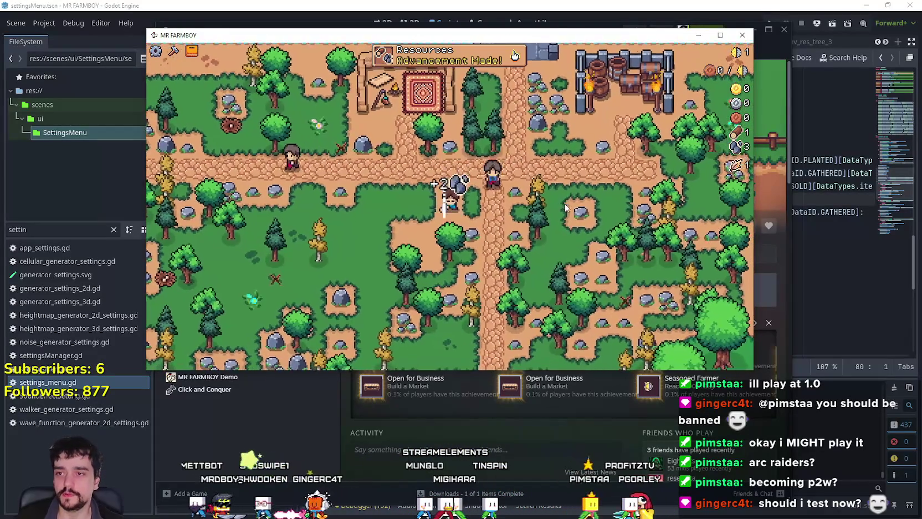
key("Escape")
key("Escape")
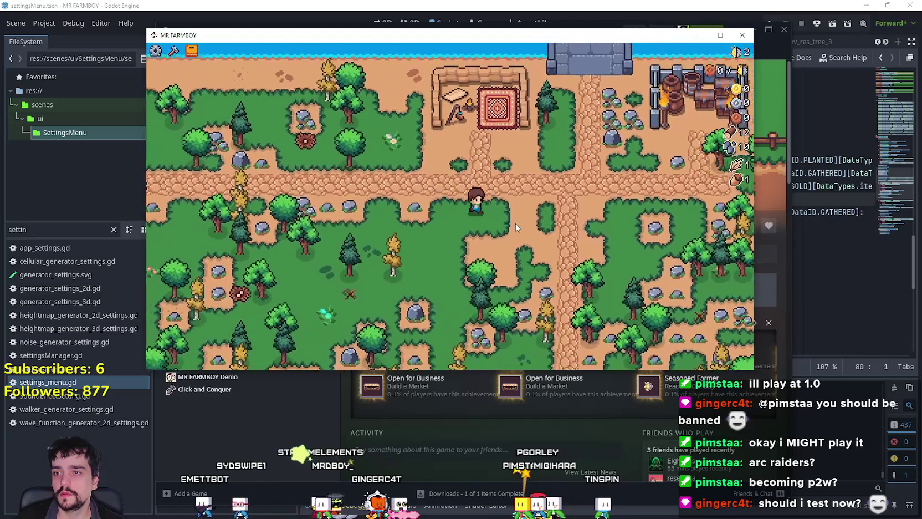
Step: Apply the video options from the pause menu and resume the game
key("Escape")
left_click(461, 184)
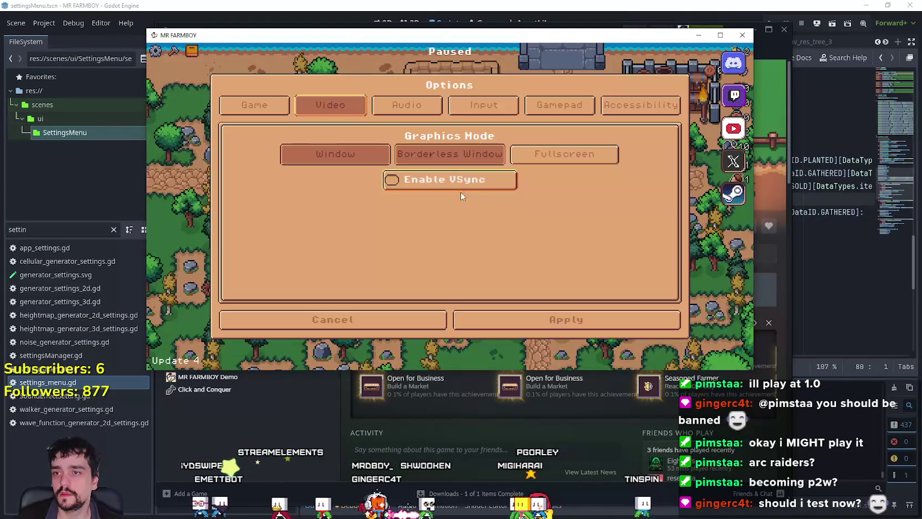
left_click(544, 318)
left_click(484, 155)
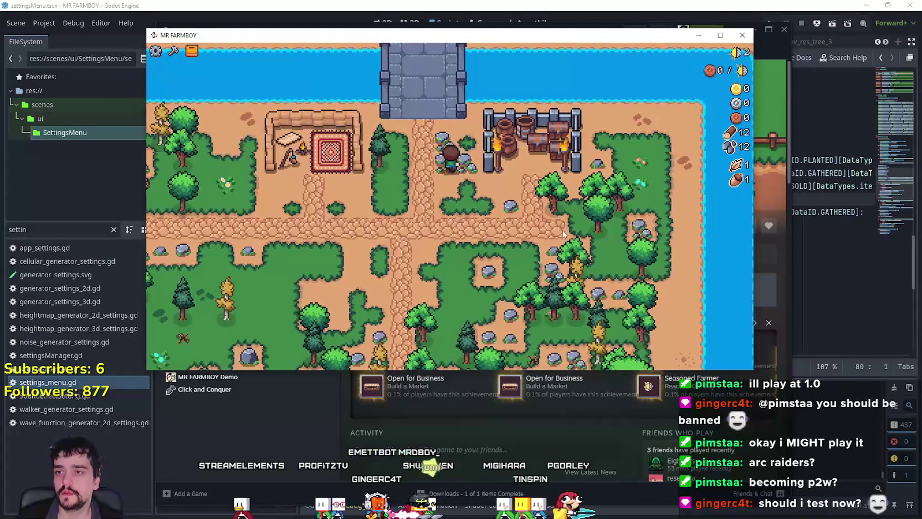
Step: Mine rocks and chop trees around the barrels and down-left across the farm
key("space")
key("a")
key("d")
key("space")
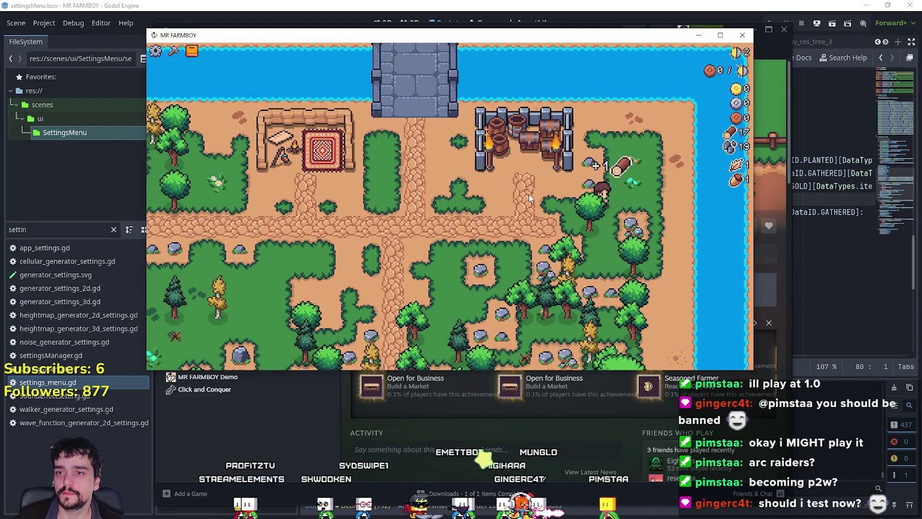
key("w")
key("space")
key("s")
key("space")
key("d")
key("s")
key("space")
key("s")
key("space")
key("space")
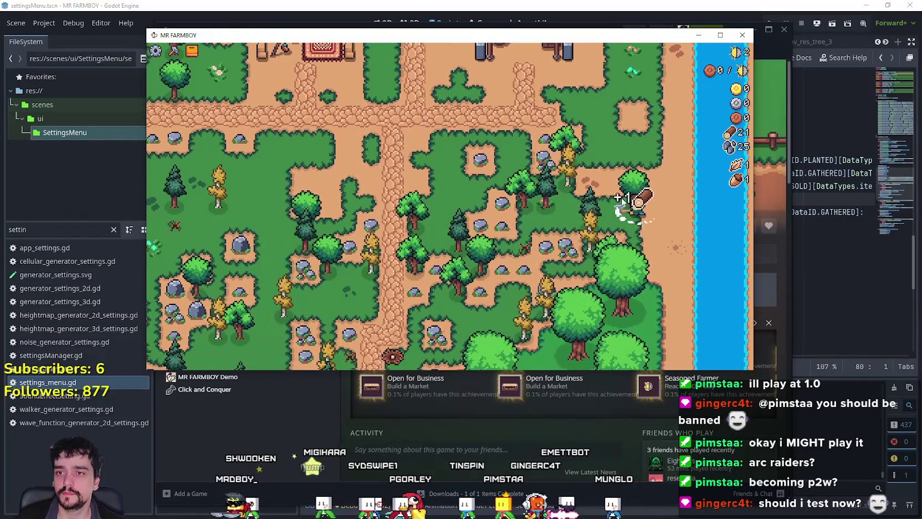
key("s")
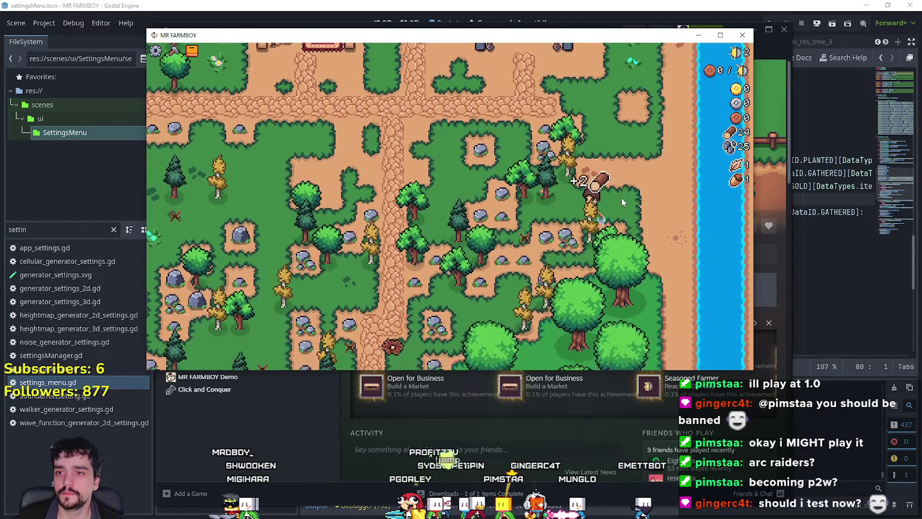
key("space")
key("a")
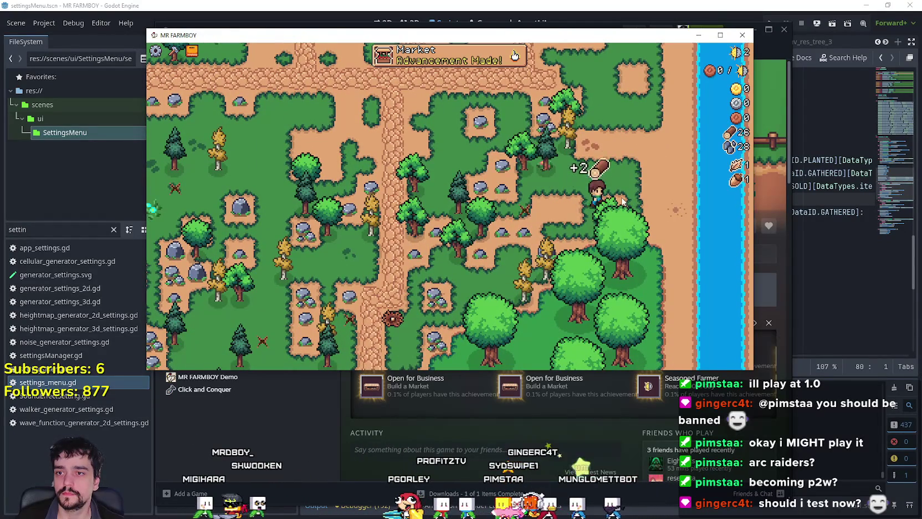
key("s")
key("a")
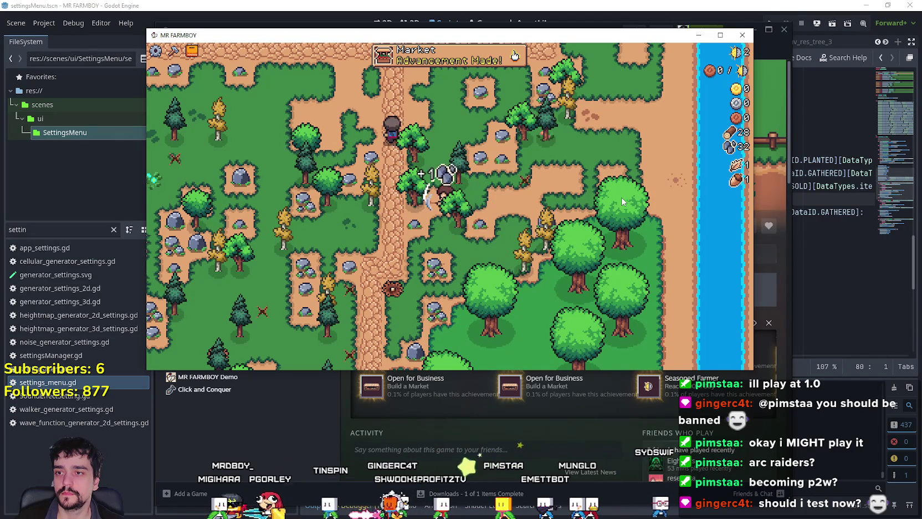
key("space")
key("s")
key("a")
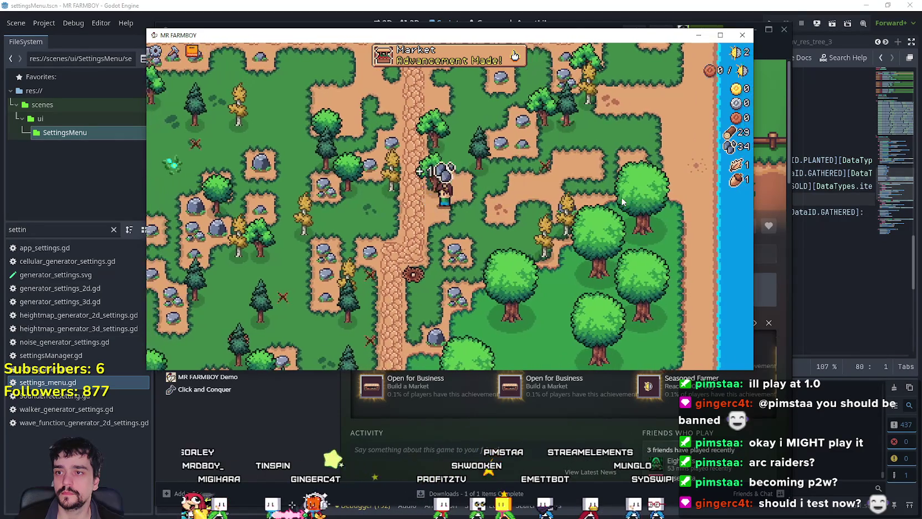
key("w")
key("space")
key("d")
key("w")
key("space")
Step: Keep gathering until wood reaches 51 and stone 57, then maximise the game window
key("d")
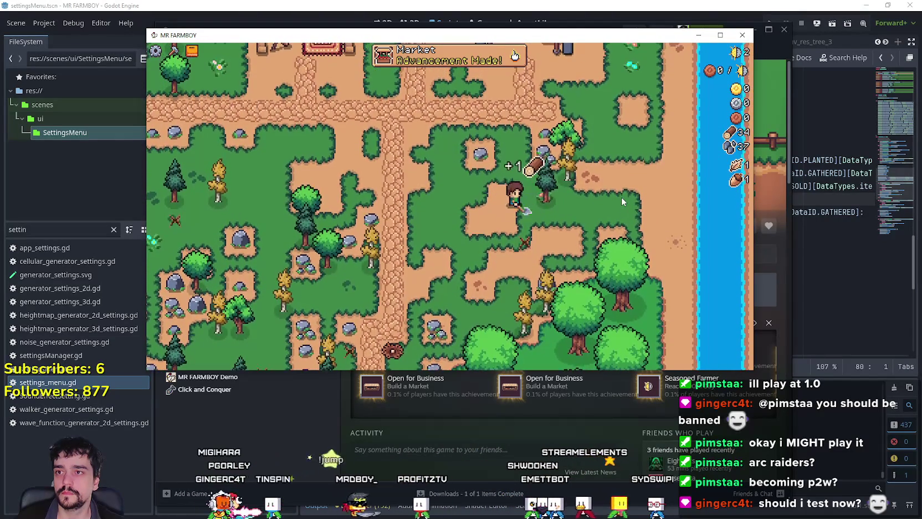
key("w")
key("space")
key("w")
key("space")
key("a")
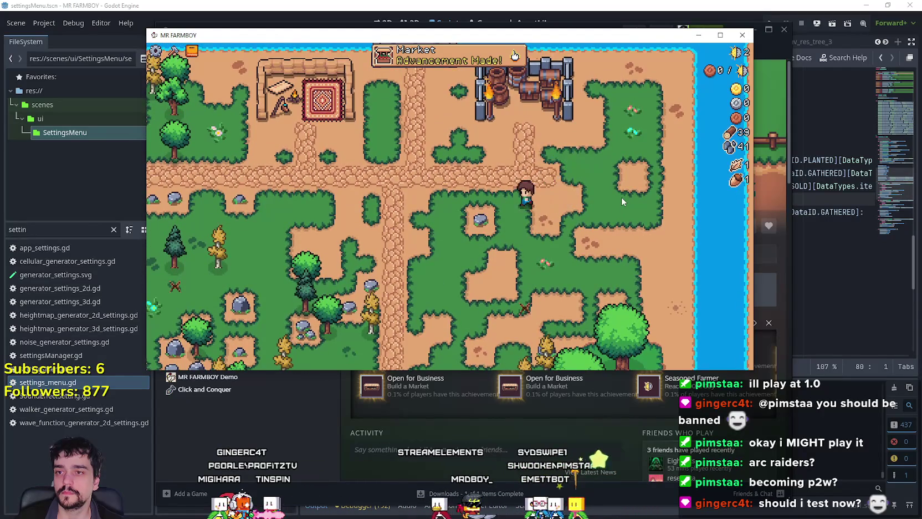
key("d")
key("space")
key("a")
key("s")
key("s")
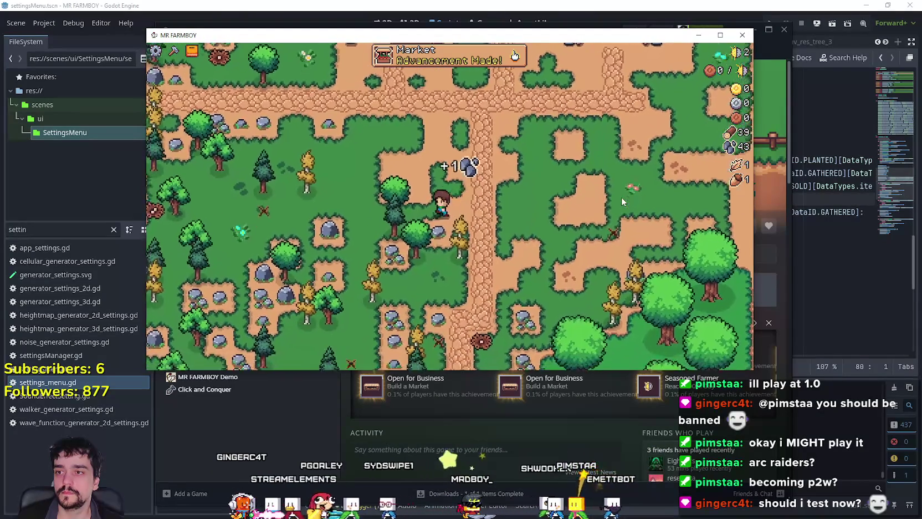
key("space")
key("w")
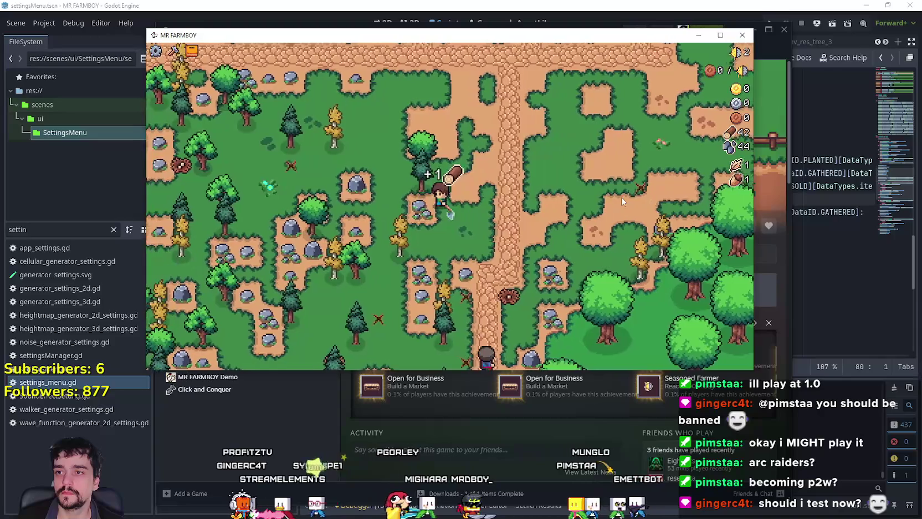
key("a")
key("space")
key("s")
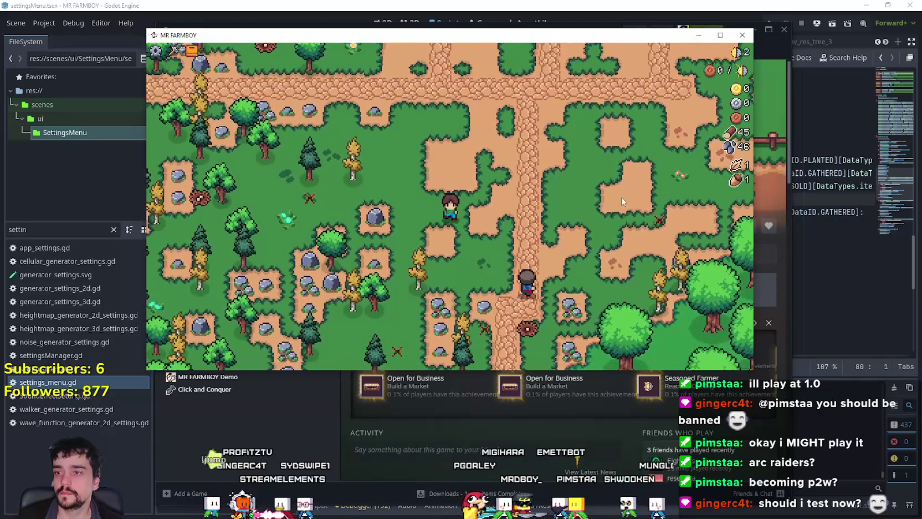
key("space")
key("s")
key("space")
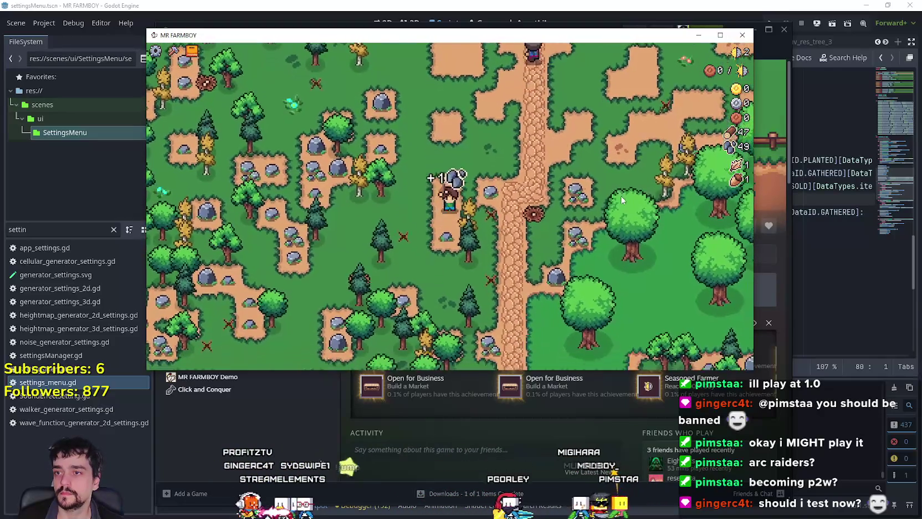
key("d")
key("w")
key("d")
key("space")
key("d")
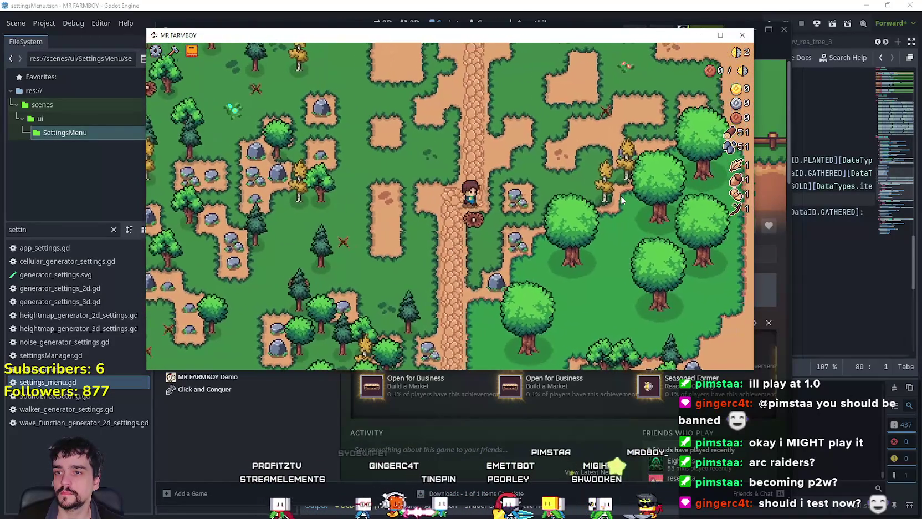
key("space")
key("d")
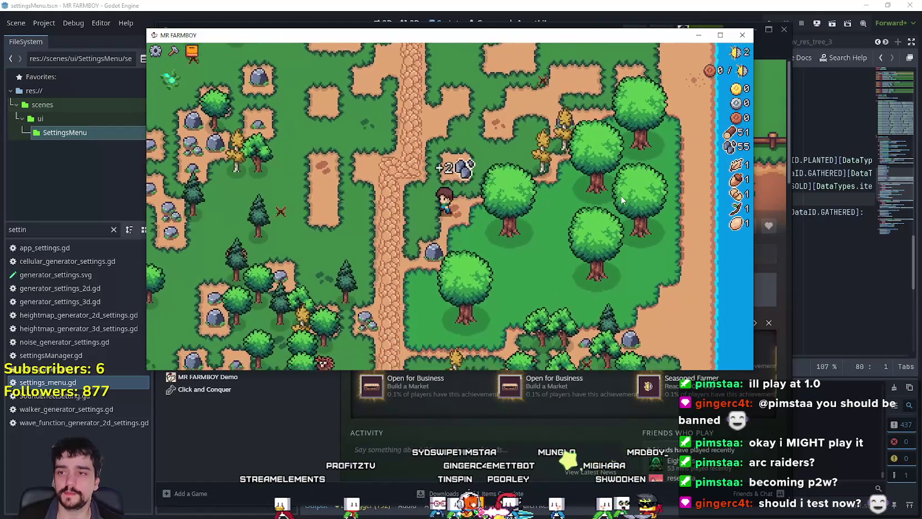
key("space")
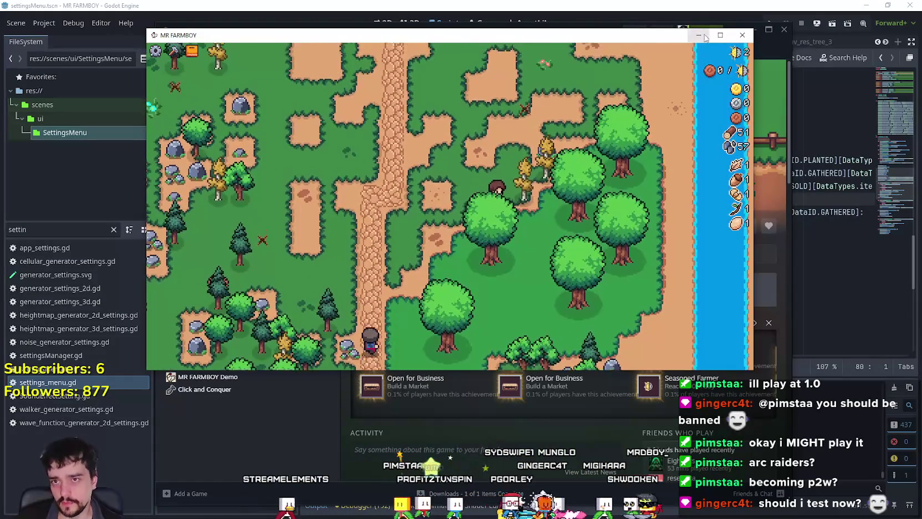
left_click(720, 35)
Step: Chop a tree for two more wood, pick up an acorn, and briefly pause to check stats
key("space")
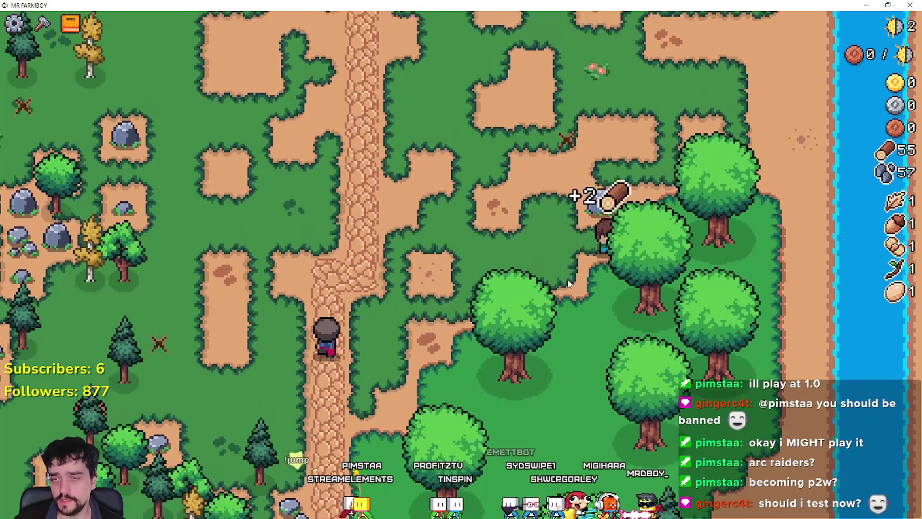
key("w")
key("d")
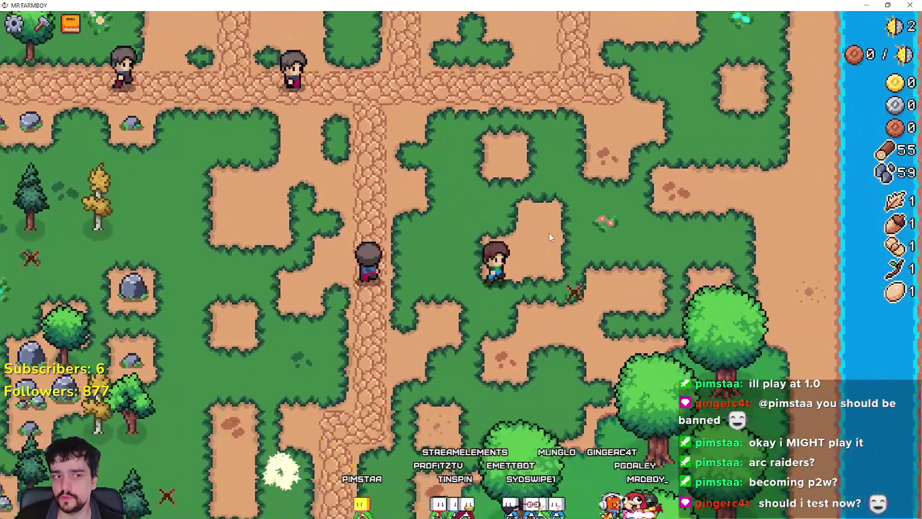
key("space")
key("a")
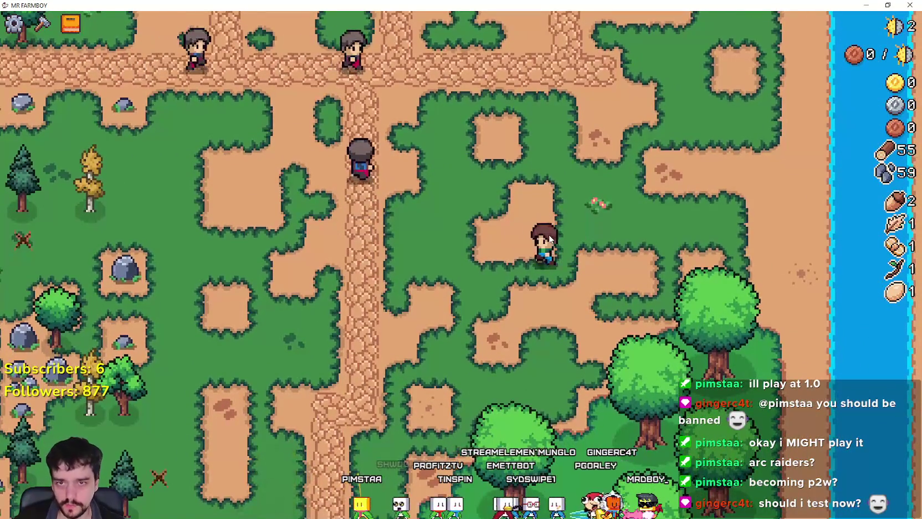
key("w")
key("Escape")
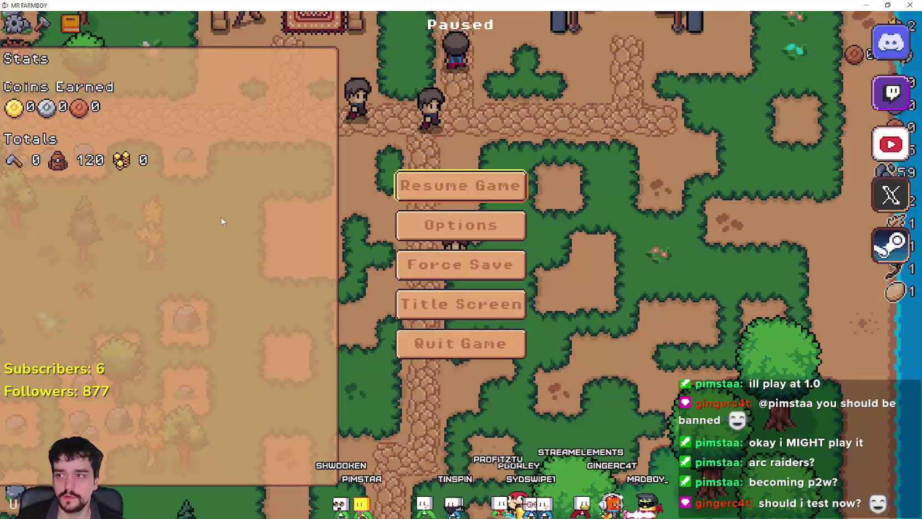
key("Escape")
Step: Build a Market stall from the Crafting list below the crossroads
key("w")
key("c")
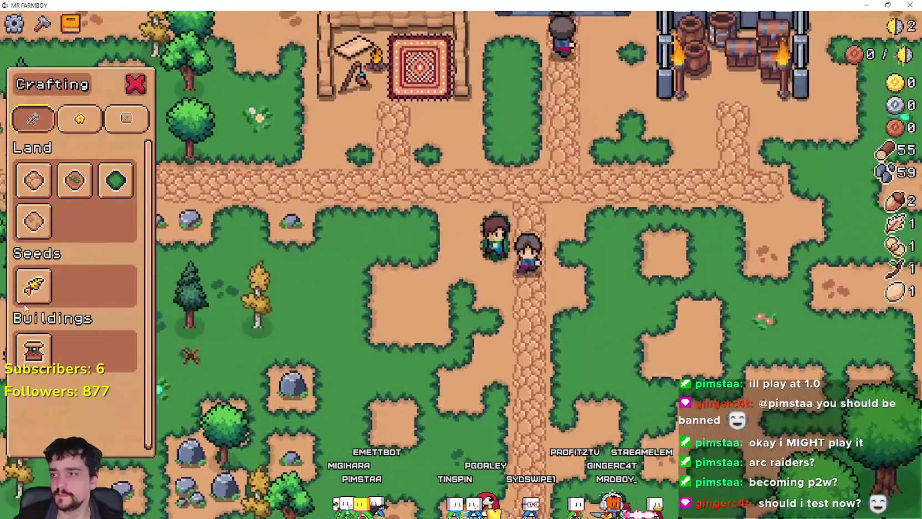
key("d")
left_click(33, 349)
key("s")
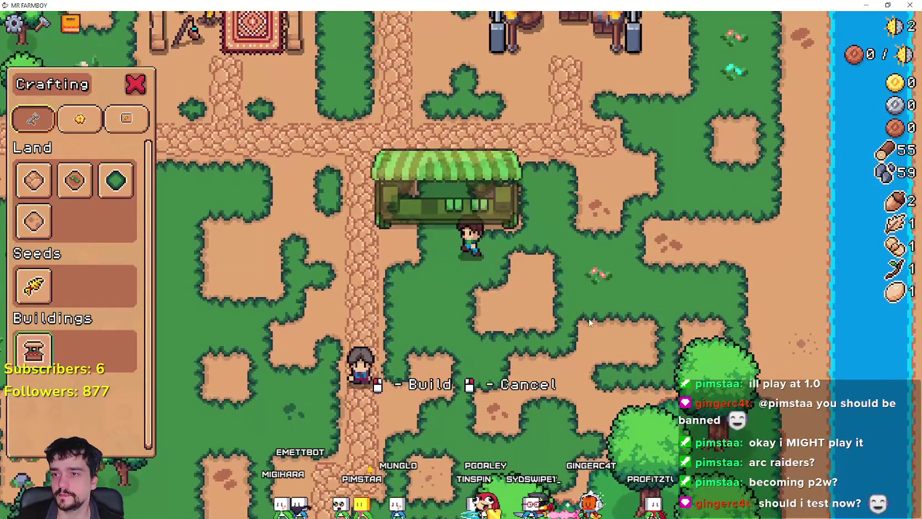
left_click(591, 322)
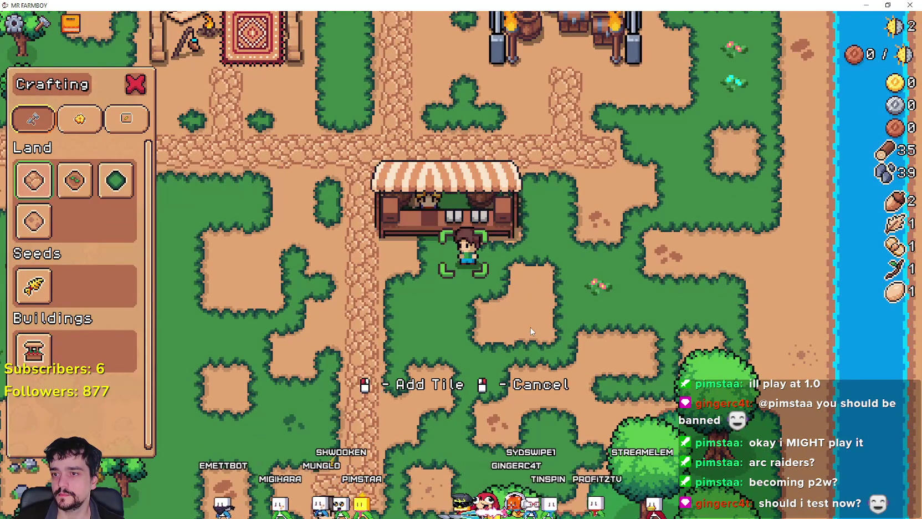
Step: Lay road tiles in front of the new market stall, leaving 35 wood and 39 stone
key("a")
left_click(488, 263)
left_click(488, 265)
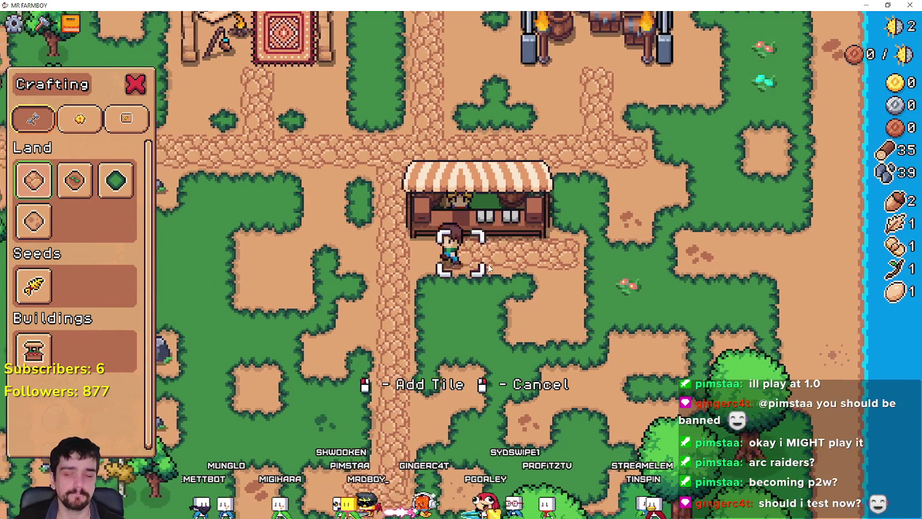
key("a")
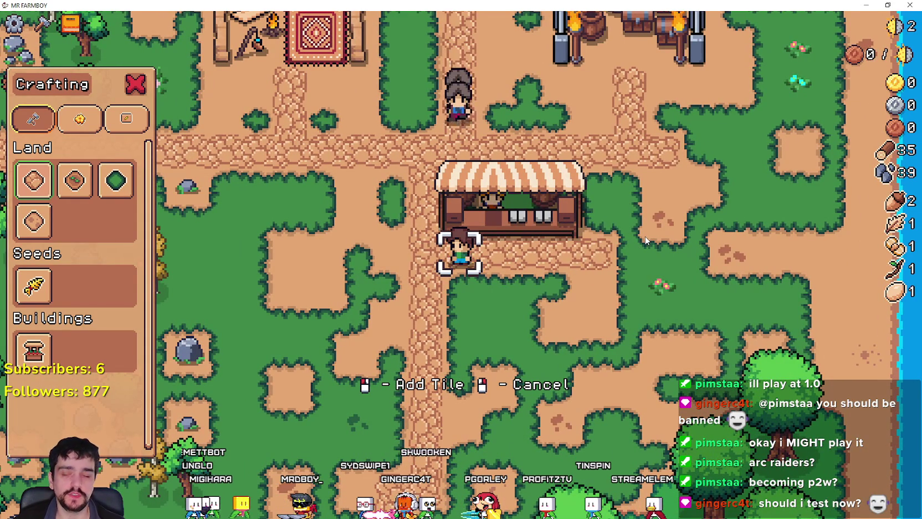
key("a")
right_click(594, 226)
Step: Sell both acorns at the market stall for 20 coins
key("d")
key("w")
left_click(543, 215)
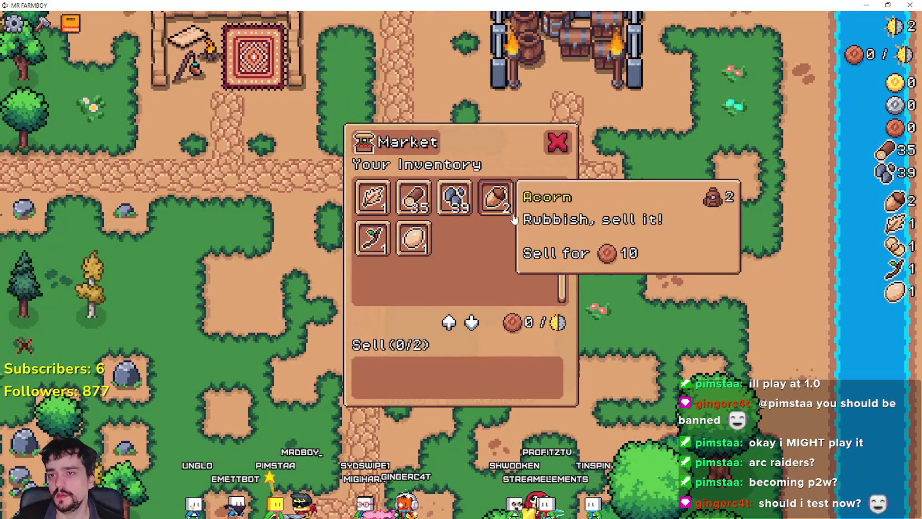
left_click(509, 218)
left_click(505, 221)
key("Escape")
Step: Walk over to the rocks by the stone path and mine them for stone
key("a")
key("s")
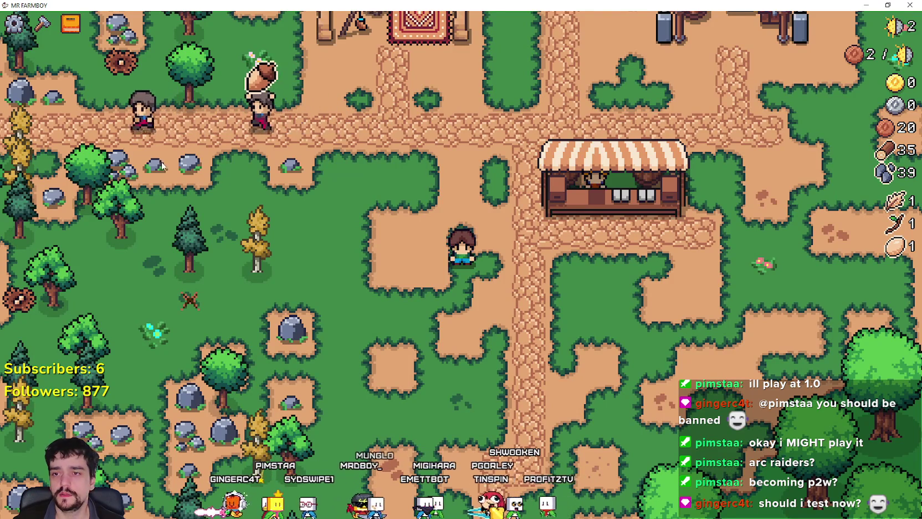
key("a")
key("w")
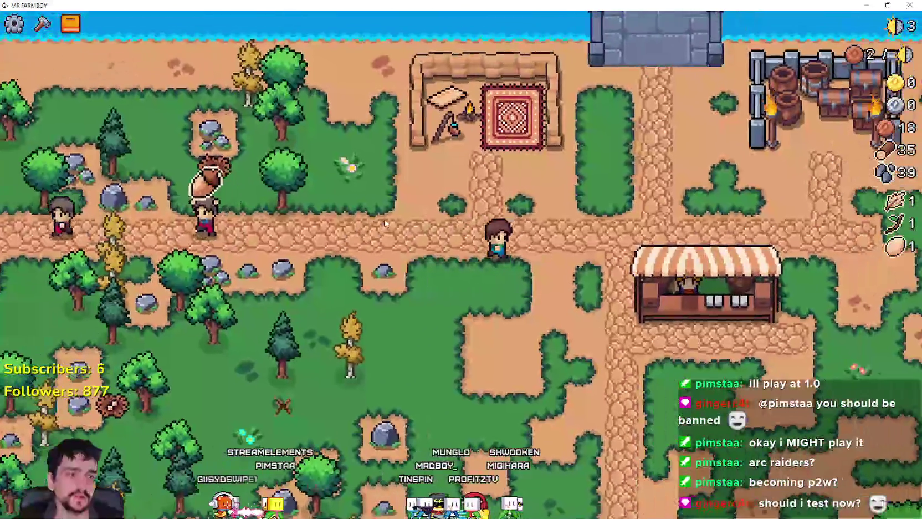
key("d")
key("s")
key("a")
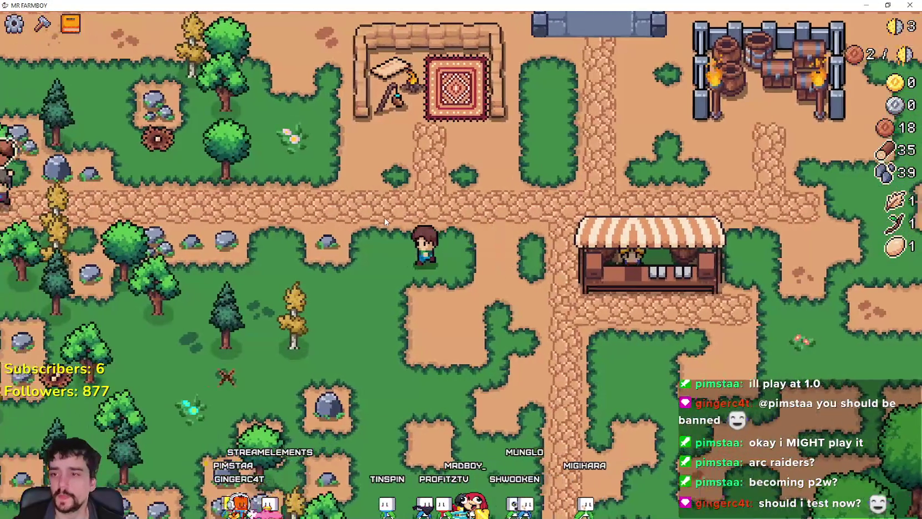
key("a")
left_click(384, 218)
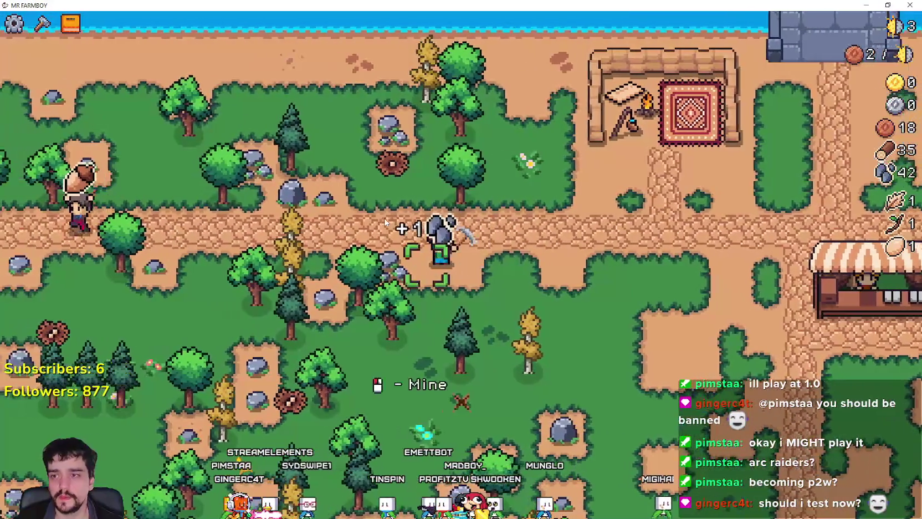
key("a")
left_click(386, 219)
key("w")
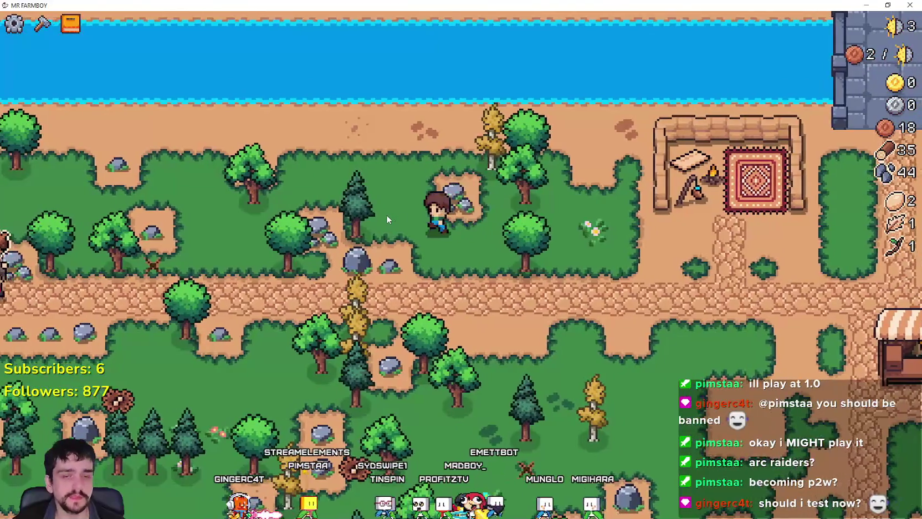
key("a")
left_click(387, 219)
key("s")
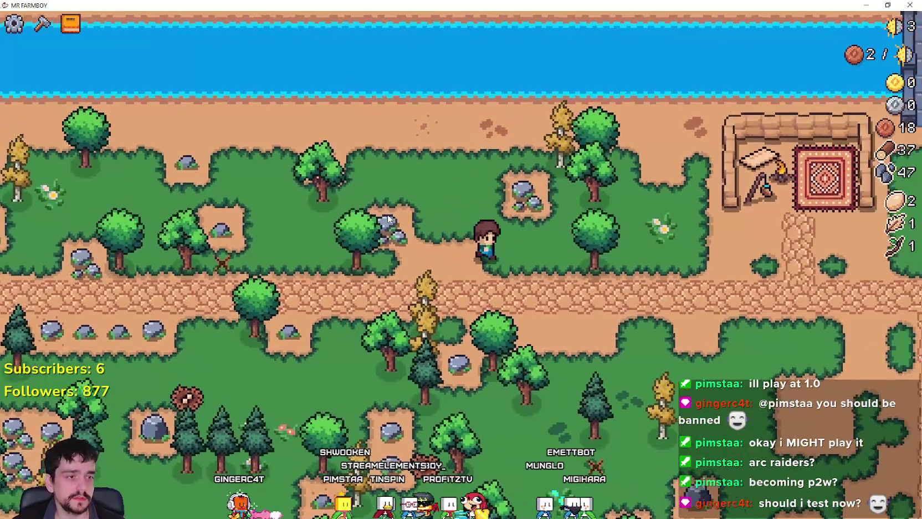
Step: Chop several nearby trees for wood
key("d")
left_click(388, 218)
key("s")
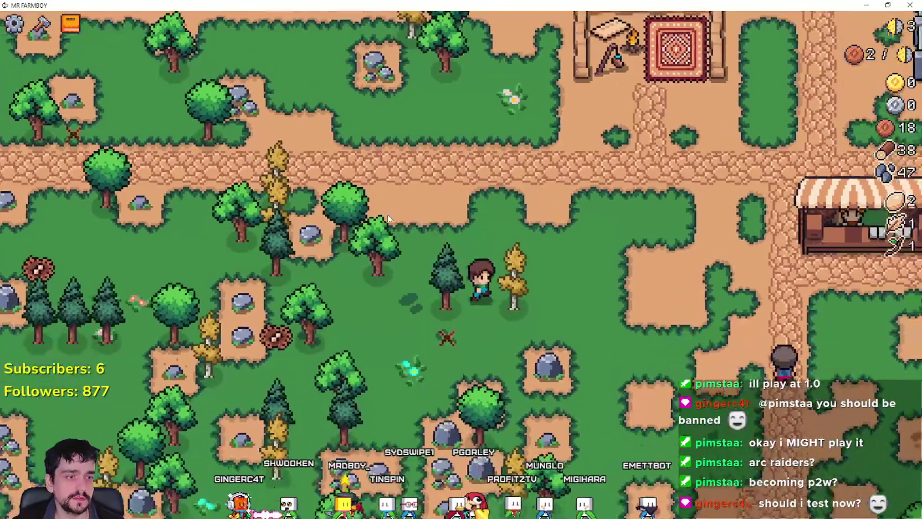
key("d")
key("s")
left_click(388, 217)
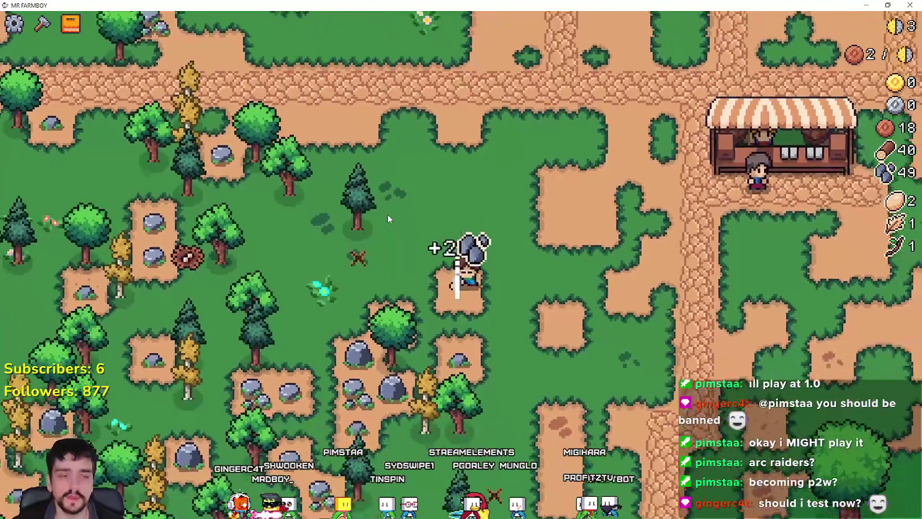
key("a")
key("w")
left_click(387, 215)
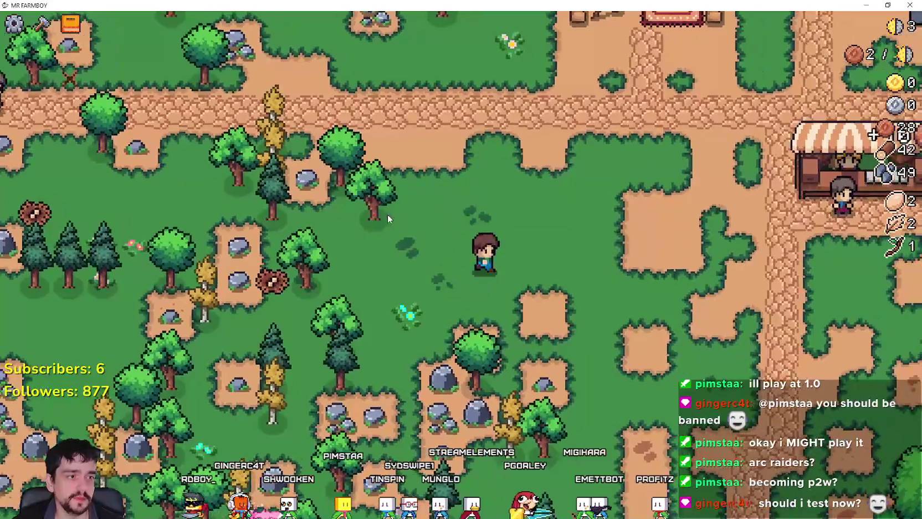
key("s")
key("a")
left_click(387, 214)
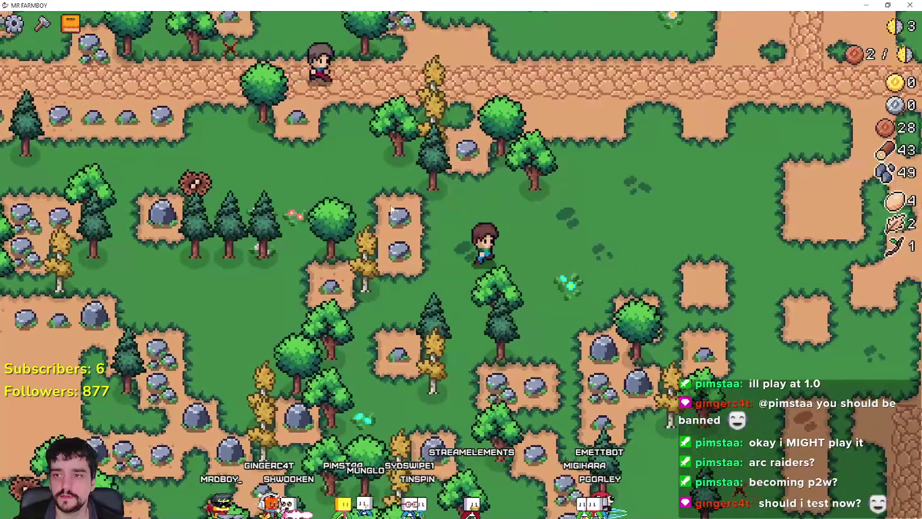
Step: Chop more trees along the path until reaching 50 wood and 51 stone, then head back toward the stall
key("w")
key("d")
left_click(390, 210)
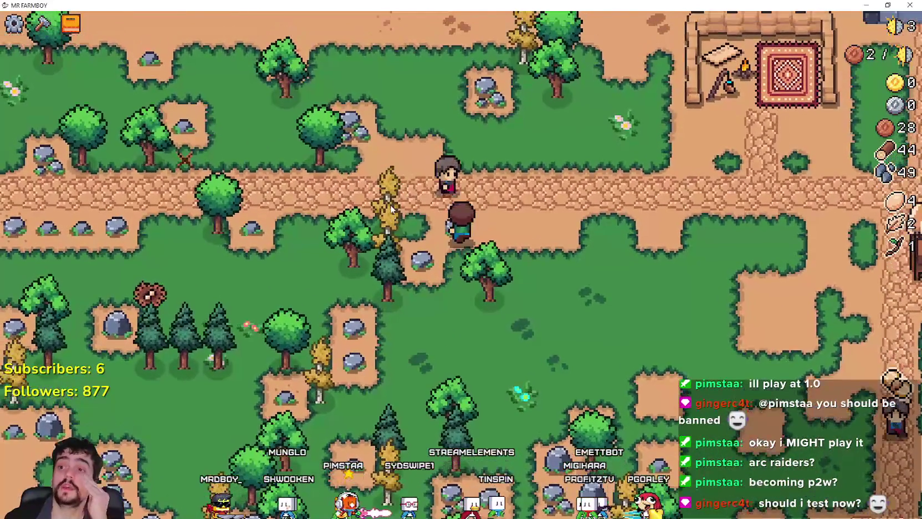
left_click(391, 209)
key("s")
key("d")
key("w")
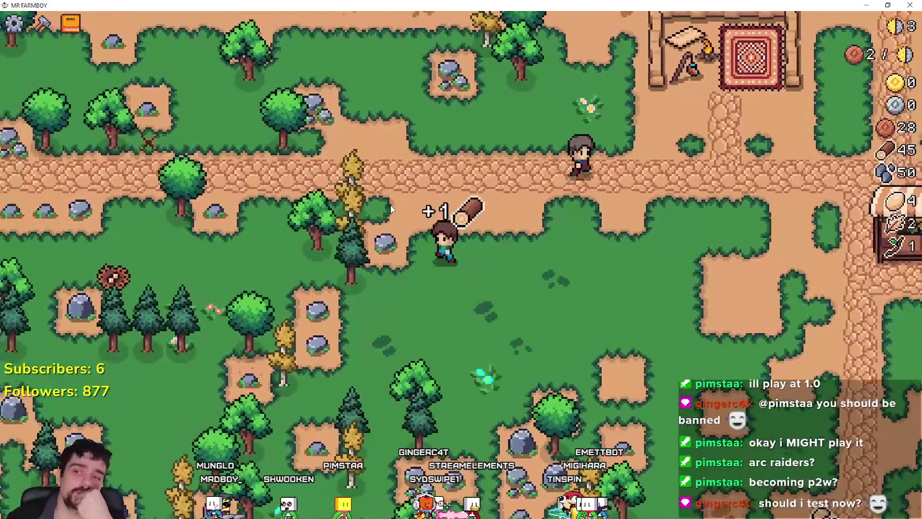
key("w")
key("a")
left_click(390, 209)
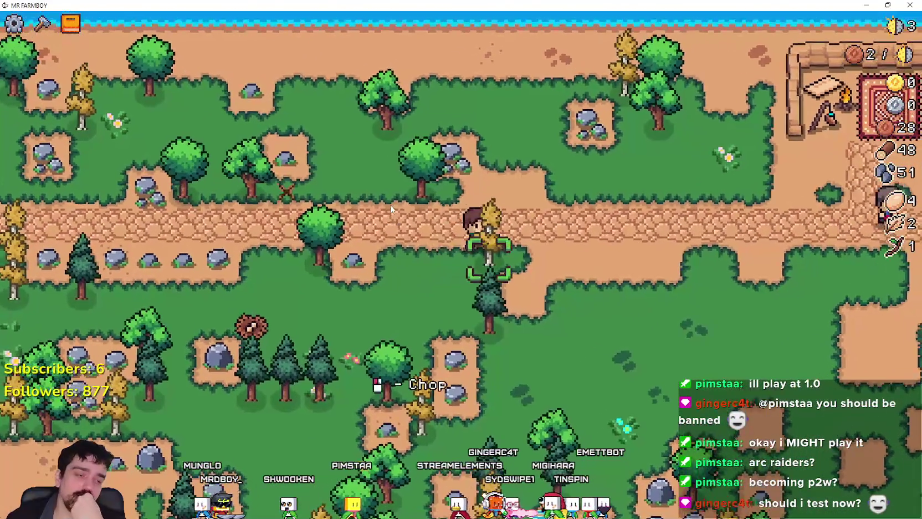
left_click(391, 209)
key("d")
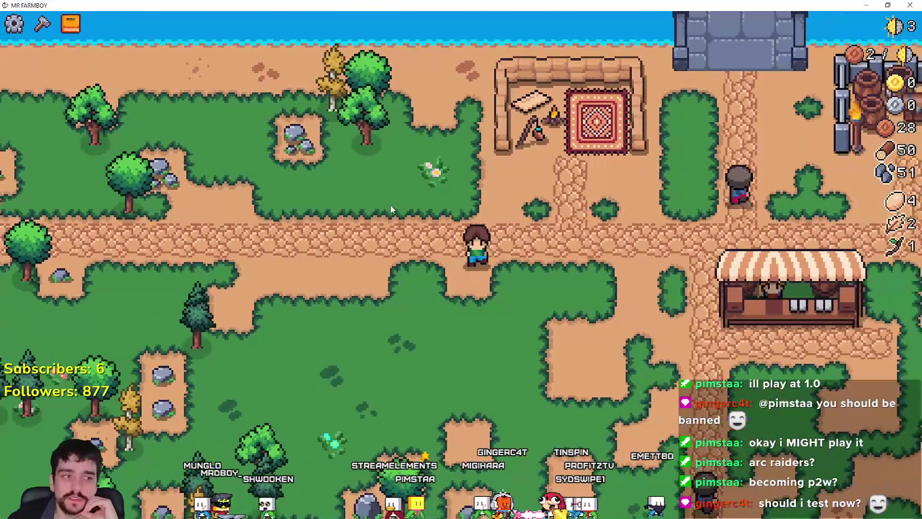
key("s")
key("d")
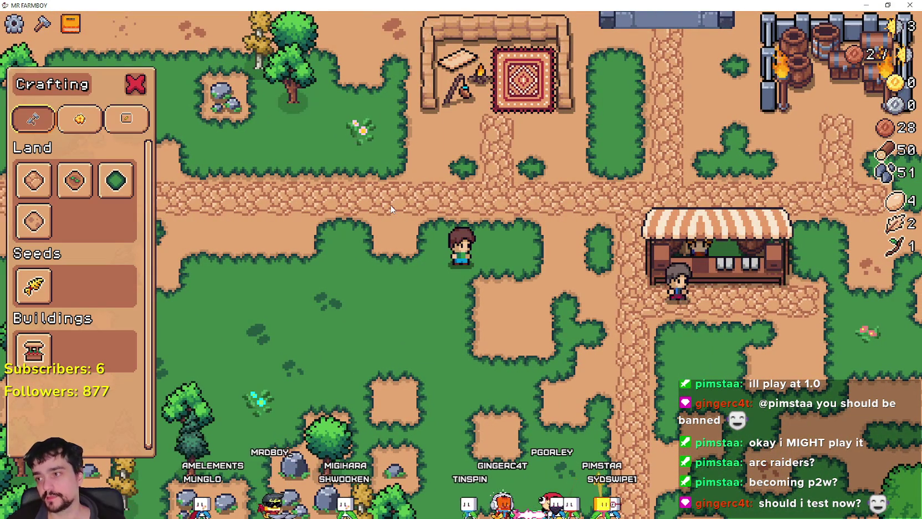
Step: Sell the gathered goods at the market for 80 coins, bringing the total to 108
key("d")
key("s")
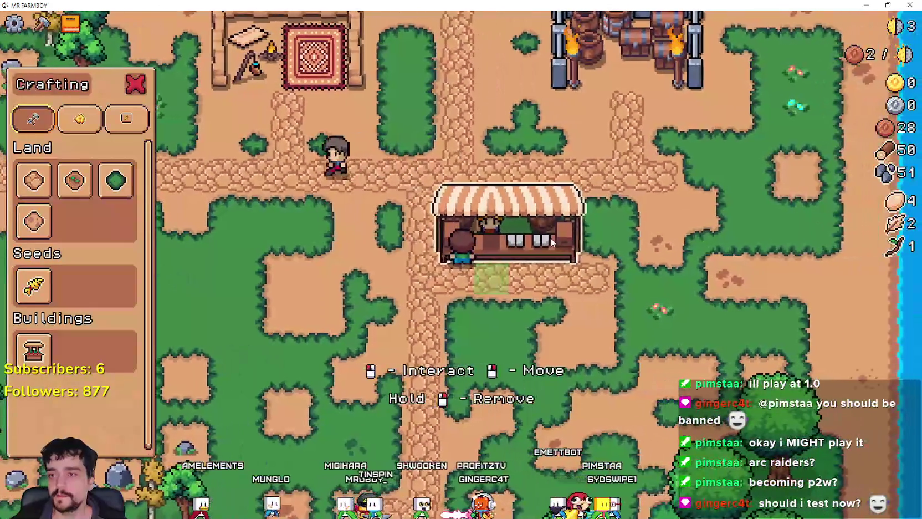
left_click(551, 242)
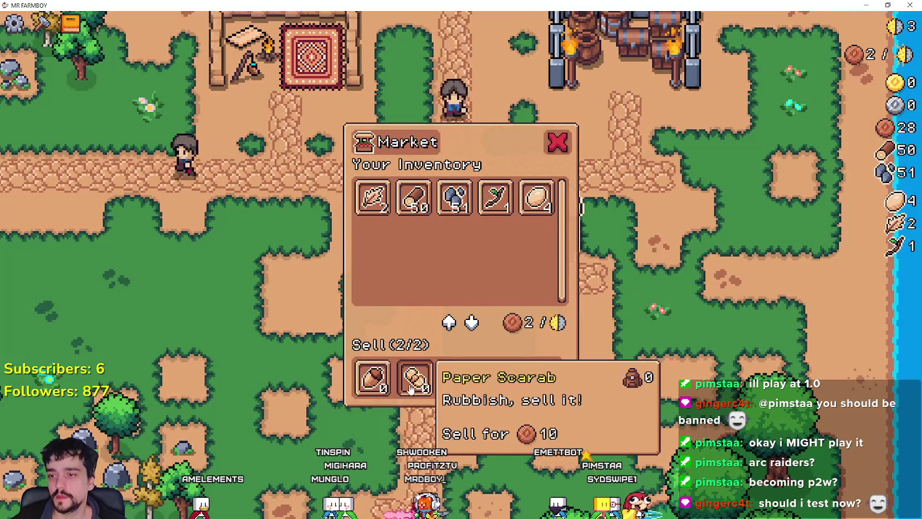
key("Escape")
key("a")
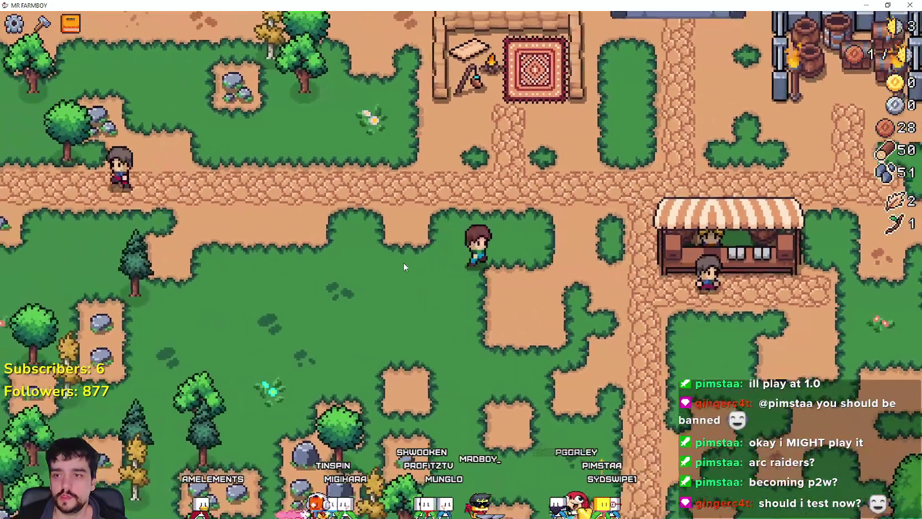
Step: Select Market from the Crafting list to start placing a second stall
key("d")
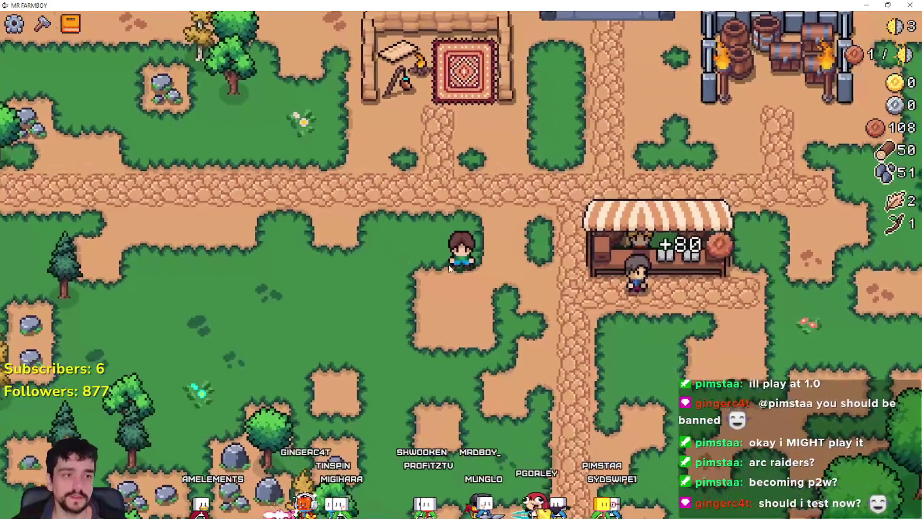
key("c")
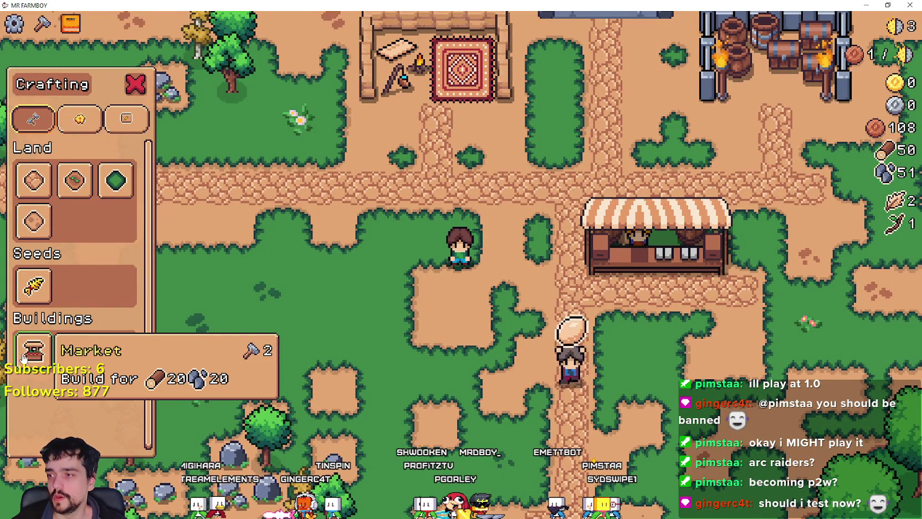
key("a")
key("d")
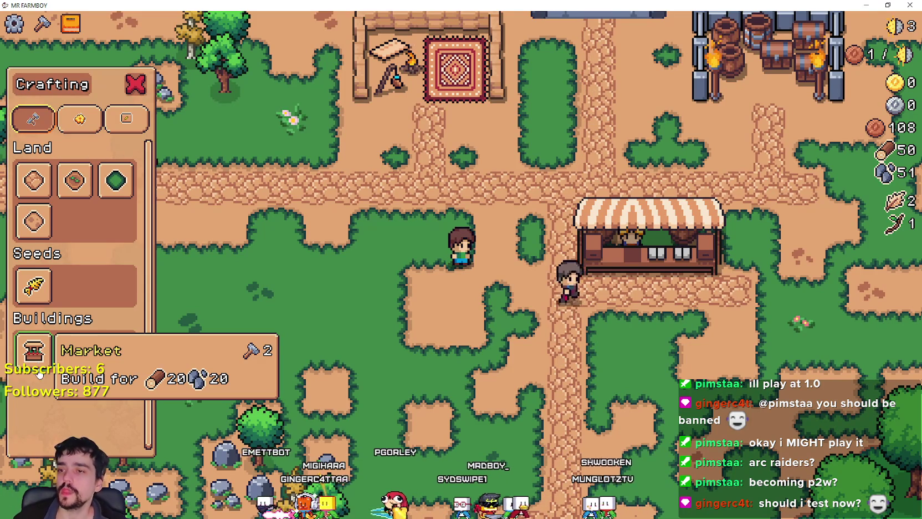
left_click(42, 356)
Step: Move the market placement around, browse the Decorations and other crafting categories, and return to land tiles
key("a")
key("s")
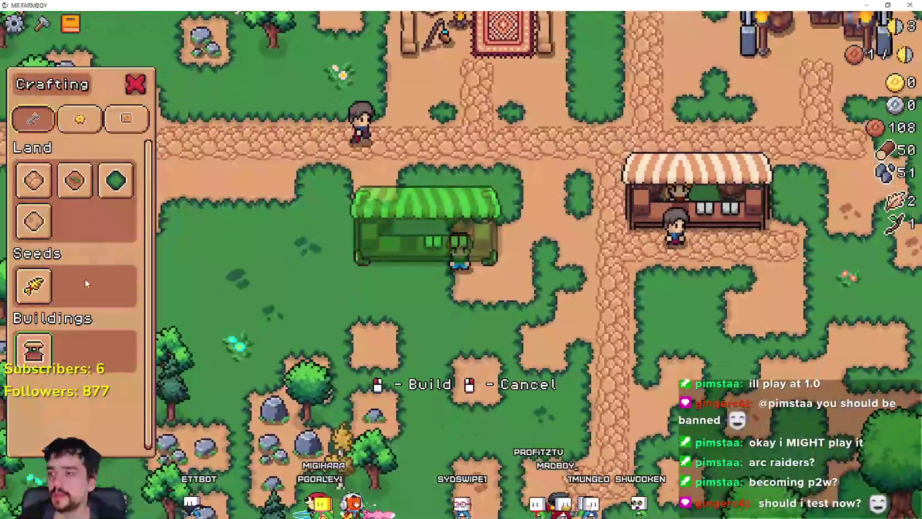
key("d")
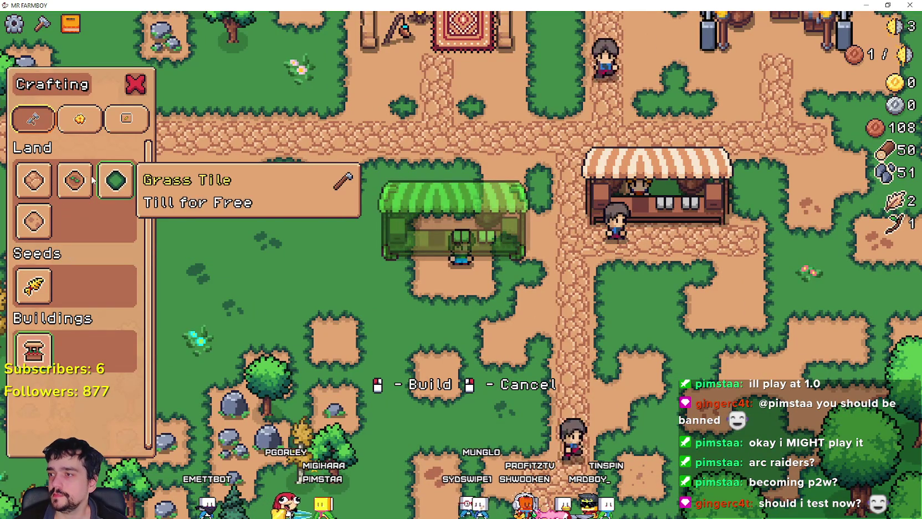
left_click(83, 127)
left_click(33, 118)
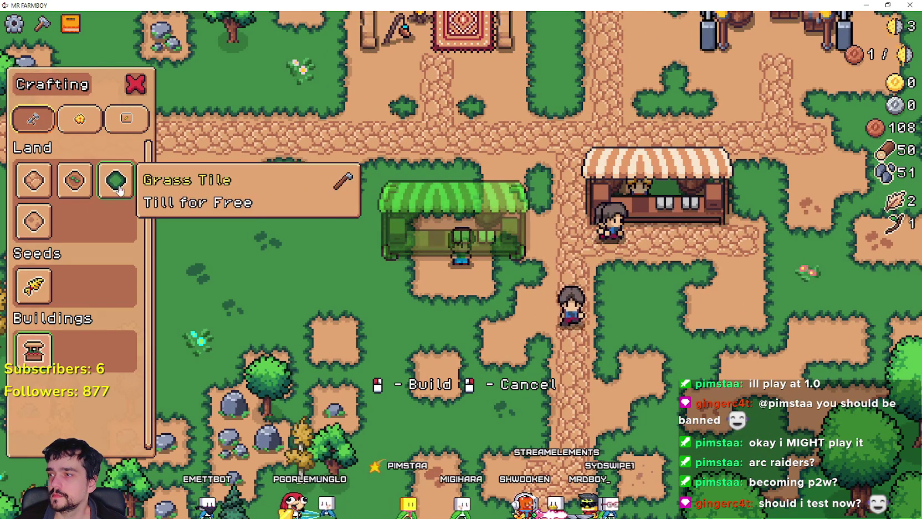
left_click(140, 117)
left_click(32, 119)
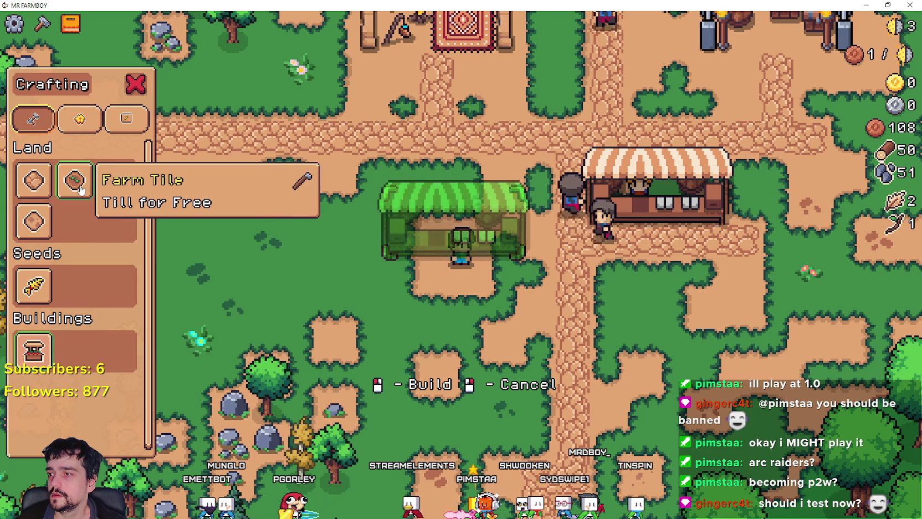
Step: Till a patch of farm soil beside the market stall
key("w")
key("d")
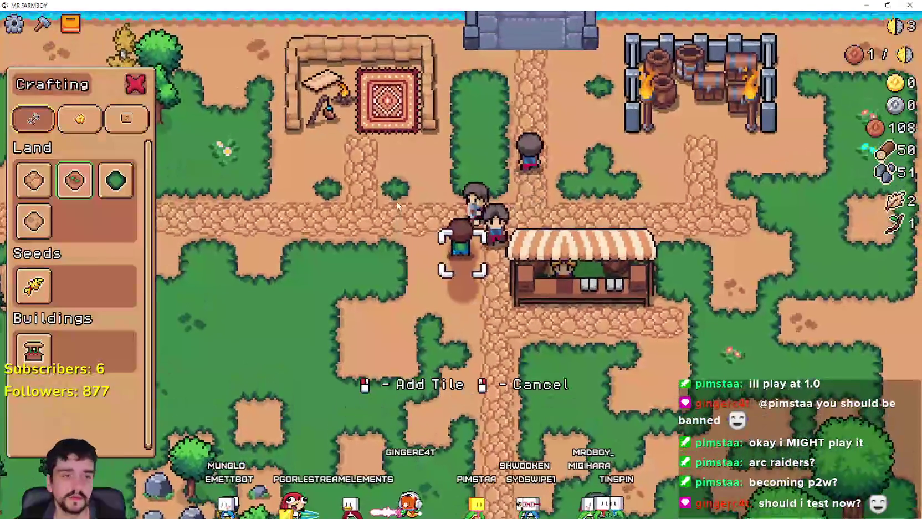
key("a")
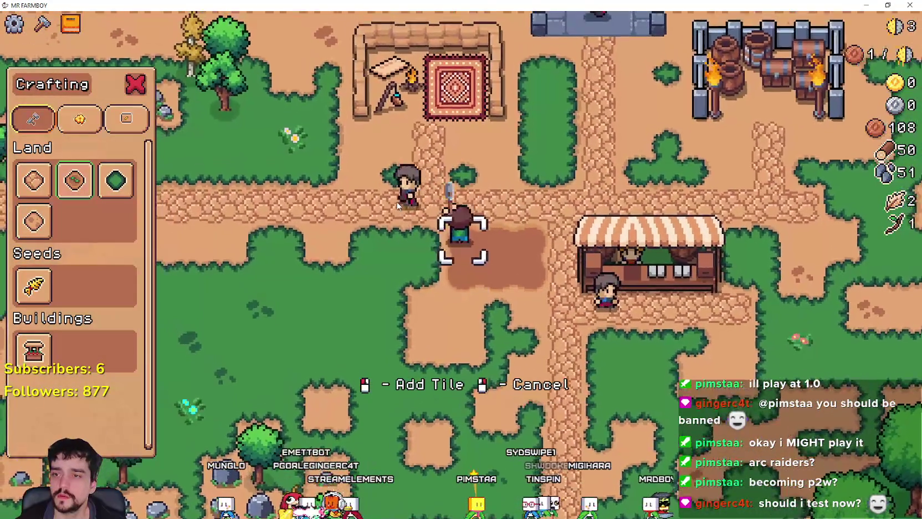
key("a")
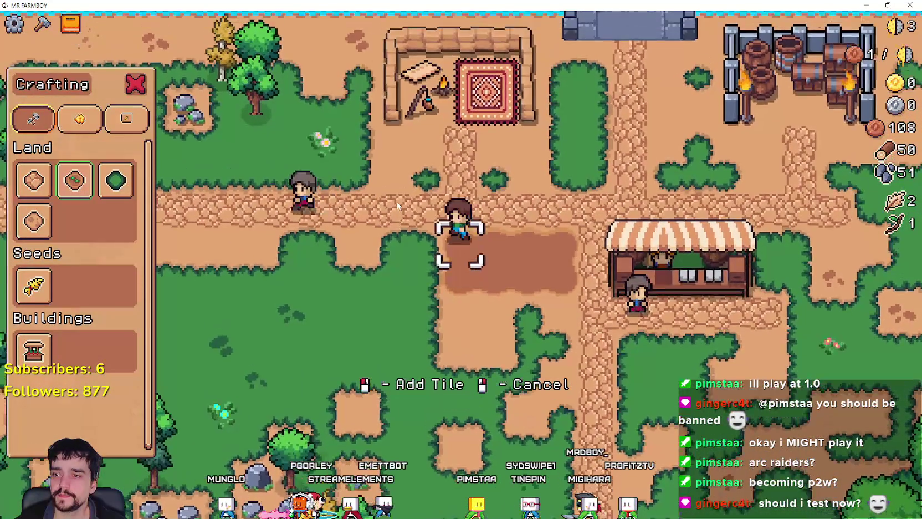
key("s")
key("d")
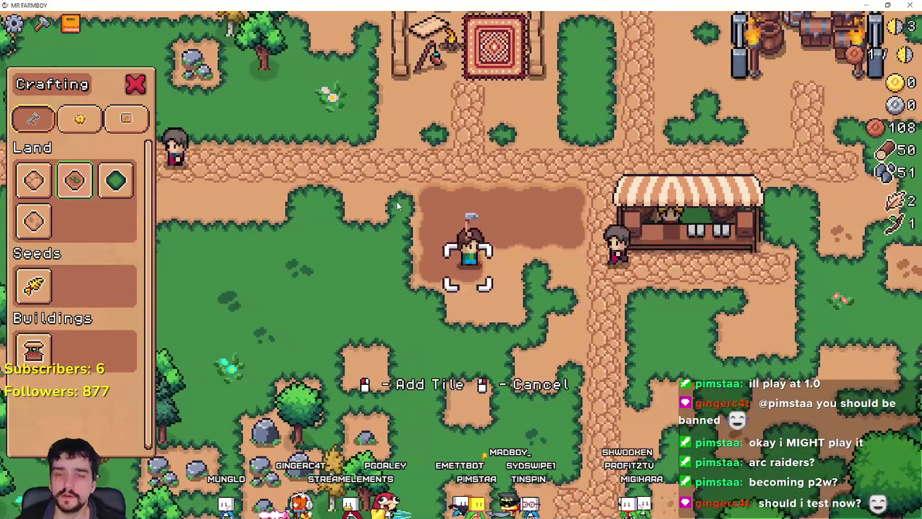
key("s")
key("d")
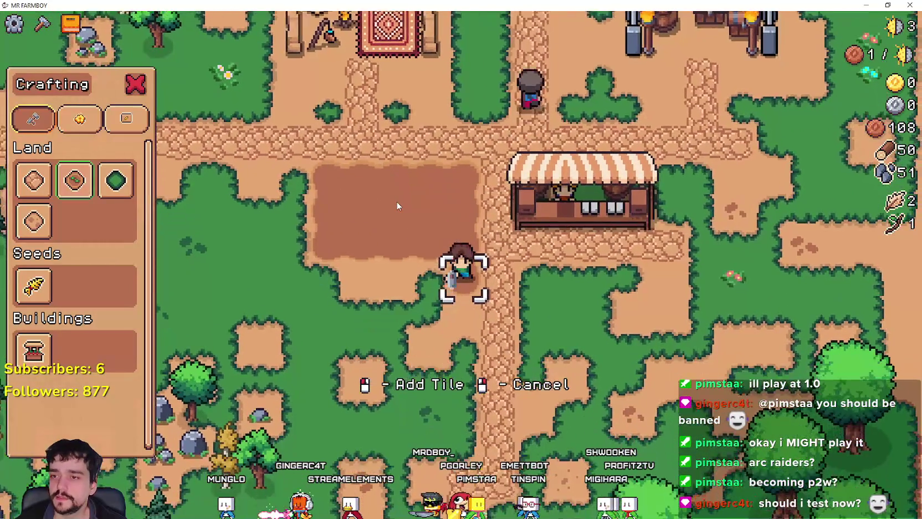
key("a")
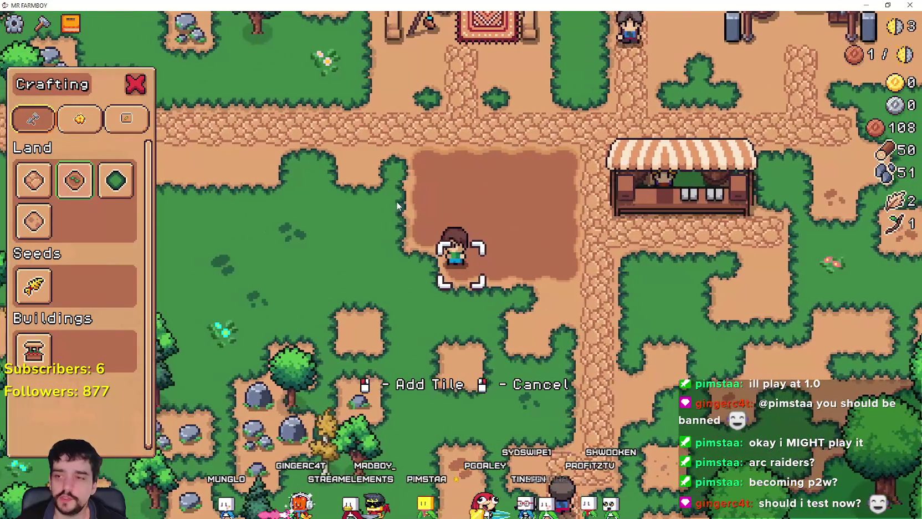
key("s")
key("d")
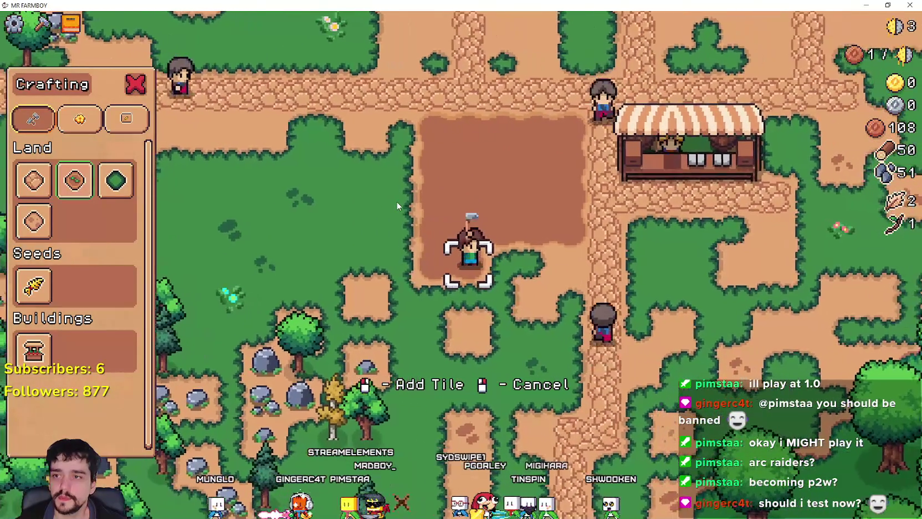
key("a")
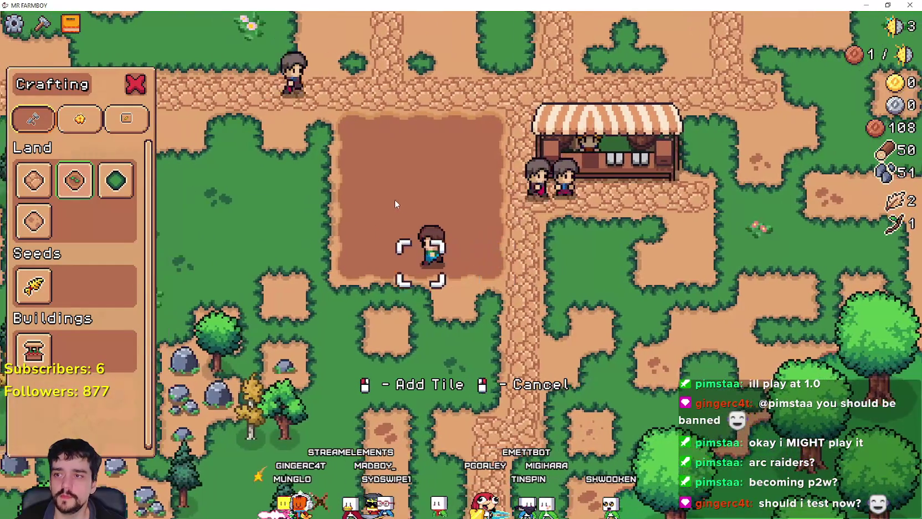
Step: Plant and water wheat seeds along the top row of the tilled plot
key("w")
left_click(35, 286)
key("d")
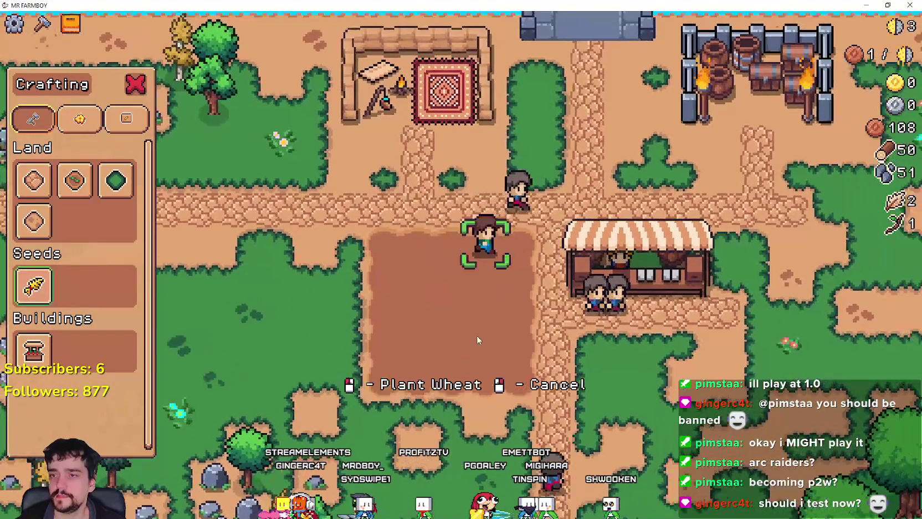
left_click(447, 288)
left_click(414, 236)
key("a")
left_click(413, 236)
left_click(413, 236)
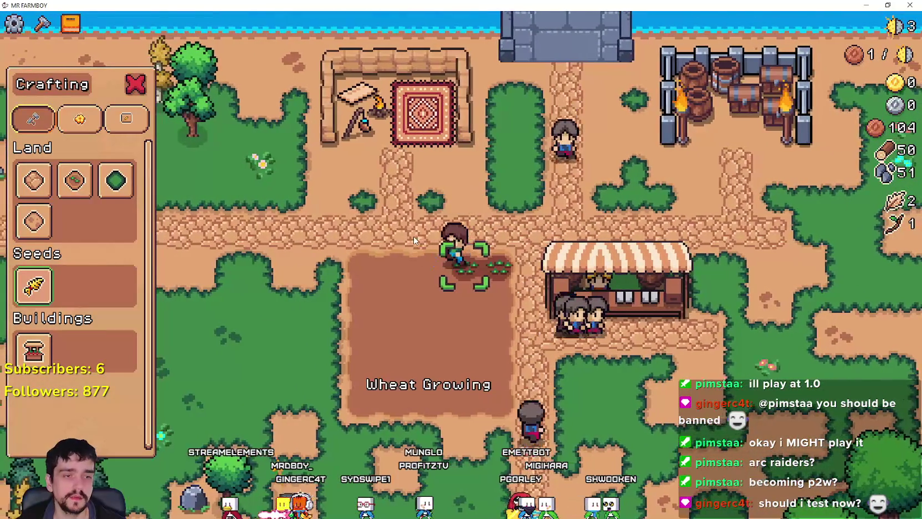
left_click(414, 236)
left_click(413, 236)
key("a")
left_click(413, 236)
left_click(413, 237)
key("a")
left_click(414, 238)
left_click(414, 242)
key("s")
Step: Plant and water wheat across the second and third rows of the plot
left_click(413, 242)
left_click(412, 242)
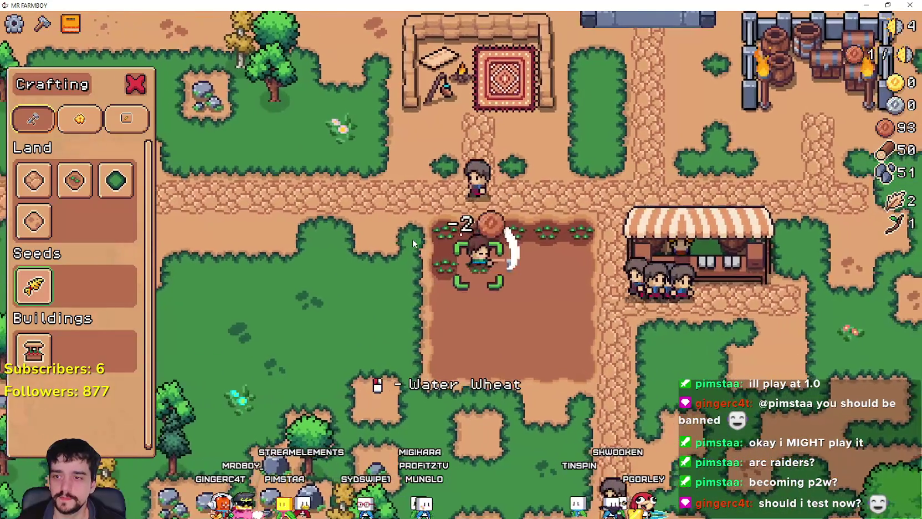
key("a")
left_click(412, 243)
left_click(413, 243)
key("a")
left_click(413, 243)
left_click(413, 243)
key("d")
left_click(413, 239)
left_click(413, 239)
key("a")
key("s")
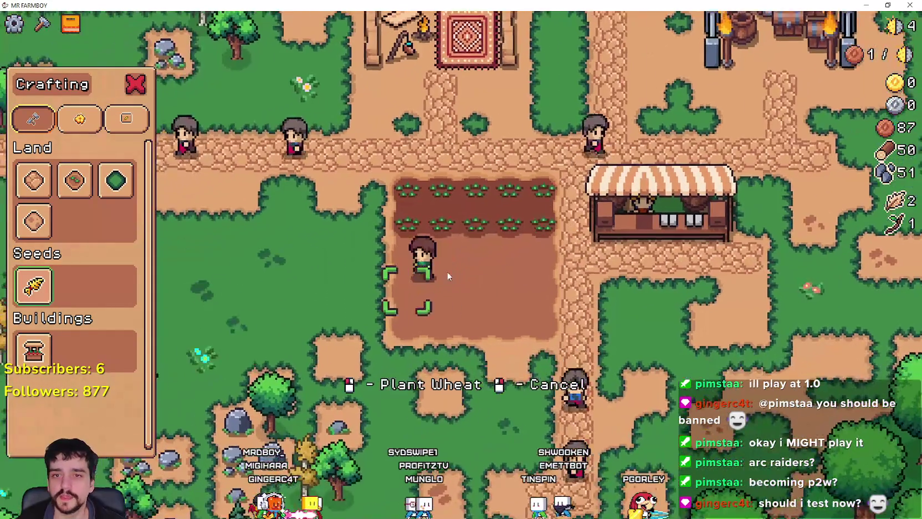
left_click(444, 222)
left_click(444, 222)
key("d")
left_click(444, 222)
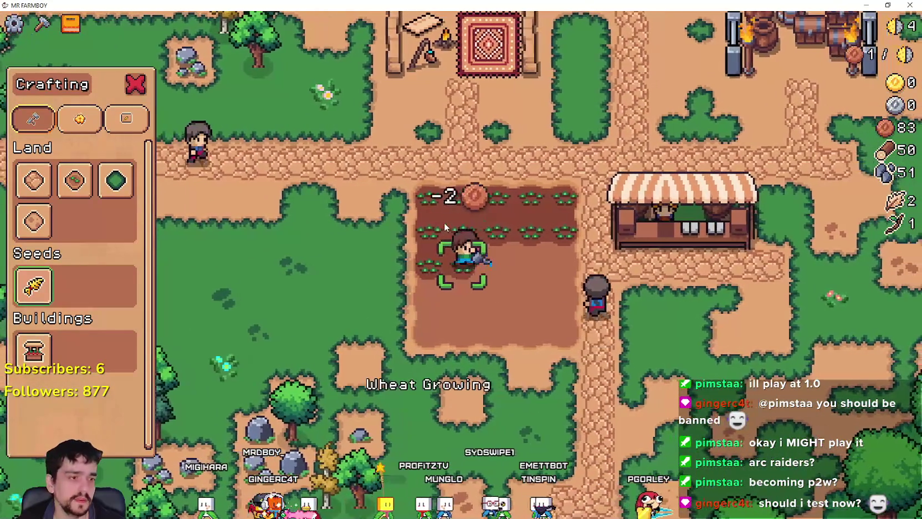
left_click(444, 221)
key("d")
left_click(444, 221)
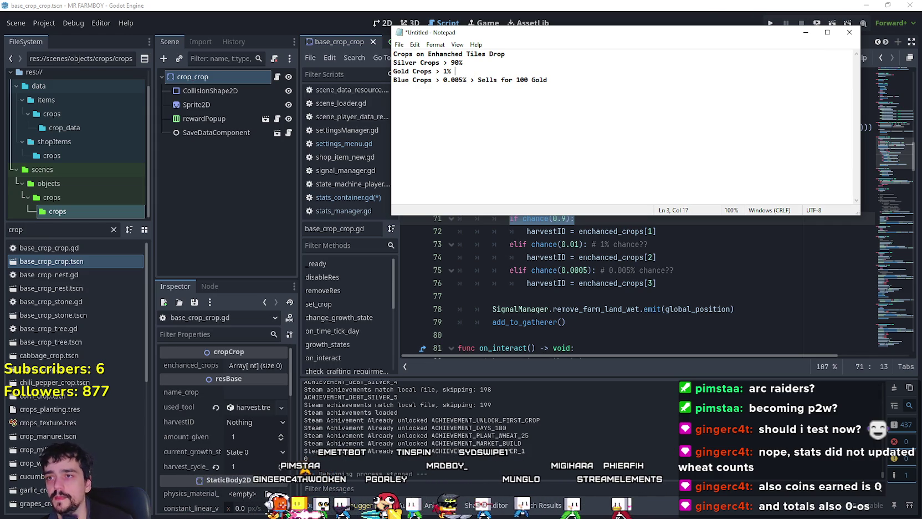
Step: Append '> Sells for 1 Gold' to the gold crops line and start '> Sells for' on the silver line
type("> ")
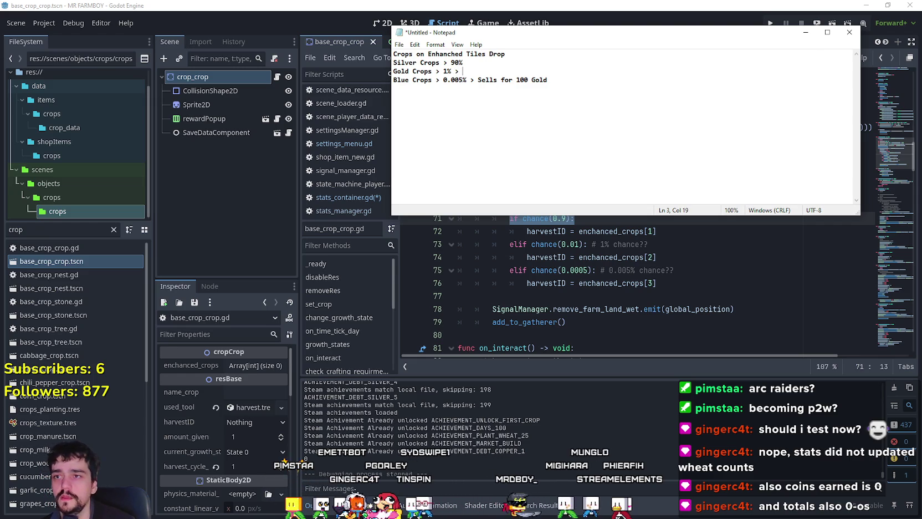
type("Sells for 1 Gold")
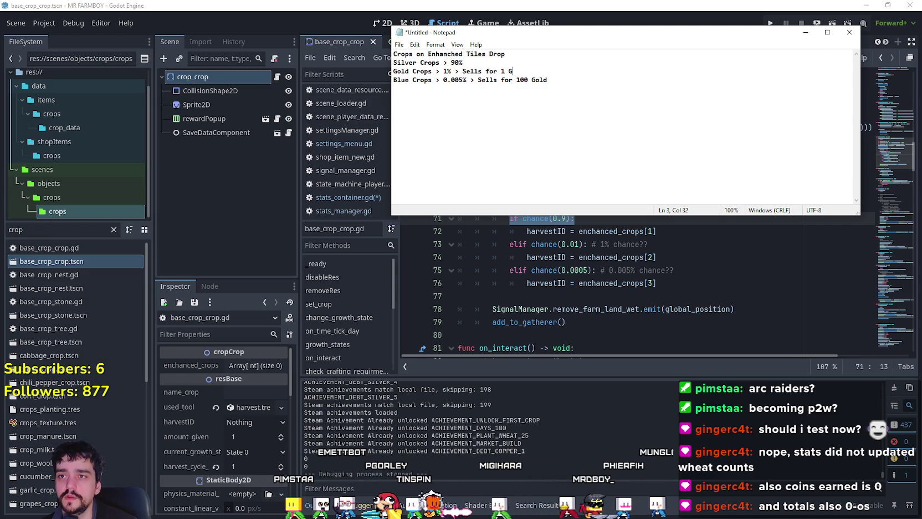
key("Up")
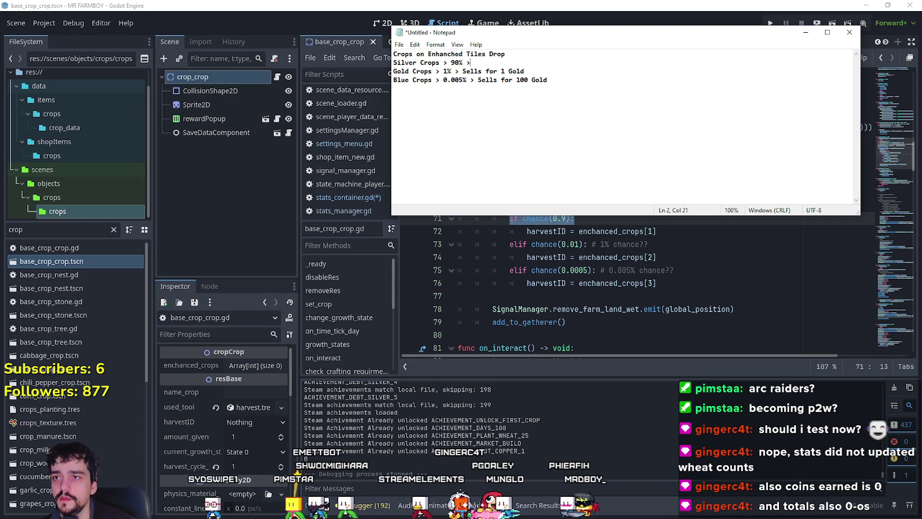
type("> Sells for")
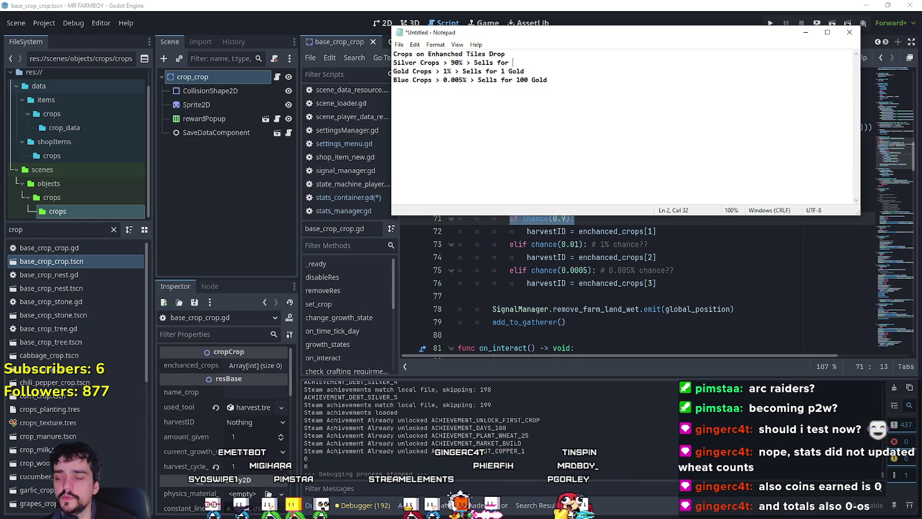
key("alt+Tab")
Step: Filter files by 'wh', check wheat_data_1.tres's 6-copper sell price, and note silver sells for 50% more
double_click(17, 230)
type("wh")
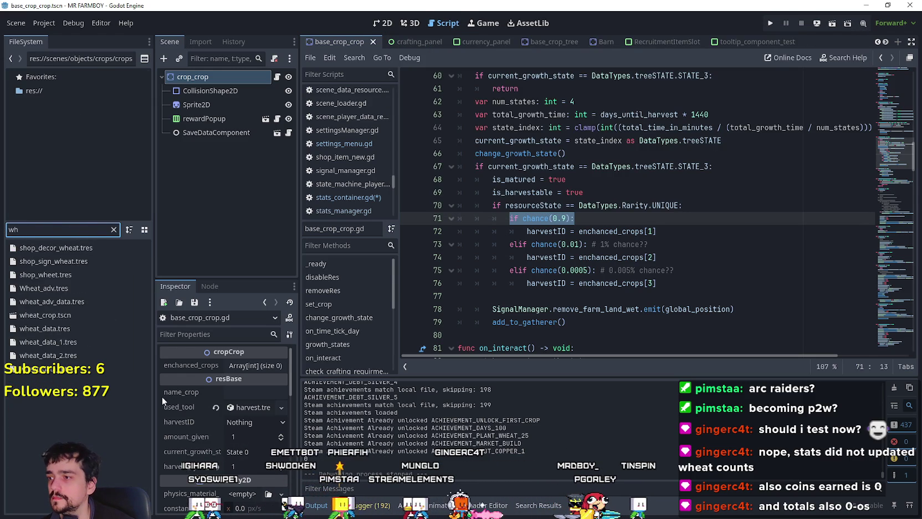
left_click(80, 329)
scroll(177, 426, "down", 2)
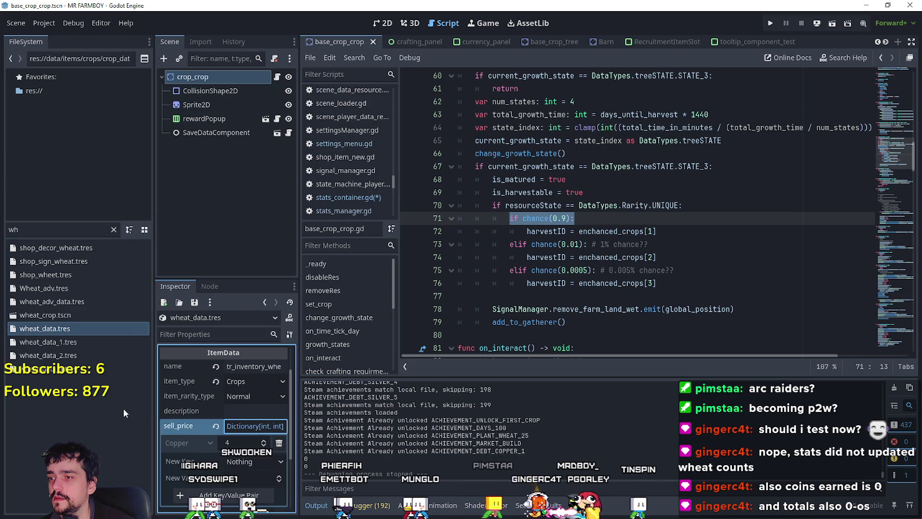
left_click(53, 339)
left_click(269, 425)
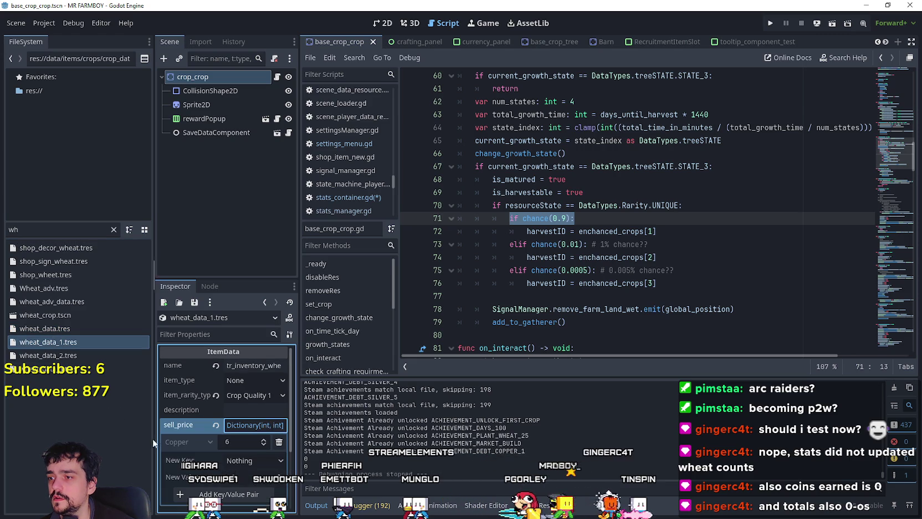
key("alt+Tab")
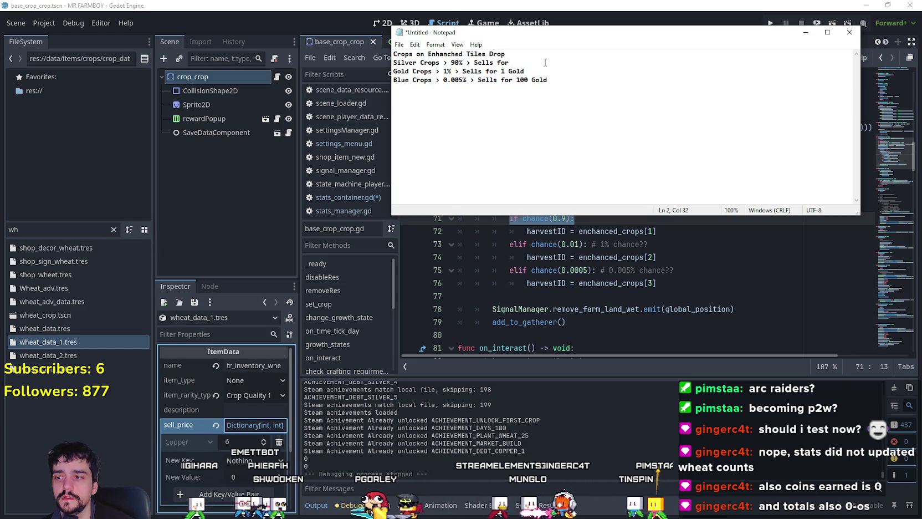
type("50")
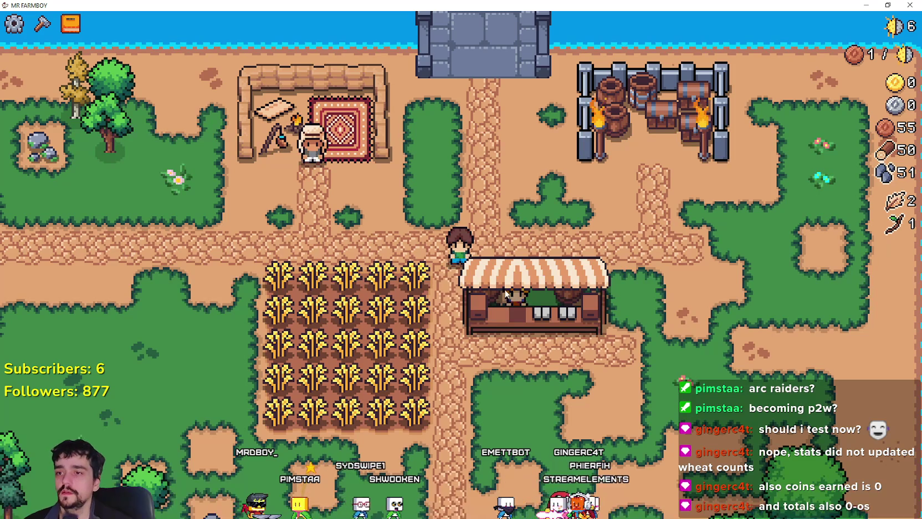
Step: Harvest the ripe wheat along the top rows of the field
key("a")
left_click(517, 222)
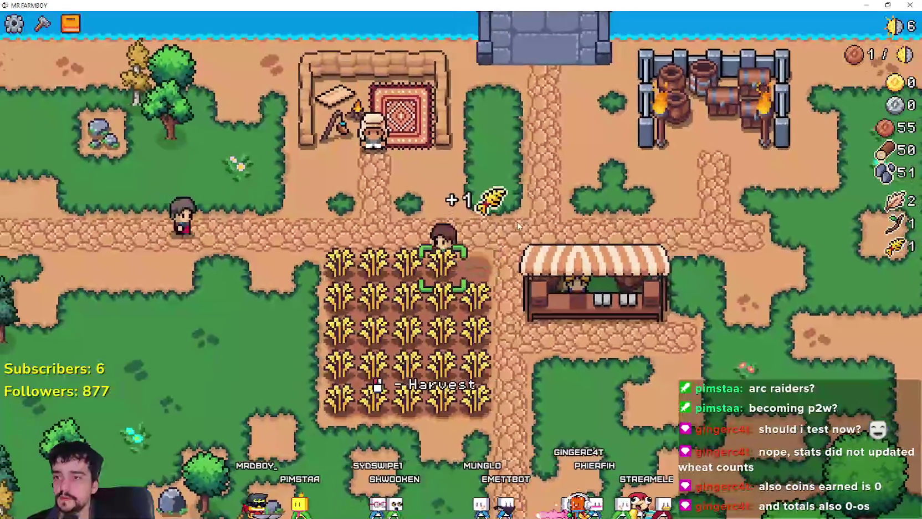
key("a")
left_click(521, 222)
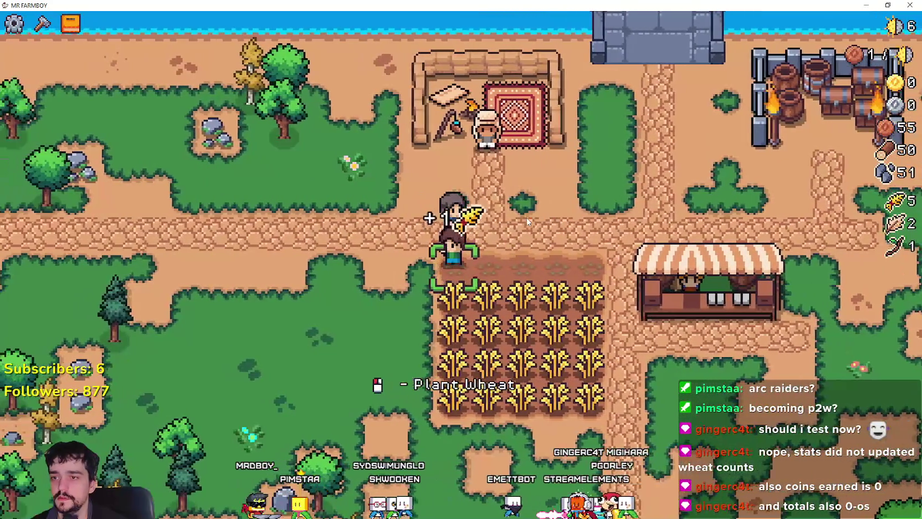
key("s")
key("d")
left_click(487, 214)
left_click(443, 213)
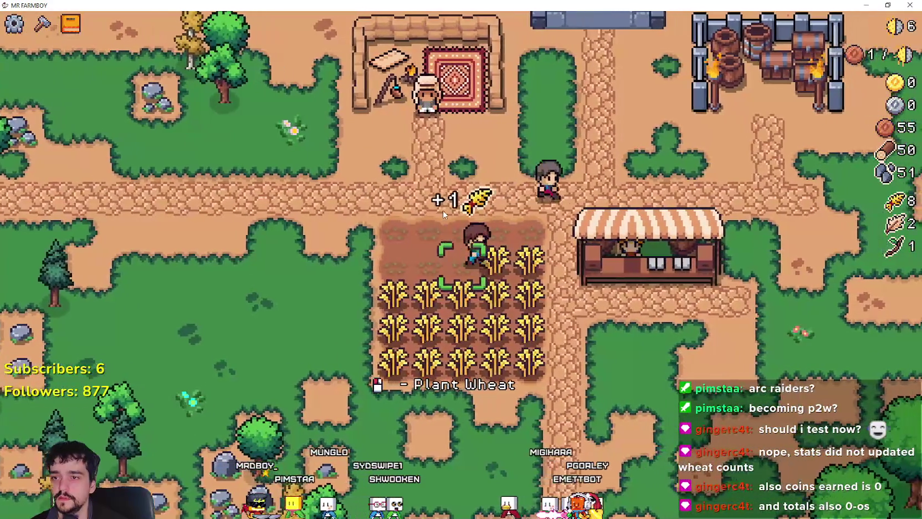
key("d")
left_click(443, 210)
Step: Harvest the wheat in the middle rows of the field
key("s")
key("a")
left_click(565, 312)
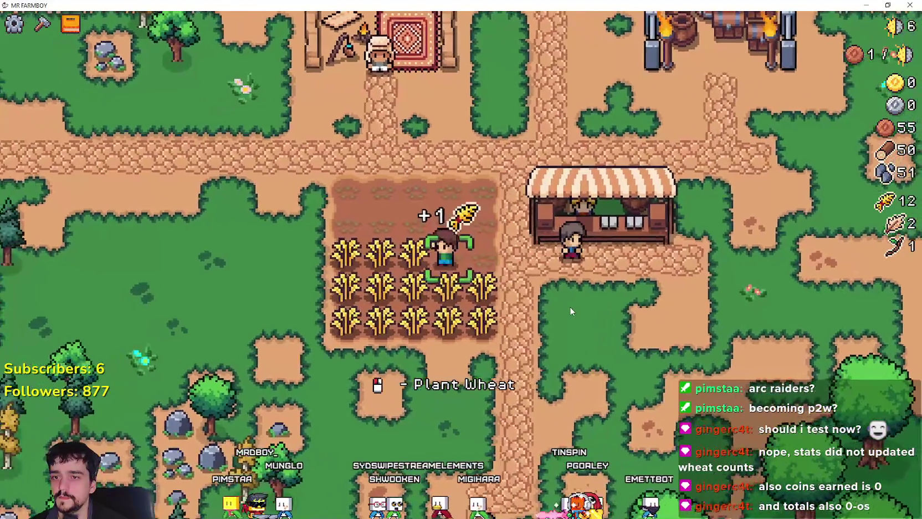
key("a")
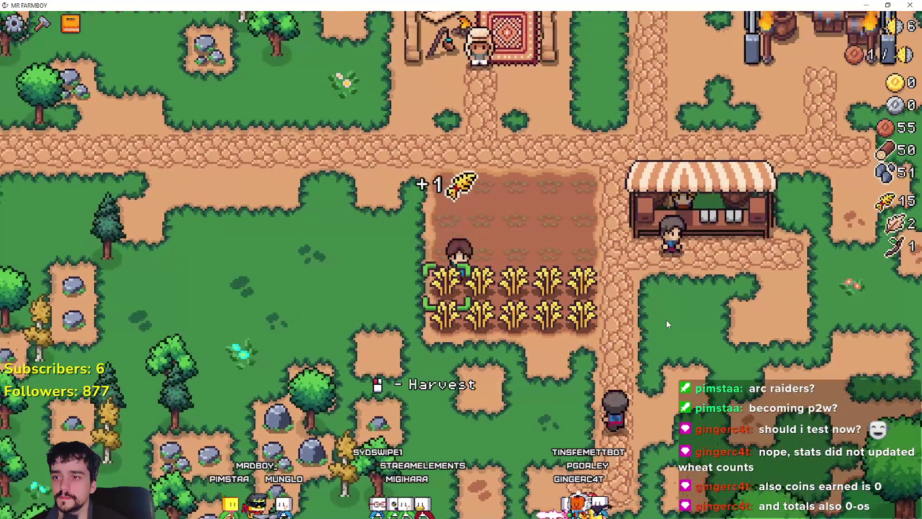
key("s")
left_click(666, 322)
key("d")
left_click(666, 321)
left_click(665, 322)
left_click(665, 322)
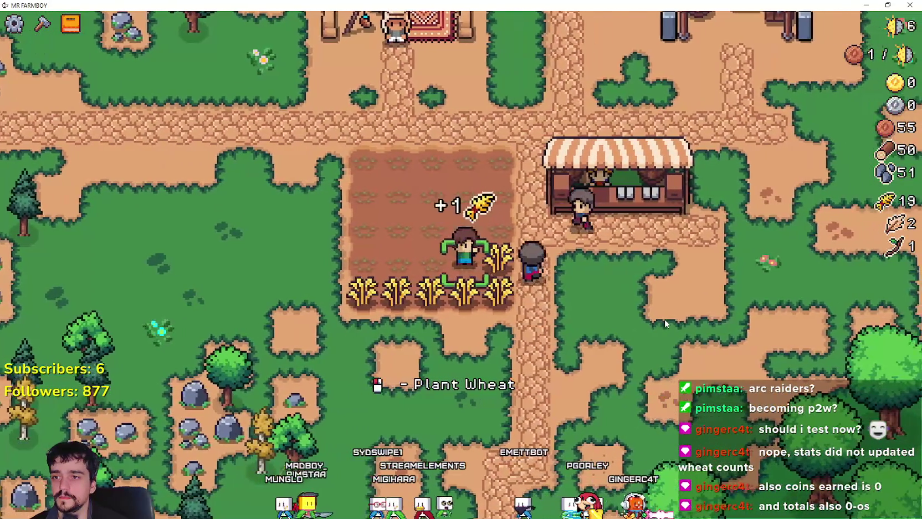
Step: Harvest the last wheat row, bringing wheat to 25 and unlocking the Tomato advancement
key("d")
left_click(664, 318)
key("s")
left_click(664, 318)
key("a")
left_click(663, 319)
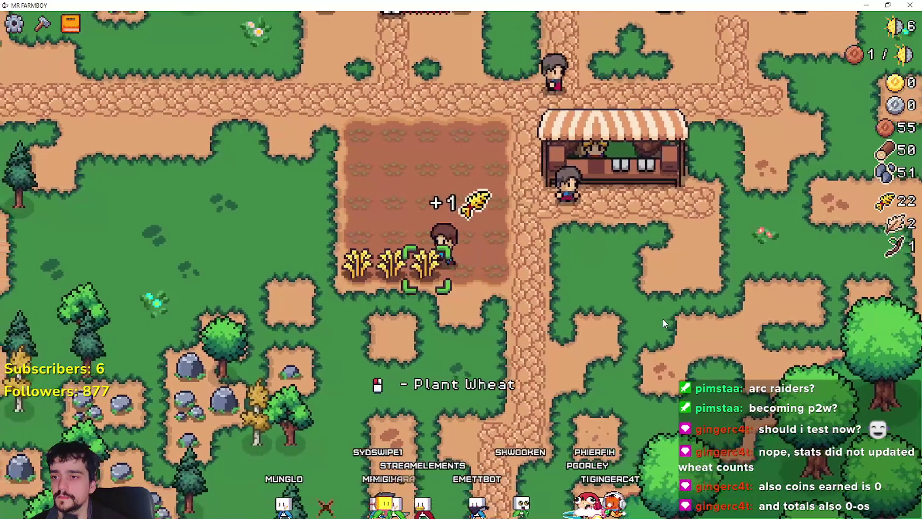
key("a")
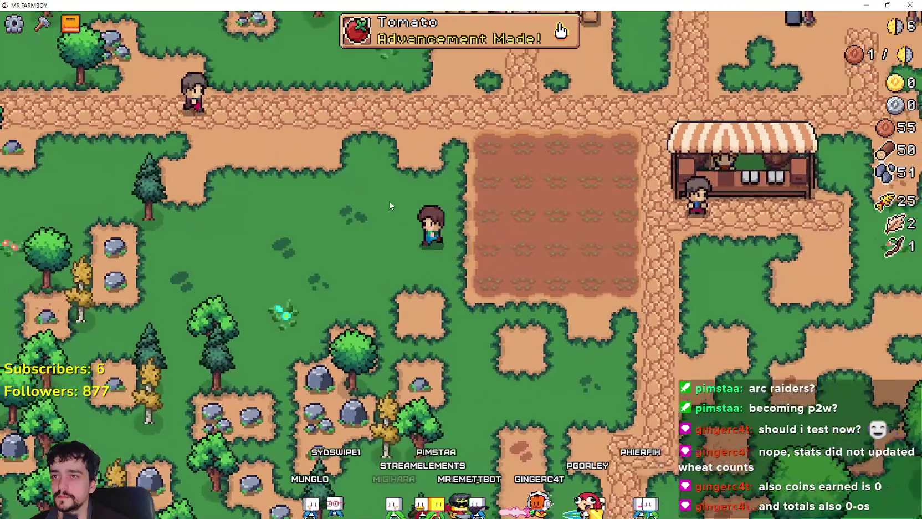
key("w")
key("a")
key("c")
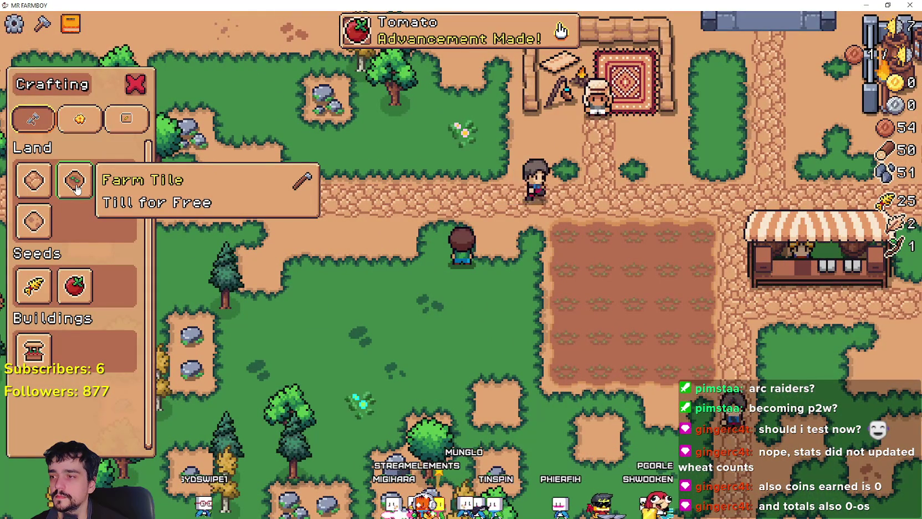
Step: Check the pause-menu stats, resume, and select tomato seeds for planting
key("Escape")
key("Escape")
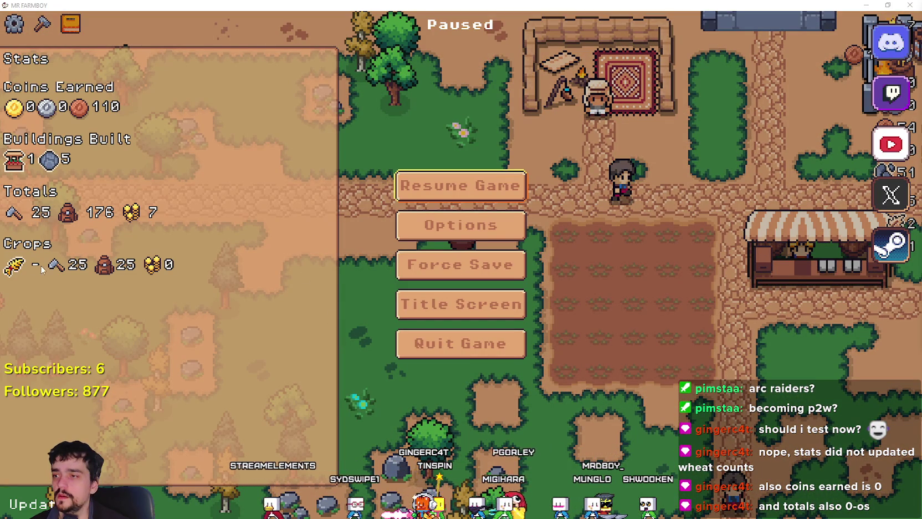
left_click(471, 186)
key("d")
key("c")
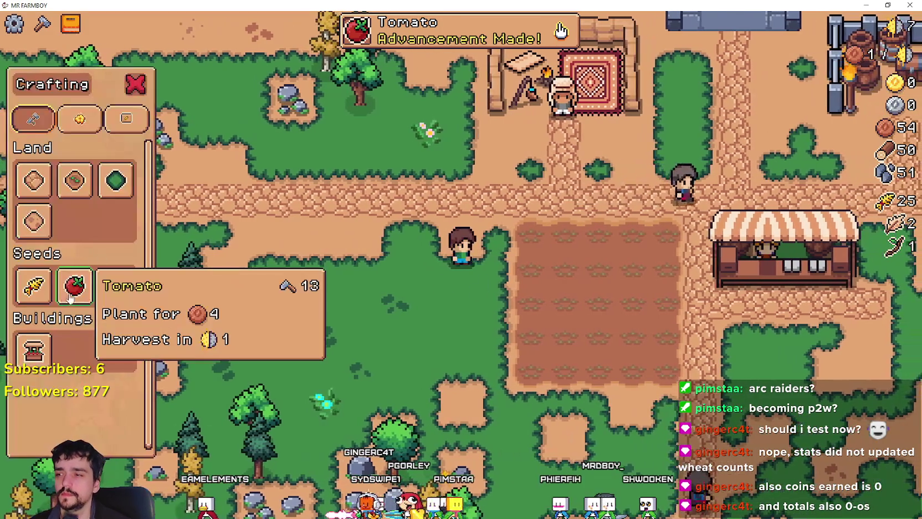
left_click(70, 298)
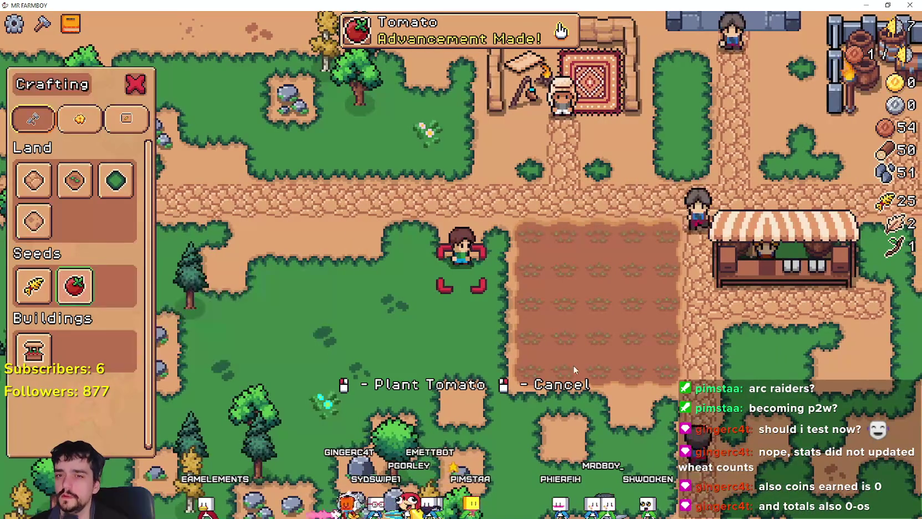
Step: Plant and water tomato seeds across the field's top row
key("d")
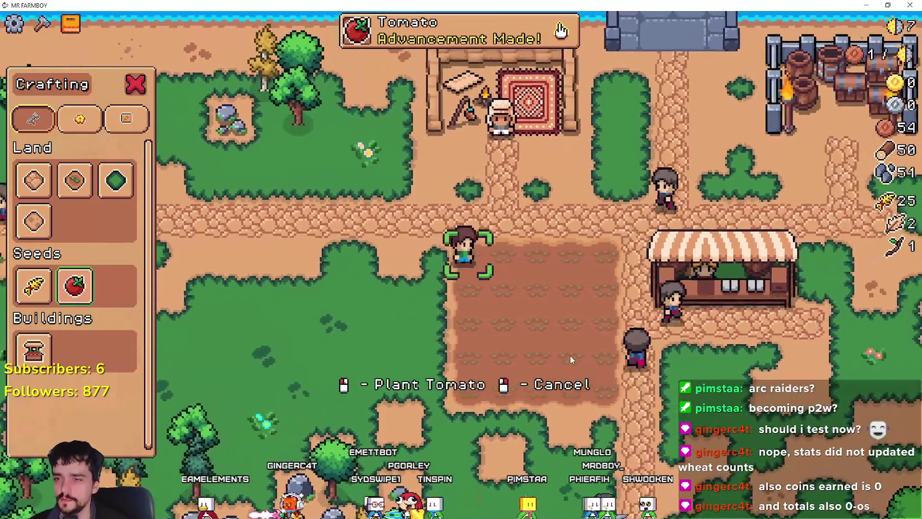
left_click(571, 359)
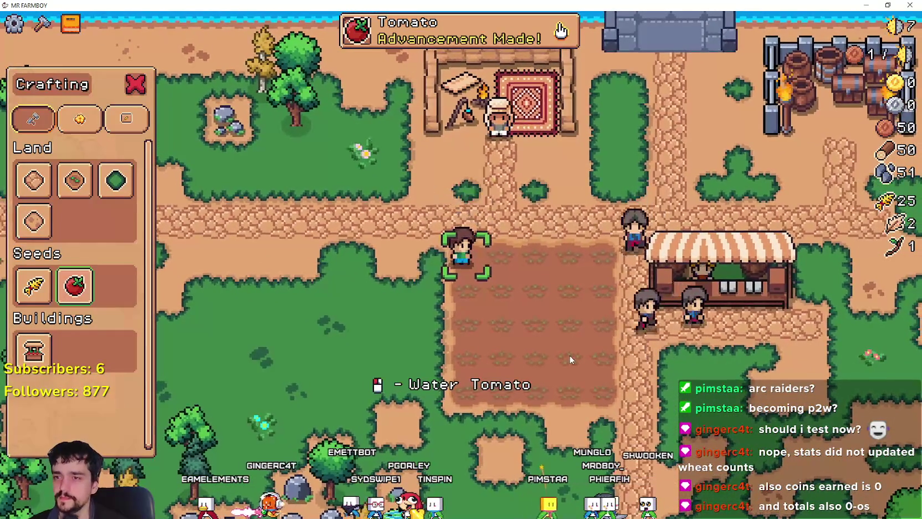
key("d")
left_click(571, 360)
left_click(571, 359)
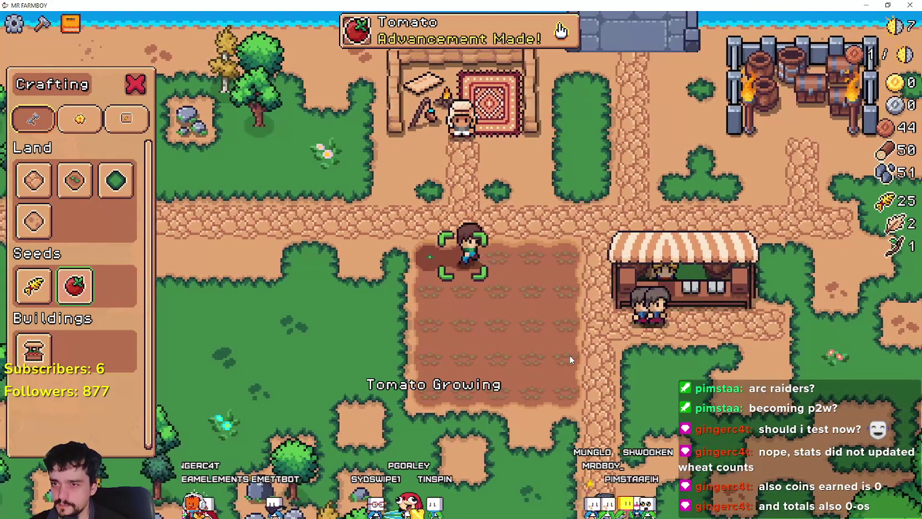
key("d")
left_click(571, 359)
left_click(571, 359)
left_click(570, 356)
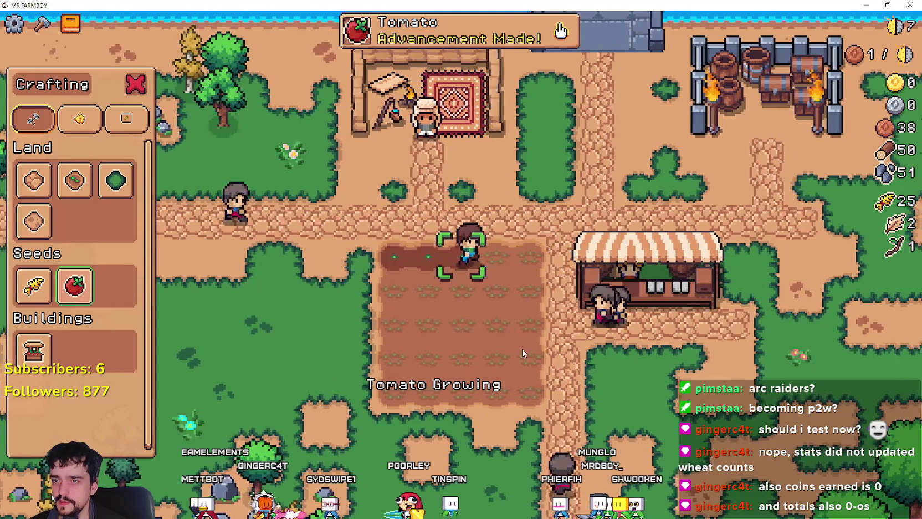
key("d")
left_click(499, 350)
key("d")
left_click(499, 349)
left_click(499, 350)
Step: Plant and water tomato seeds along the whole second field row
key("a")
key("s")
key("d")
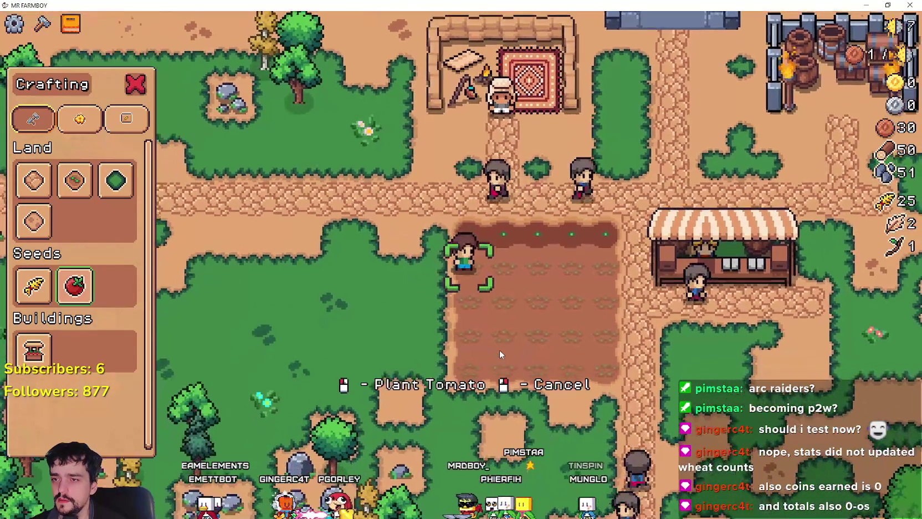
left_click(499, 349)
left_click(500, 349)
key("d")
left_click(499, 348)
left_click(499, 353)
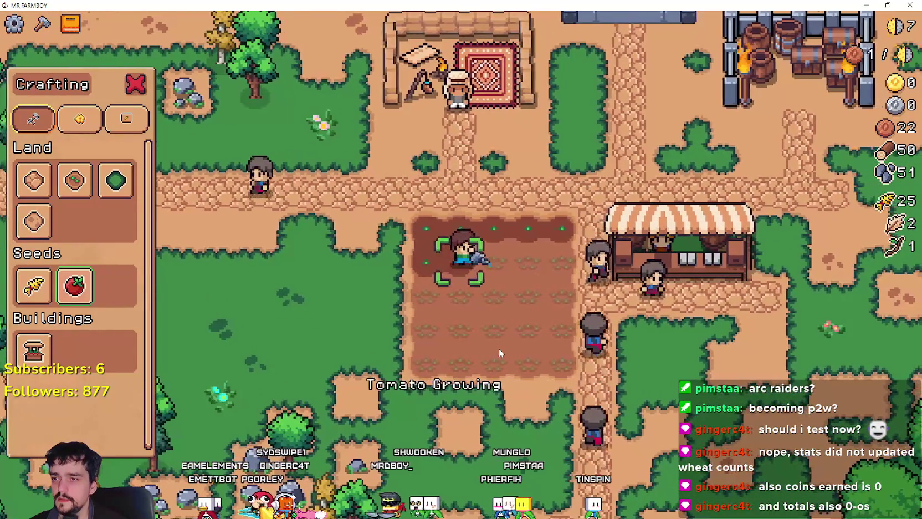
key("d")
left_click(498, 353)
left_click(499, 353)
key("d")
left_click(499, 354)
left_click(499, 353)
key("d")
left_click(499, 354)
left_click(499, 353)
Step: Walk back to the field's left edge and close the crafting panel
key("a")
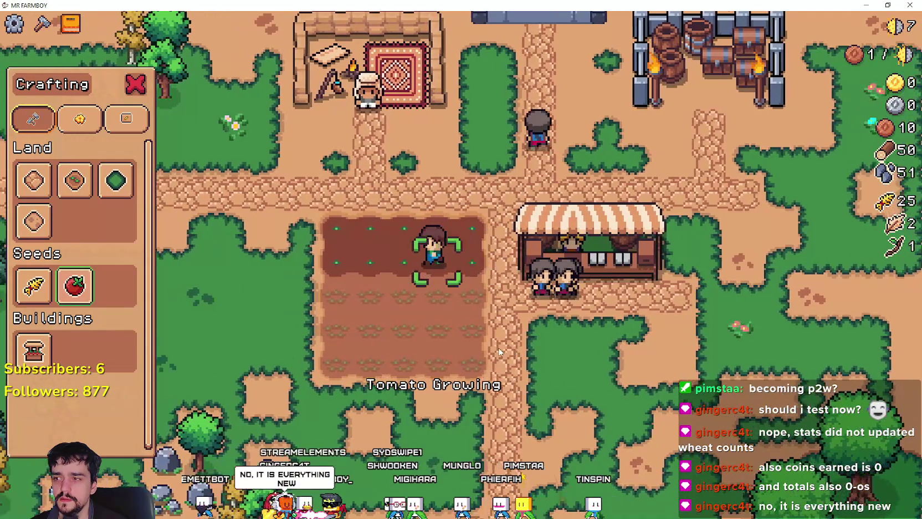
key("Escape")
key("c")
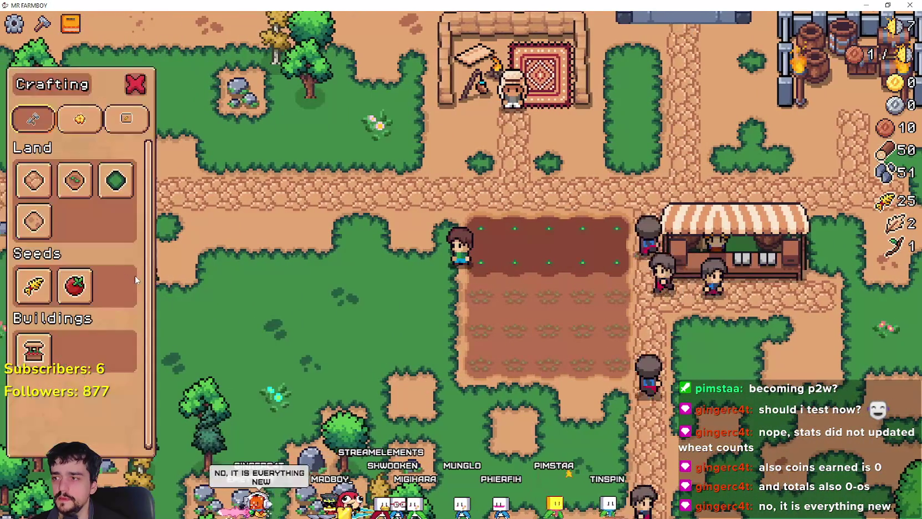
key("Escape")
key("Escape")
Step: Sell the 25 wheat at the market stall, raising coins from 10 to 90
key("d")
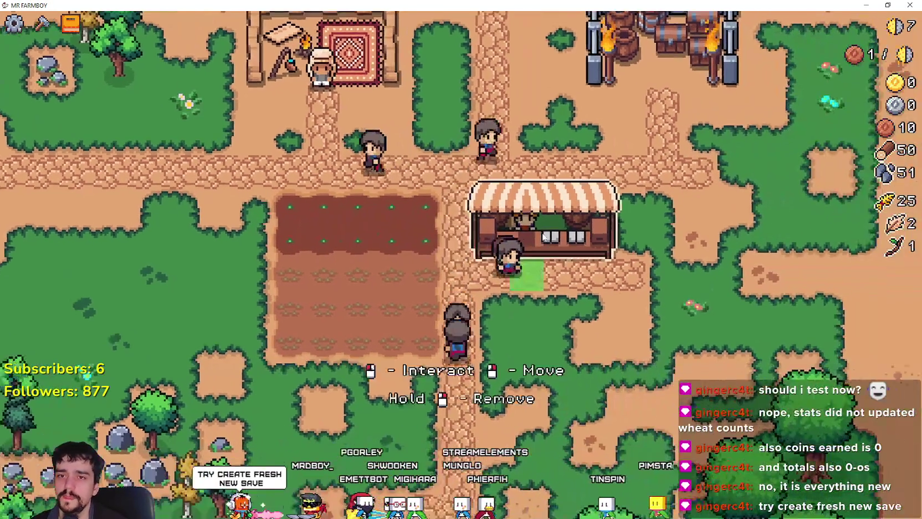
left_click(535, 232)
key("a")
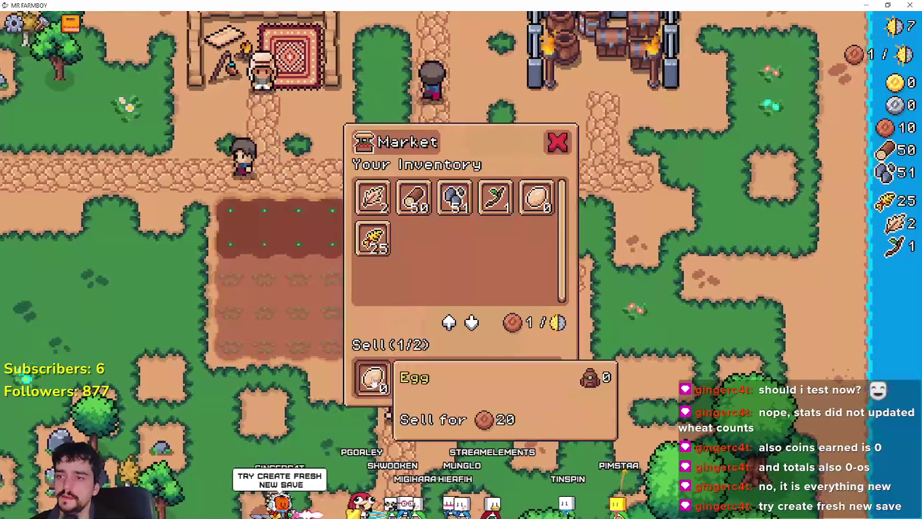
left_click_drag(372, 238, 535, 369)
key("a")
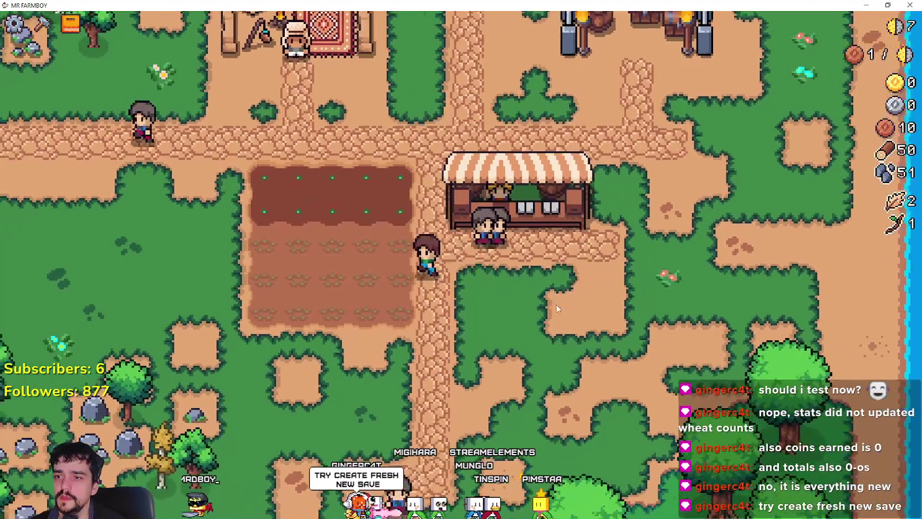
Step: Review the pause-menu stats showing 90 coins, then resume the game
key("d")
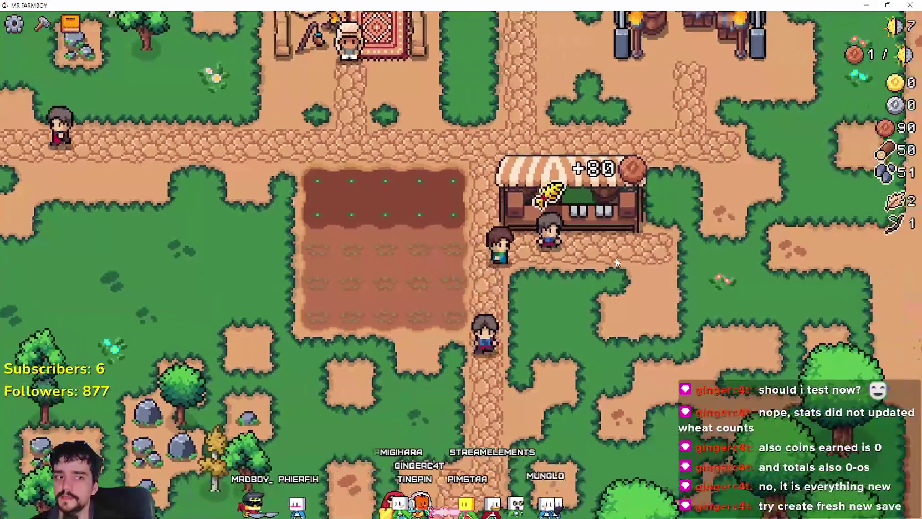
key("w")
key("w")
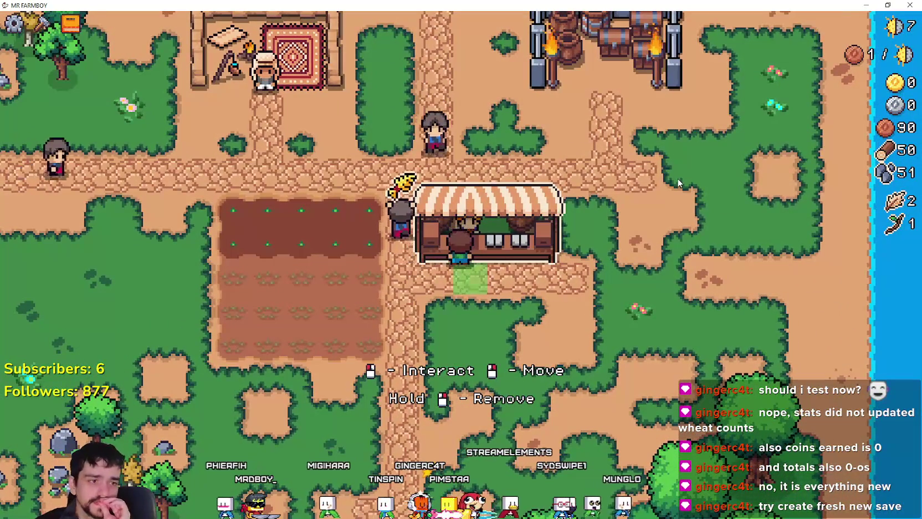
key("Escape")
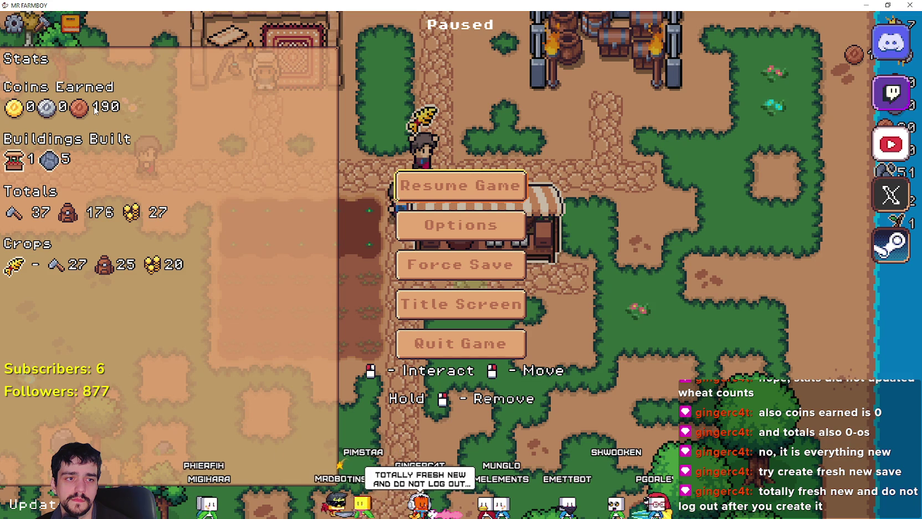
key("Escape")
key("Escape")
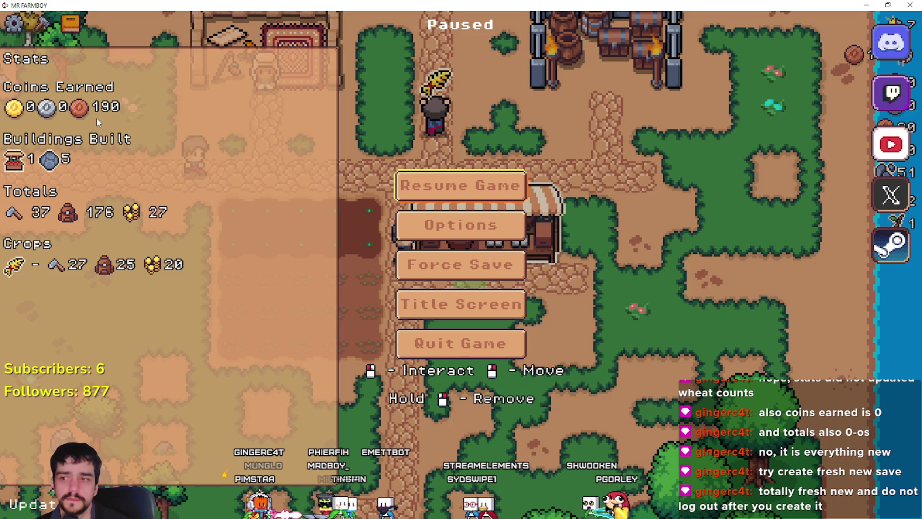
left_click(458, 190)
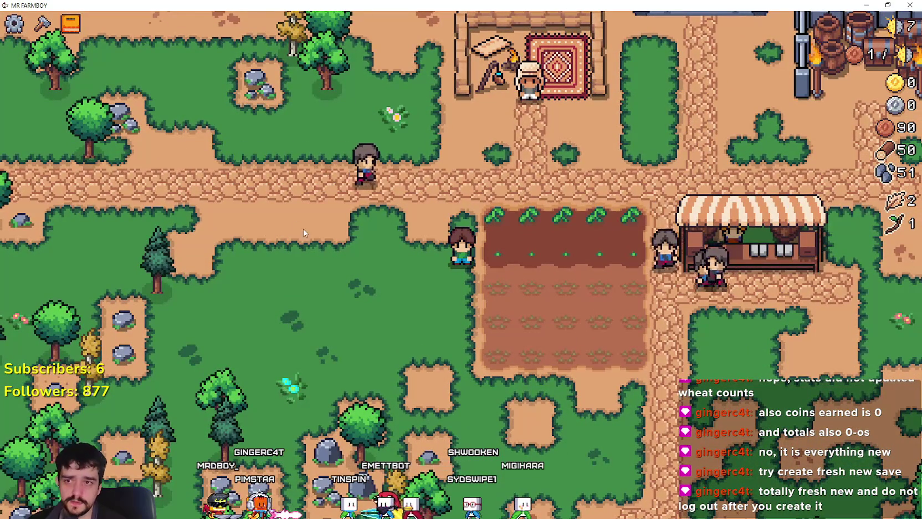
Step: Check the updated stats in the pause menu
key("Escape")
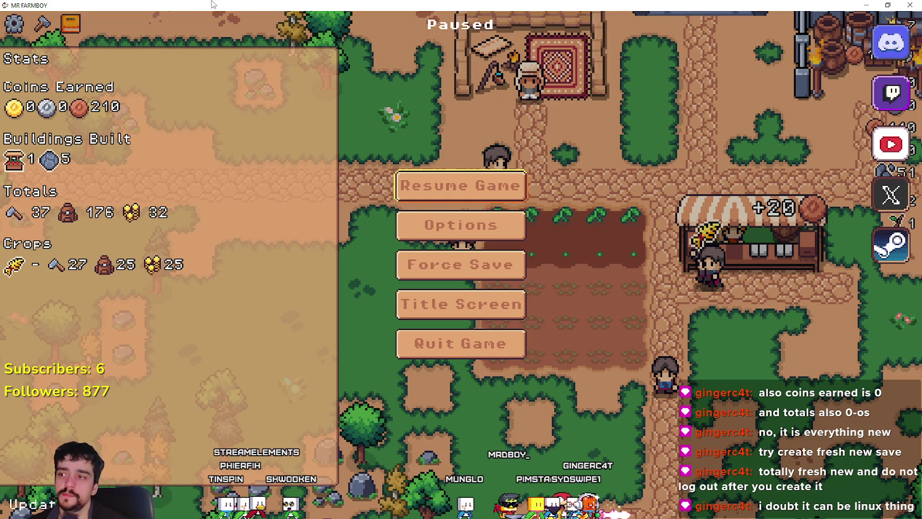
left_click(454, 197)
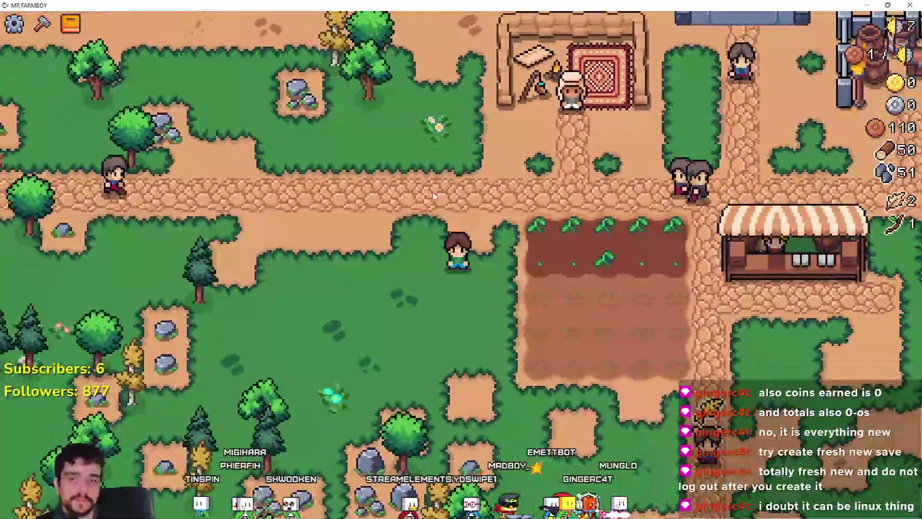
key("Escape")
key("Escape")
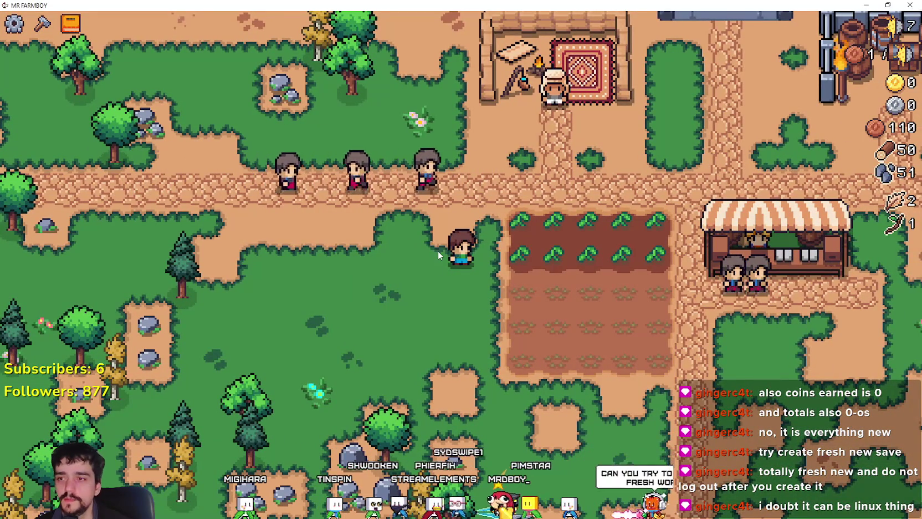
Step: Walk around the path above the field until the tomatoes ripen red
key("a")
key("d")
key("w")
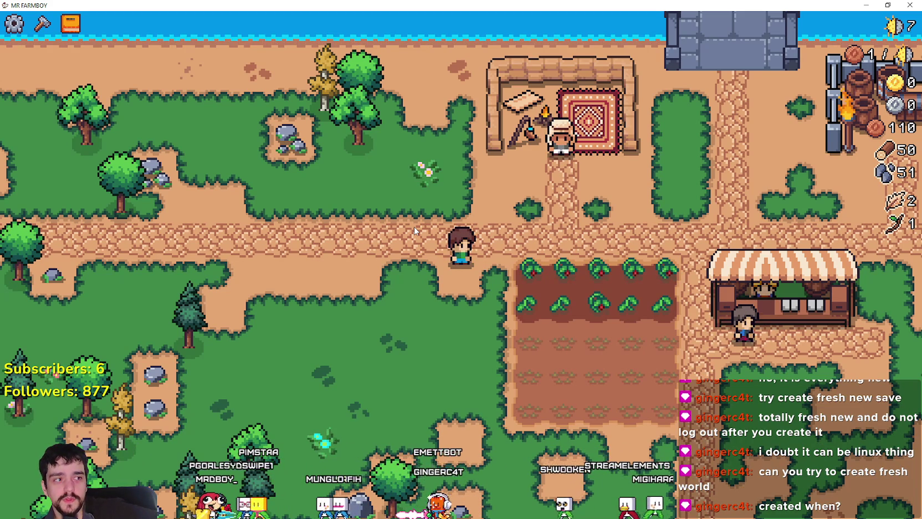
key("w")
key("s")
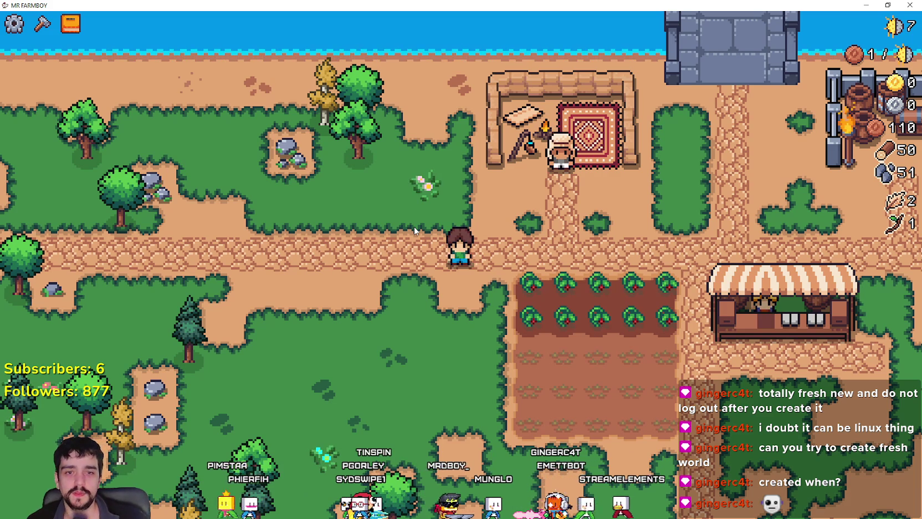
key("d")
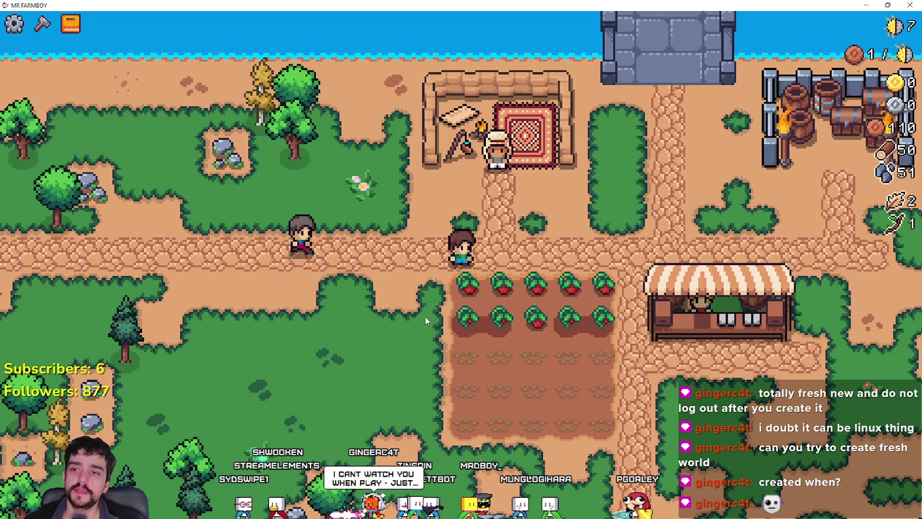
Step: Harvest the ripe tomatoes across the top row, glancing at the stats once
key("s")
left_click(508, 342)
key("Escape")
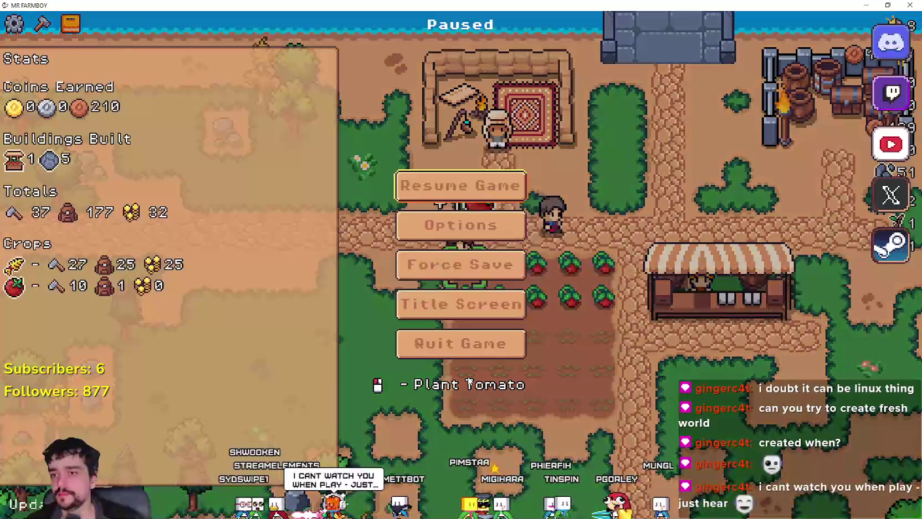
key("Escape")
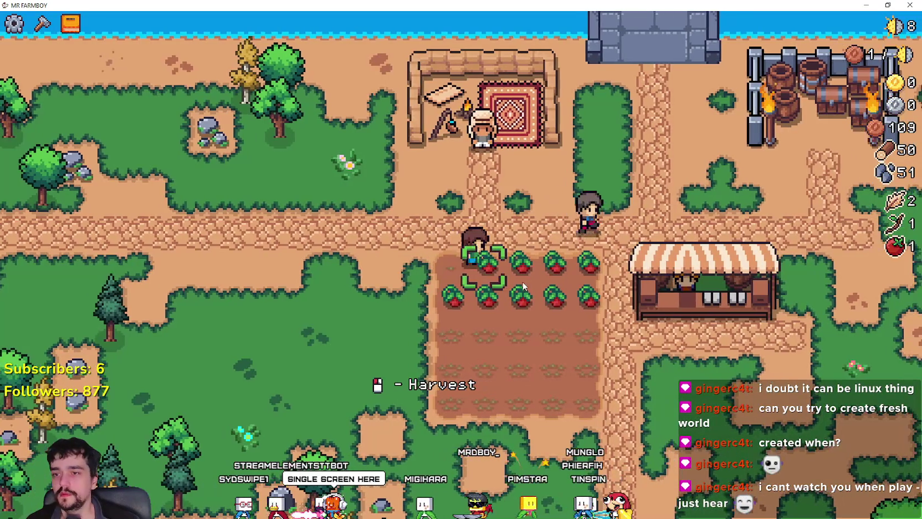
left_click(522, 282)
left_click(523, 280)
key("d")
left_click(524, 281)
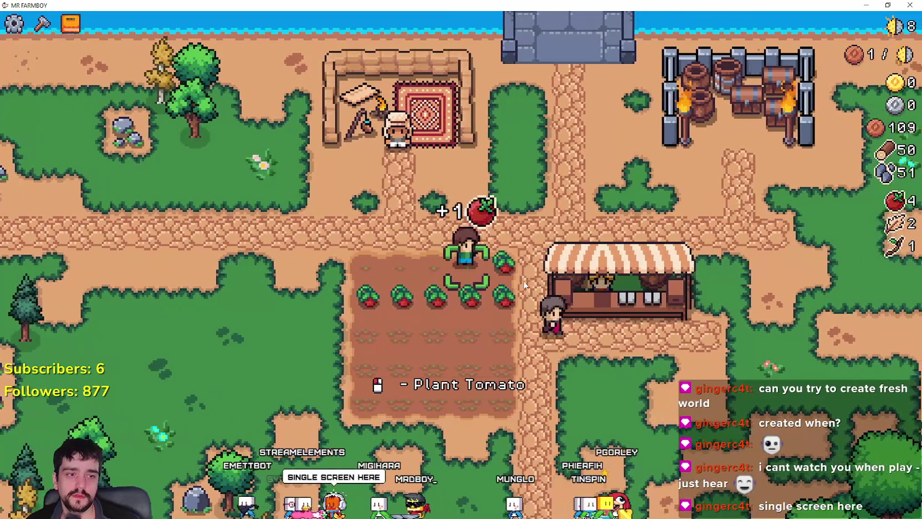
key("d")
left_click(523, 279)
Step: Harvest the lower-row tomatoes and pause to show the tomato stats and 210 coins
key("s")
left_click(504, 262)
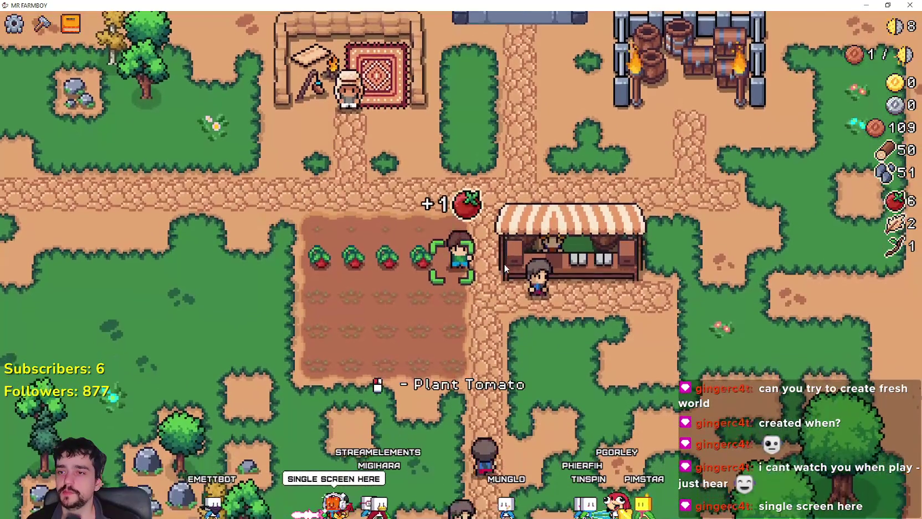
key("a")
left_click(504, 263)
key("a")
left_click(504, 264)
key("d")
left_click(504, 264)
key("d")
left_click(504, 264)
key("w")
key("w")
key("Escape")
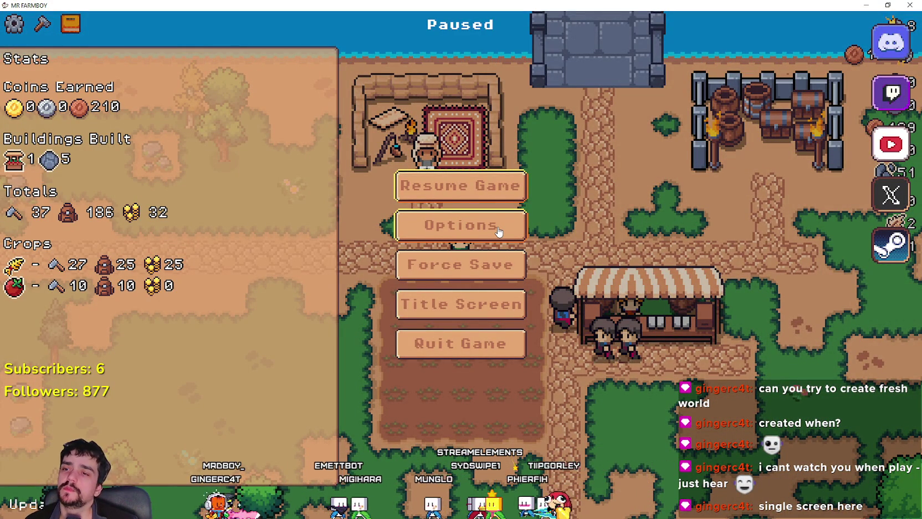
Step: Look at the game options without changes, then resume play
left_click(498, 232)
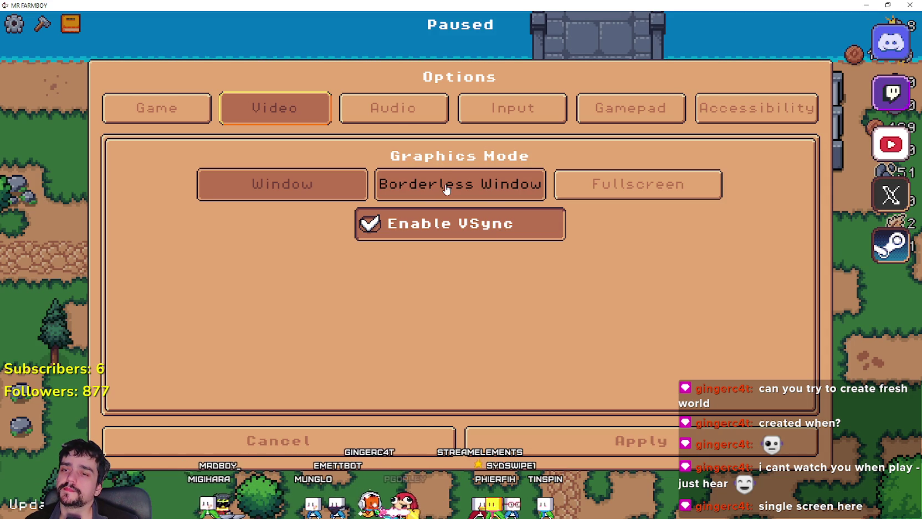
key("Escape")
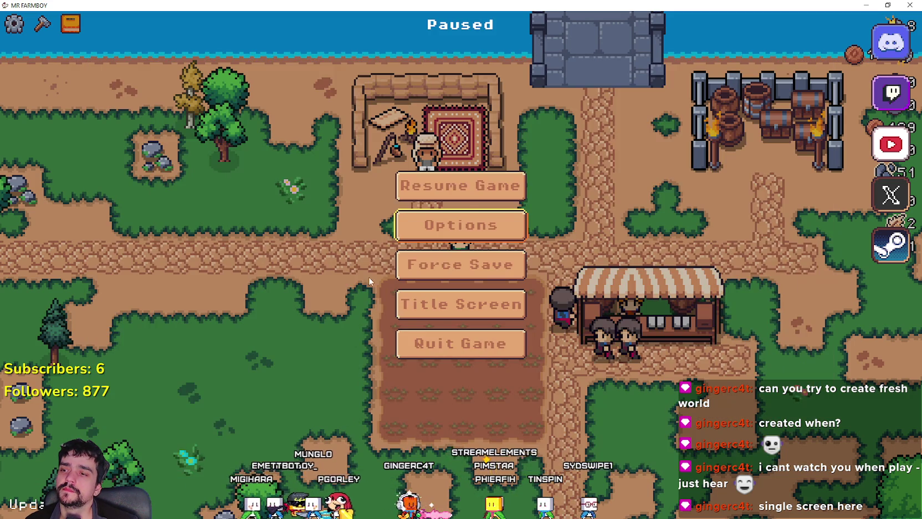
left_click(468, 196)
Step: Collect stone and wood, then pause to see the total rise to 189
key("a")
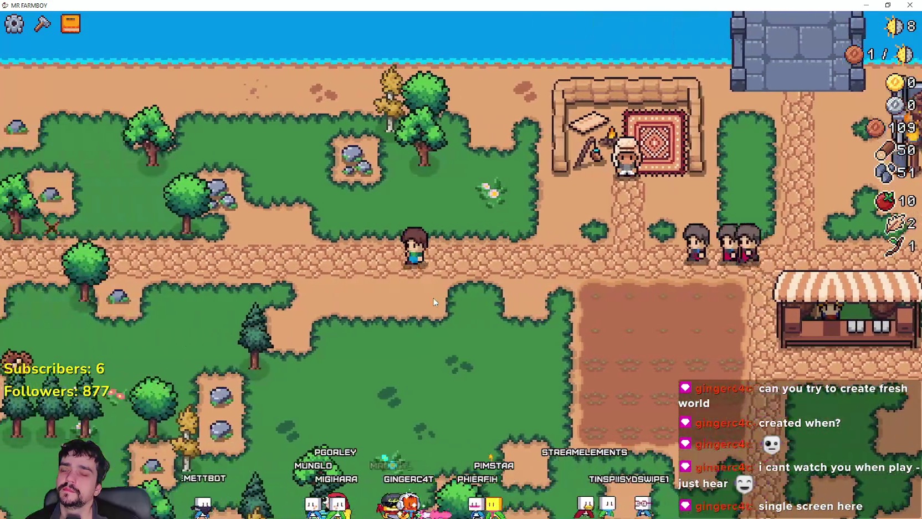
key("w")
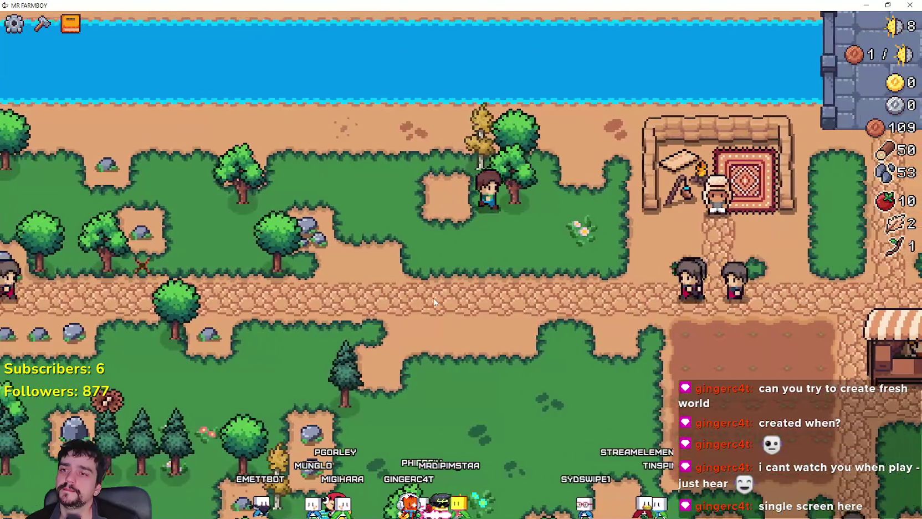
key("d")
key("s")
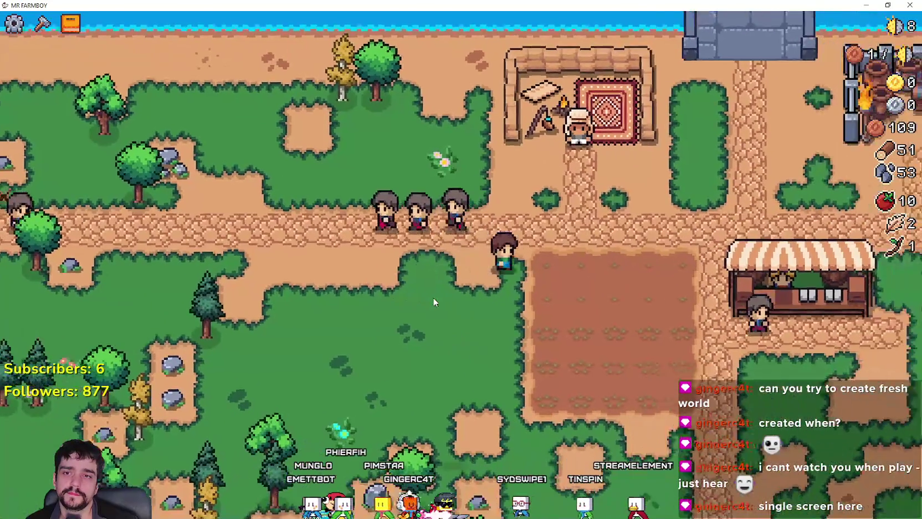
key("d")
key("Escape")
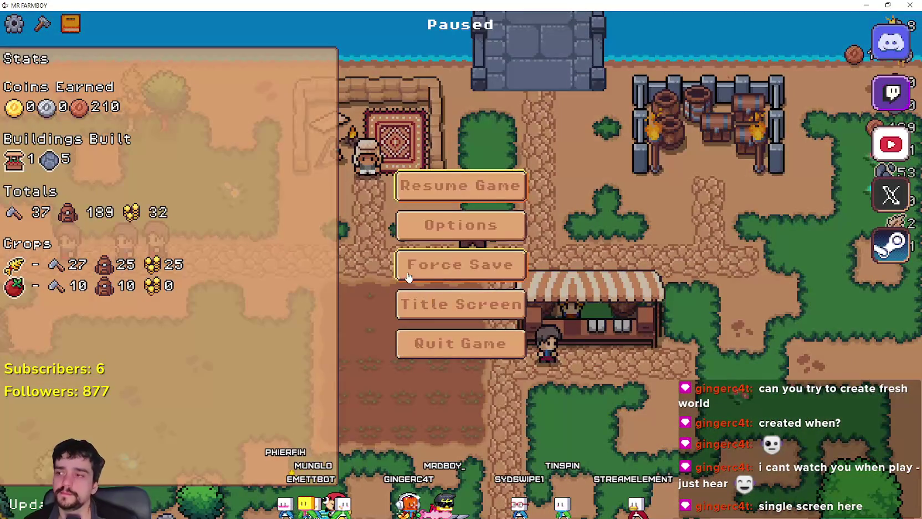
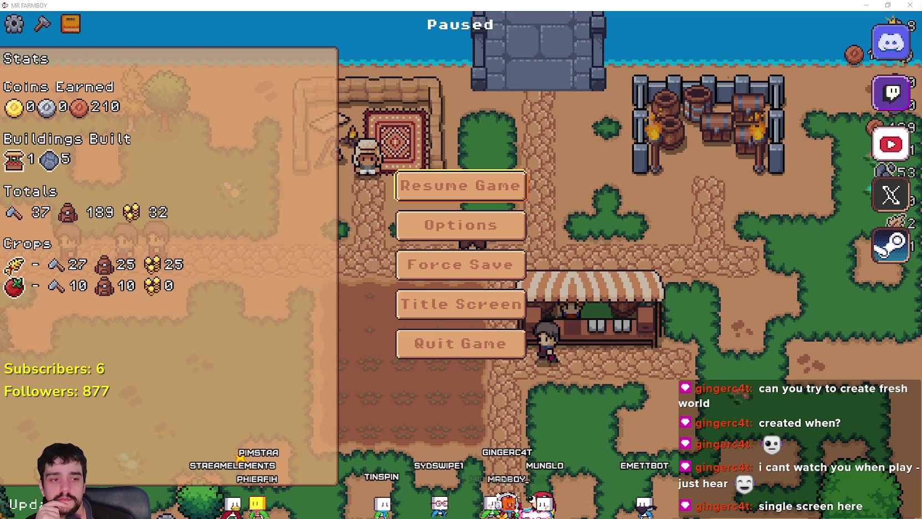
Step: Switch to the Notepad crop drop-rate notes and place the cursor on the empty line below them
key("alt+Tab")
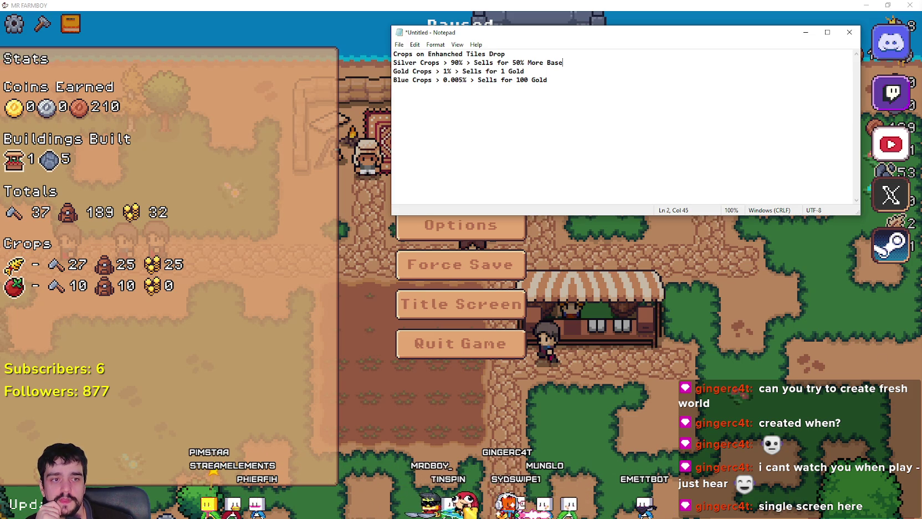
left_click(571, 121)
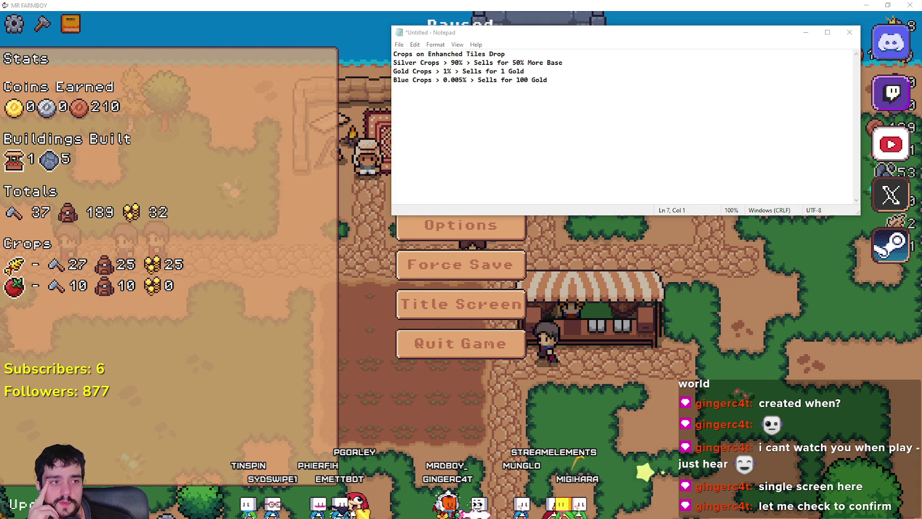
left_click(519, 127)
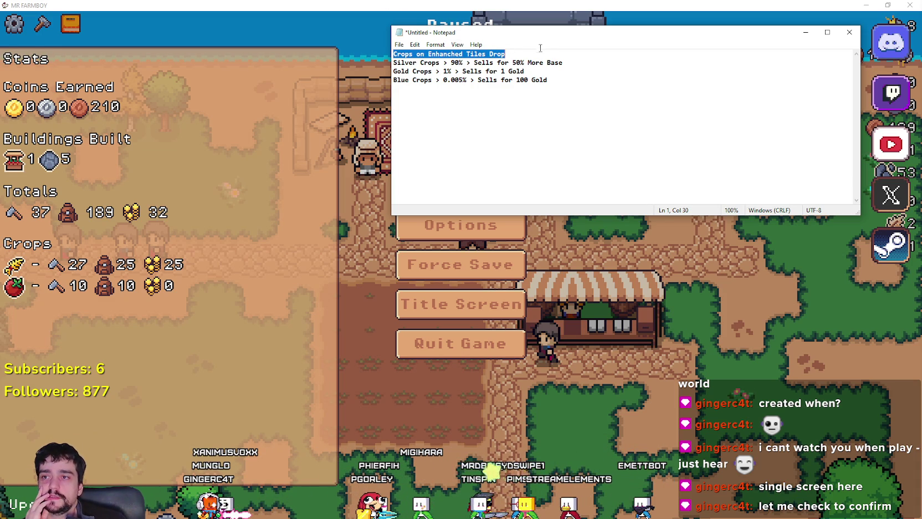
Step: Move the crop notes window slightly left and down, returning the cursor below the Silver, Gold, Blue lines
left_click_drag(558, 88, 394, 62)
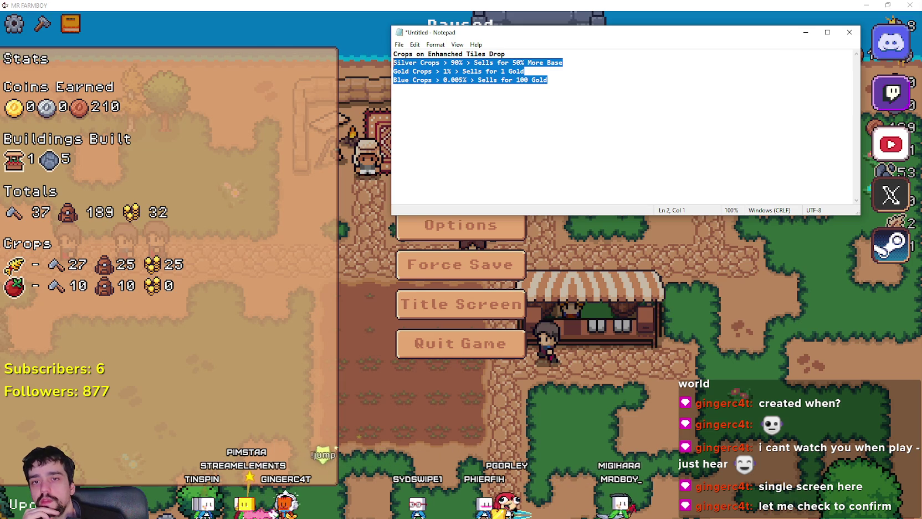
mouse_move(757, 36)
left_mouse_down()
mouse_move(736, 266)
mouse_move(689, 170)
mouse_move(758, 39)
mouse_move(718, 43)
left_mouse_up()
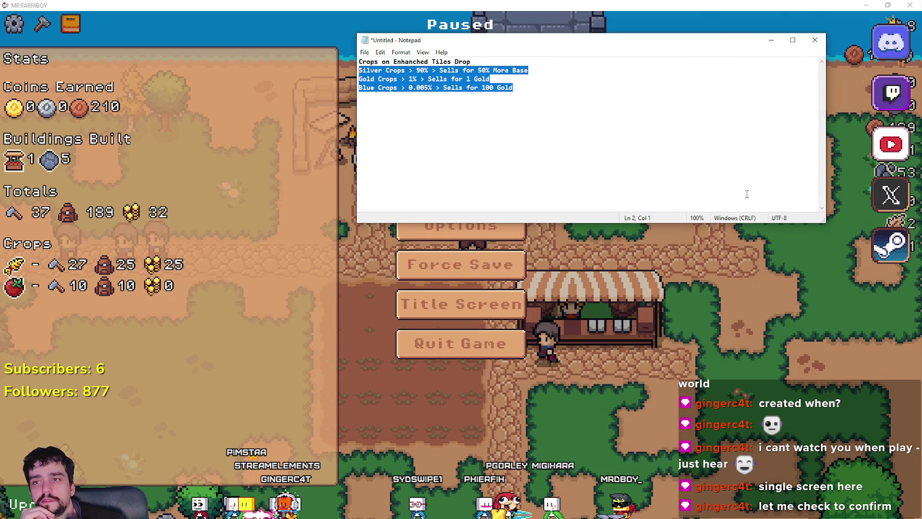
left_click(584, 196)
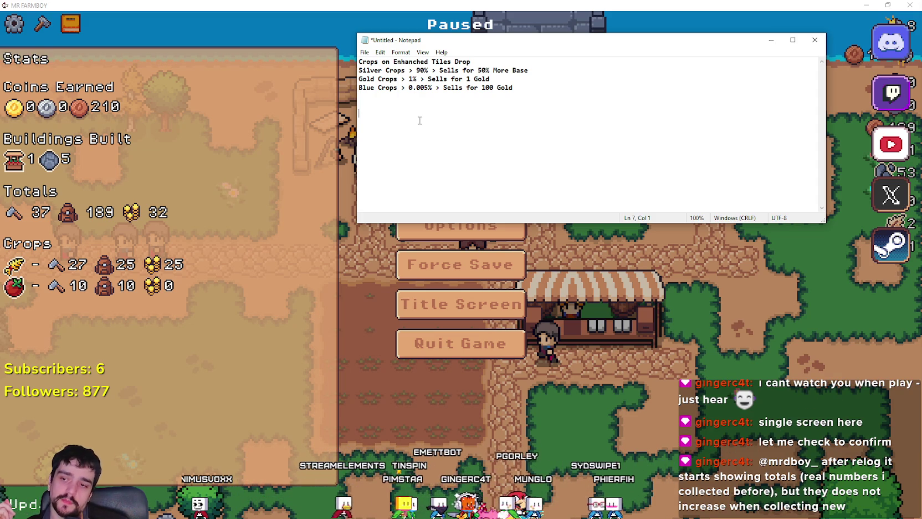
Step: Type the heading 'Current Recurring Bills' below the crop notes
type("cCurrent Recurrinin")
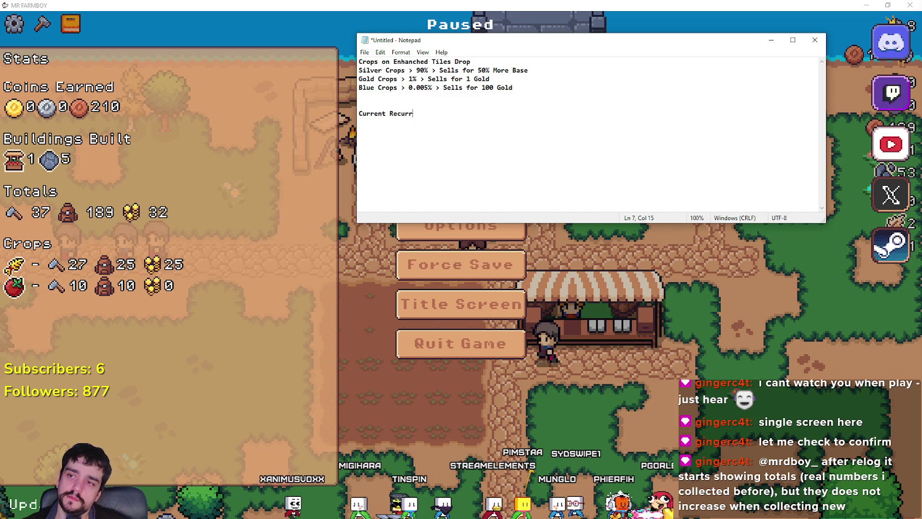
key("BackSpace")
key("BackSpace")
type("g Bills")
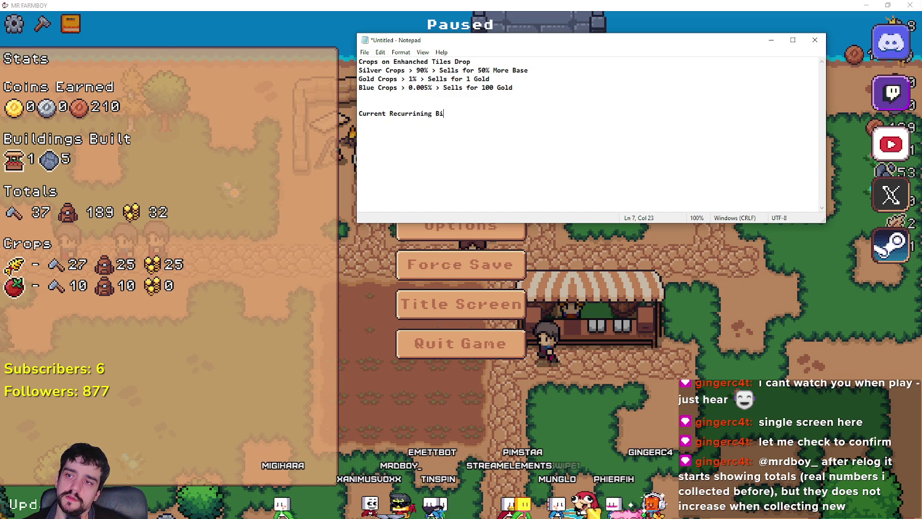
key("Return")
key("Return")
Step: Add the entry 'Workers Upkeep Copper/Day.', removing the doubled W, and begin a 'Crops Upkeep' line
type("Upke")
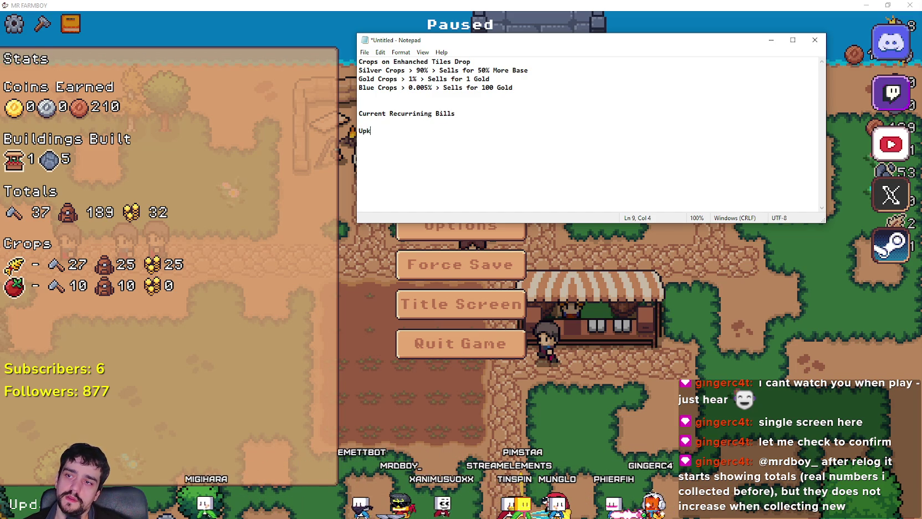
key("BackSpace")
key("BackSpace")
key("BackSpace")
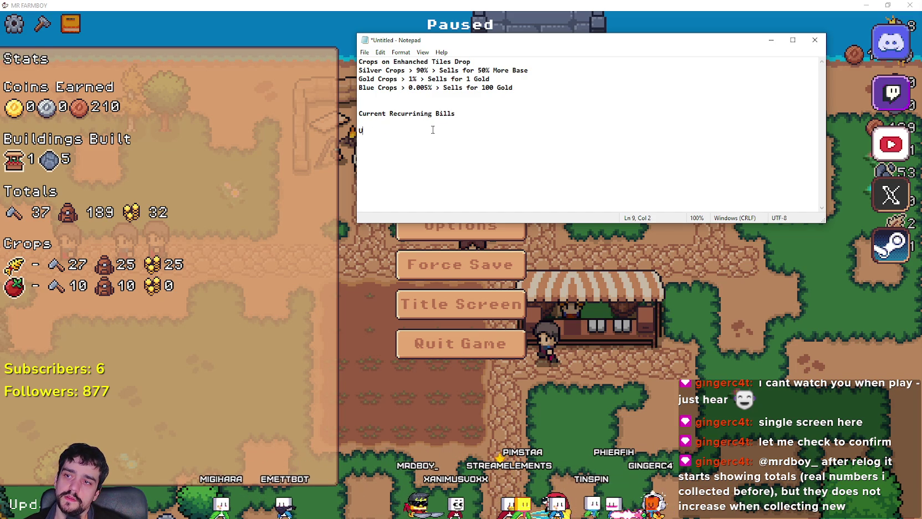
type("WWorkers Upkeep Copper")
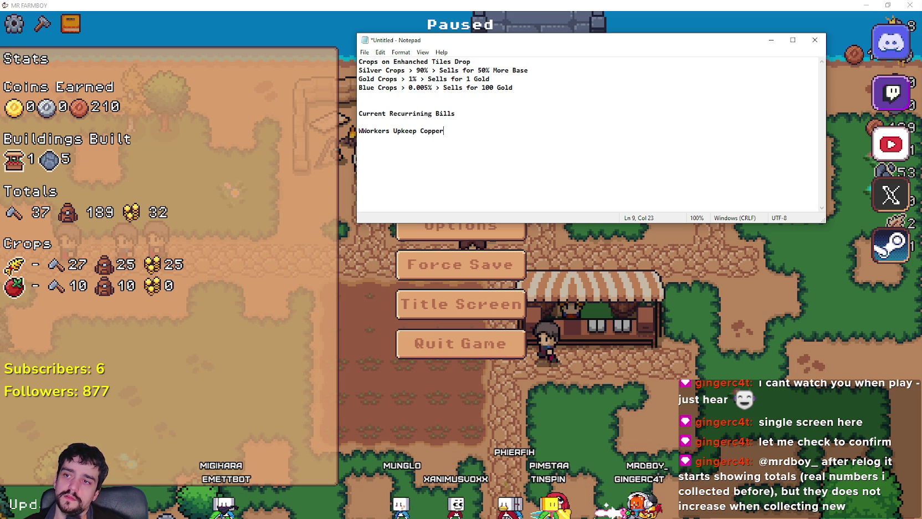
type("/Day.")
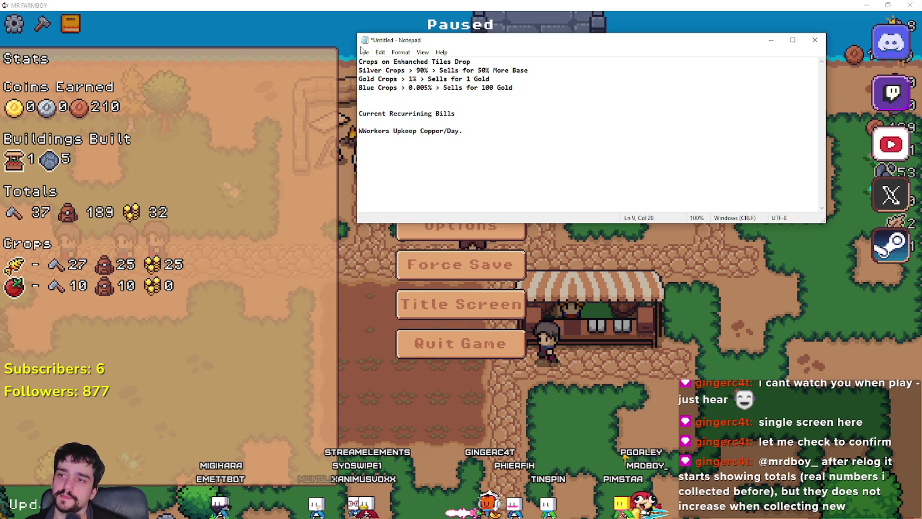
left_click_drag(363, 131, 352, 133)
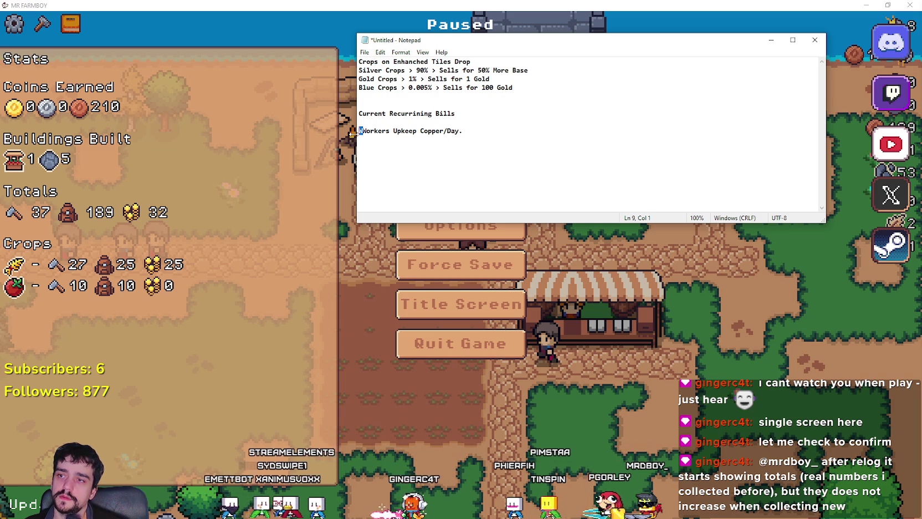
key("BackSpace")
key("BackSpace")
key("End")
key("Return")
type("Crops U")
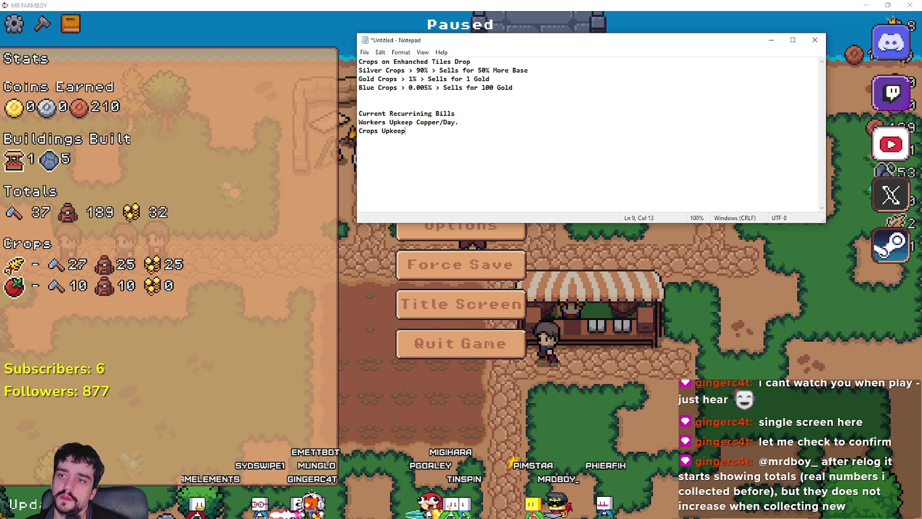